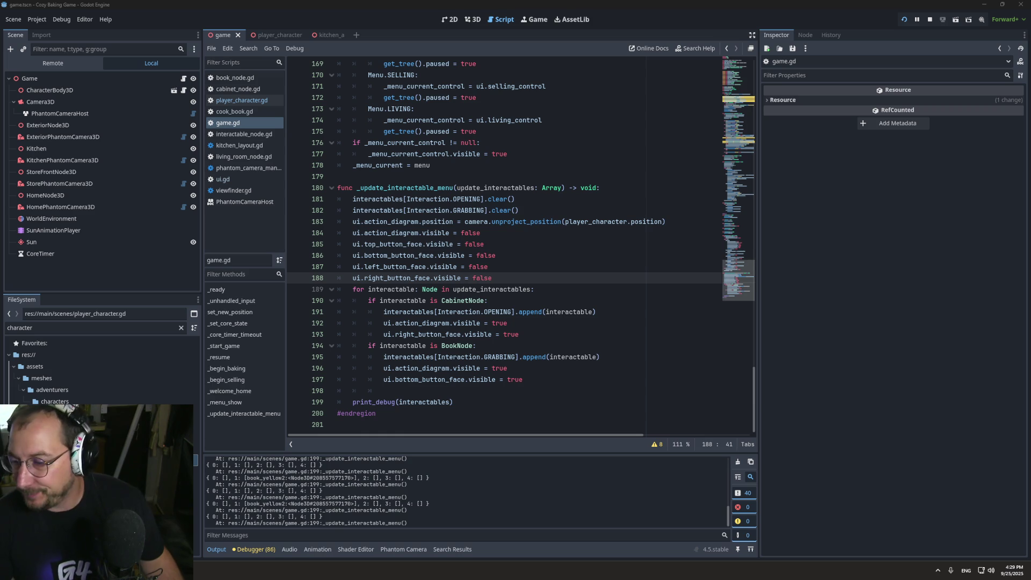
# Leave game.gd unchanged at line 185 and switch to the browser showing Kenney's Input Prompts page.
pyautogui.click(485, 246)
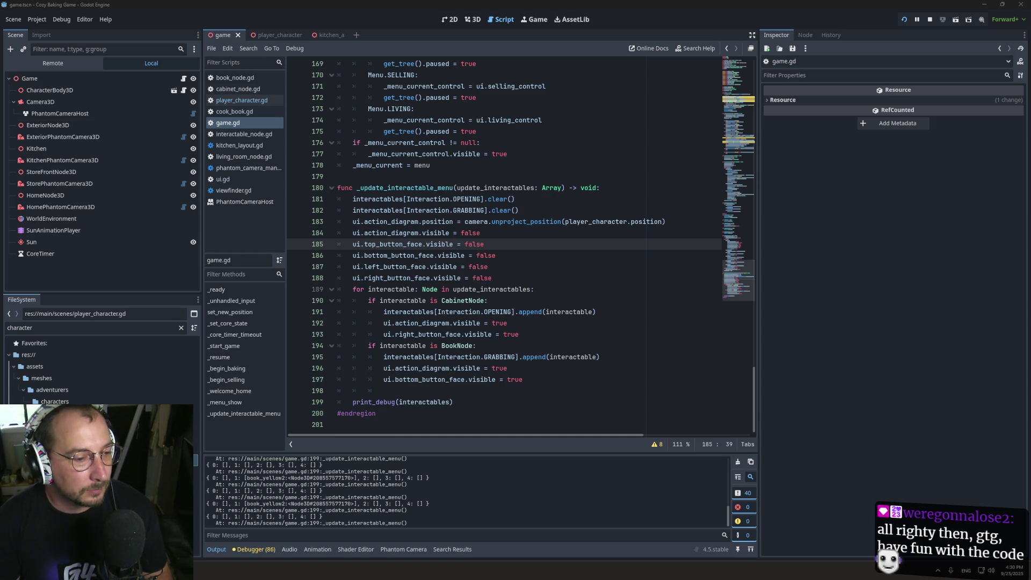
pyautogui.hotkey('alt', 'Tab')
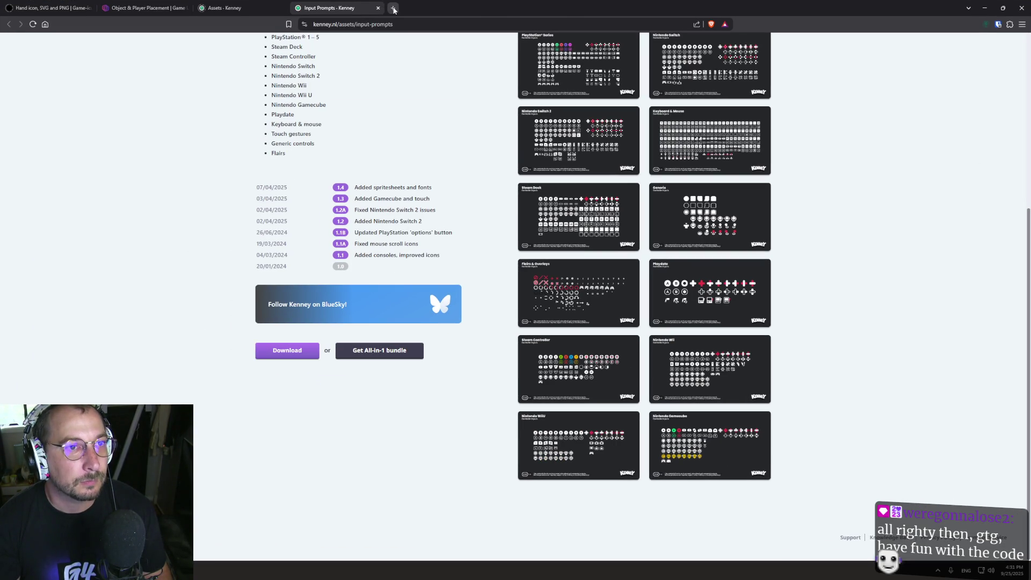
# In a new tab, search DuckDuckGo for 'godot theme designer'.
pyautogui.click(394, 8)
pyautogui.write('g')
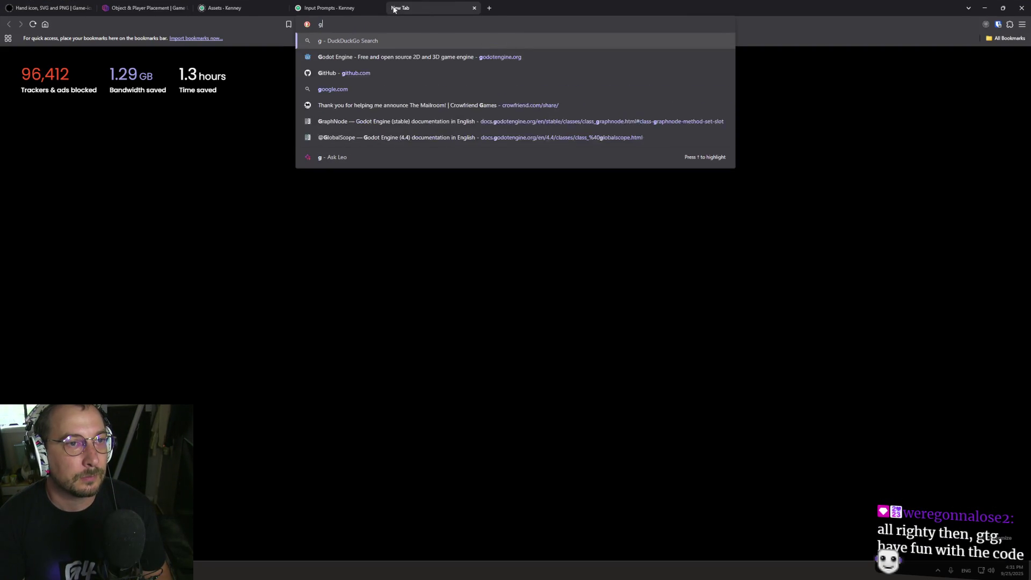
pyautogui.write('od')
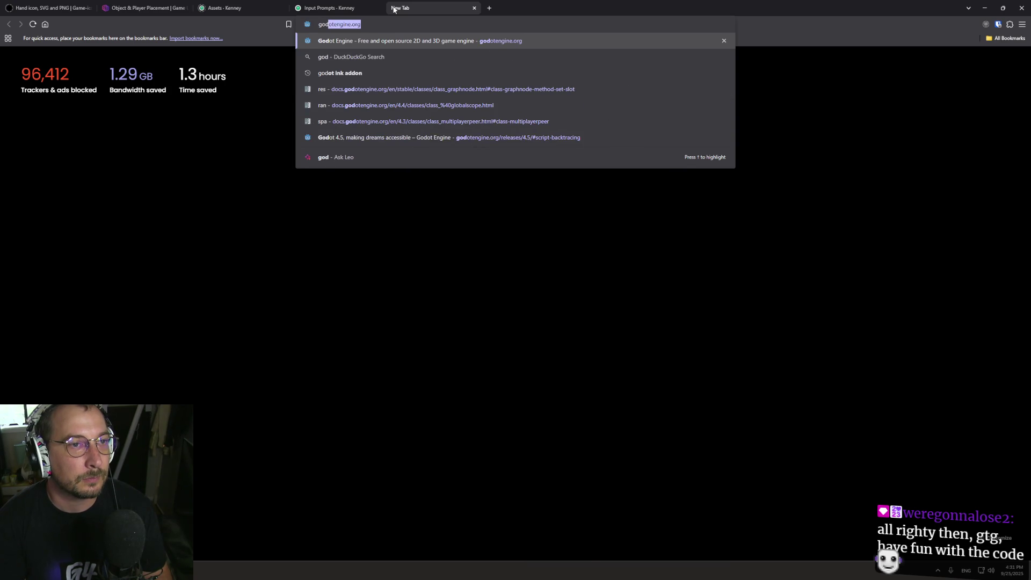
pyautogui.press('BackSpace')
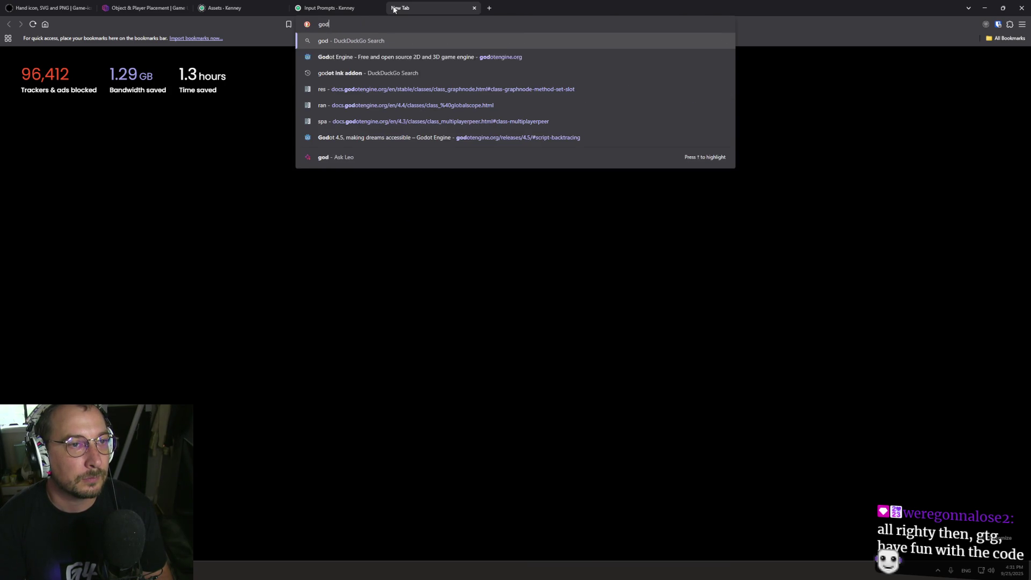
pyautogui.write('ot theme desi')
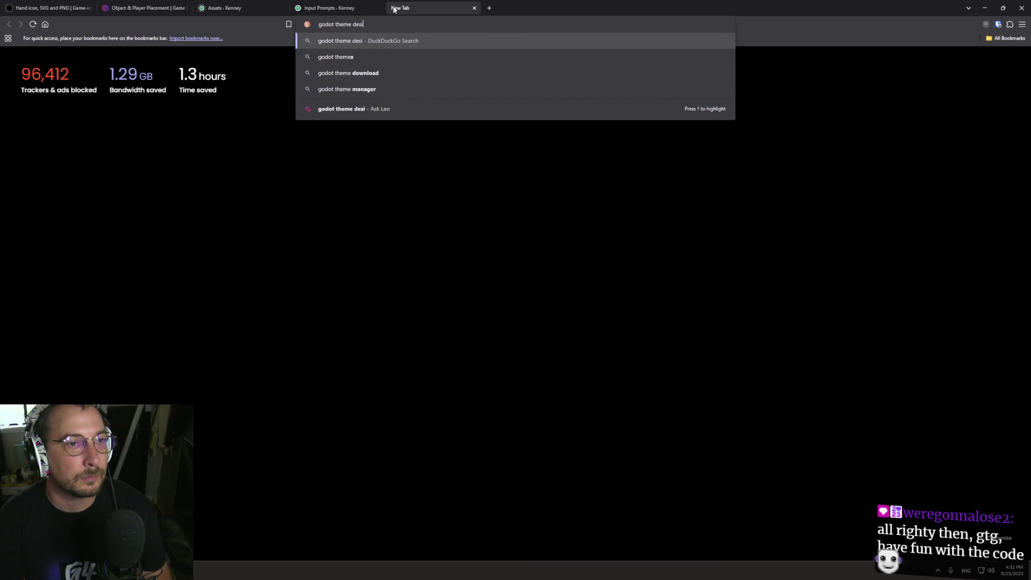
pyautogui.write('gner')
pyautogui.press('Return')
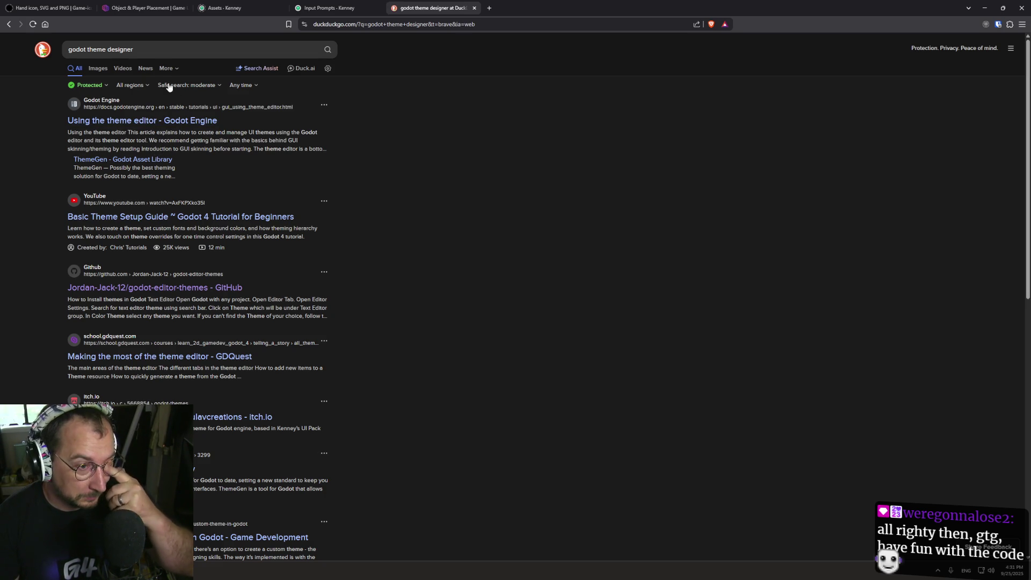
# Refine the query to 'godot editor themes' and open passivestar/godot-minimal-theme in a background tab.
pyautogui.doubleClick(98, 48)
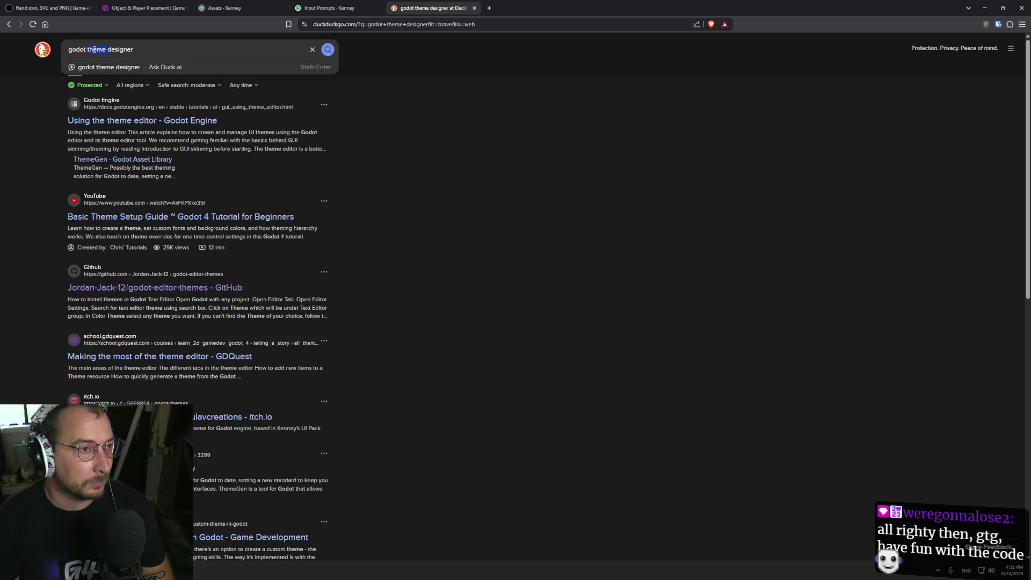
pyautogui.write('editor the')
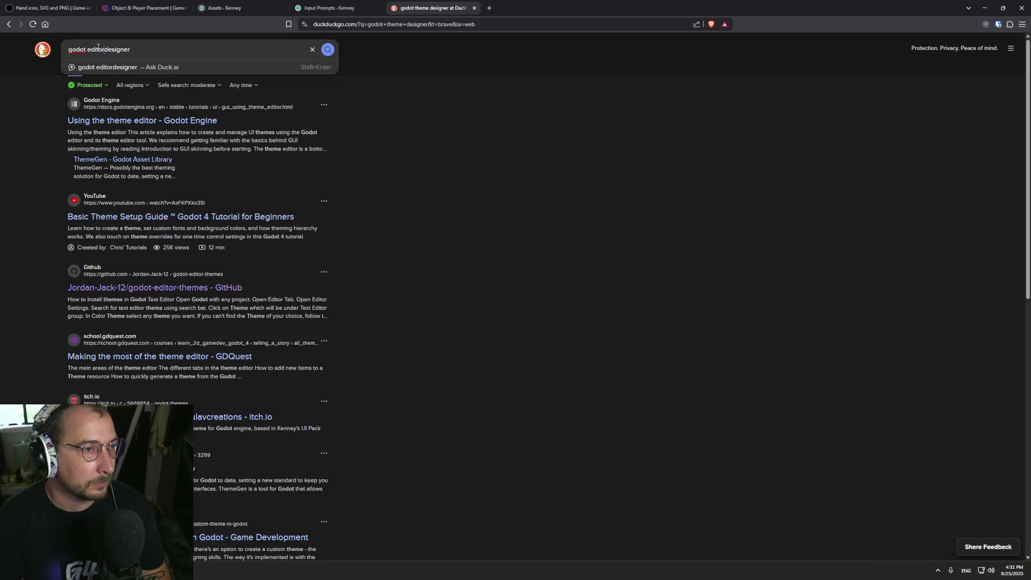
pyautogui.write('mes')
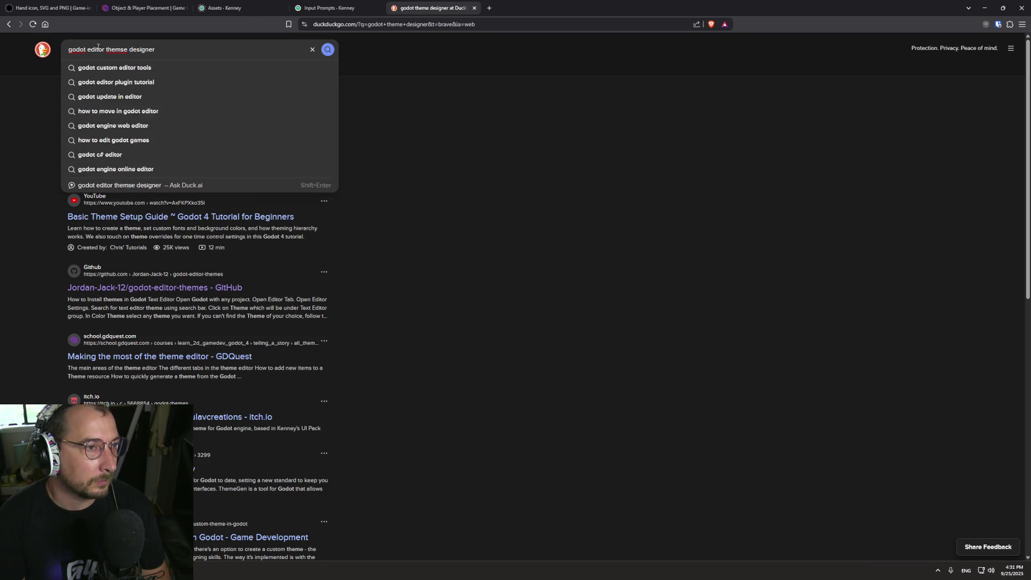
pyautogui.press('Delete')
pyautogui.press('Delete')
pyautogui.press('Delete')
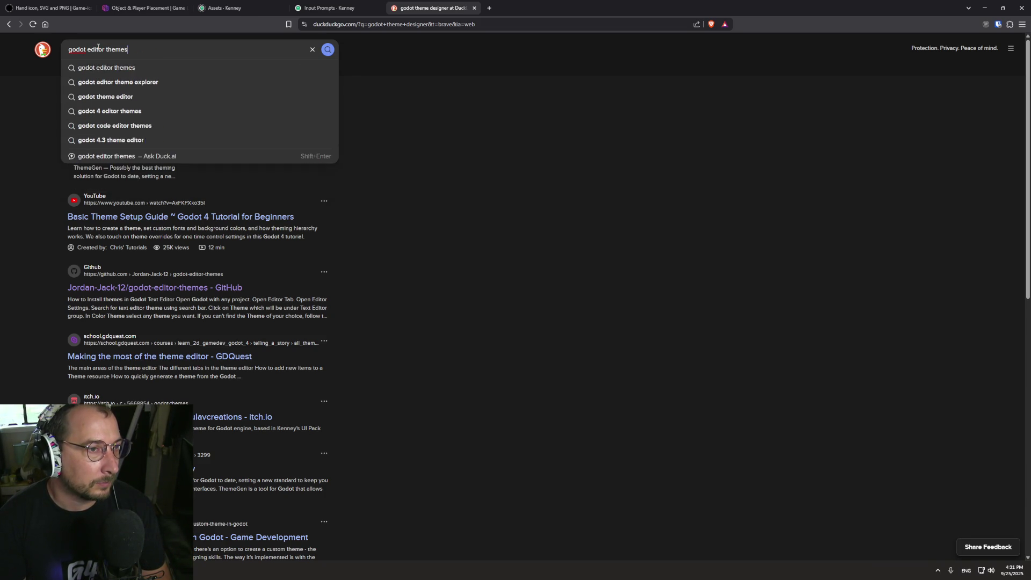
pyautogui.press('Return')
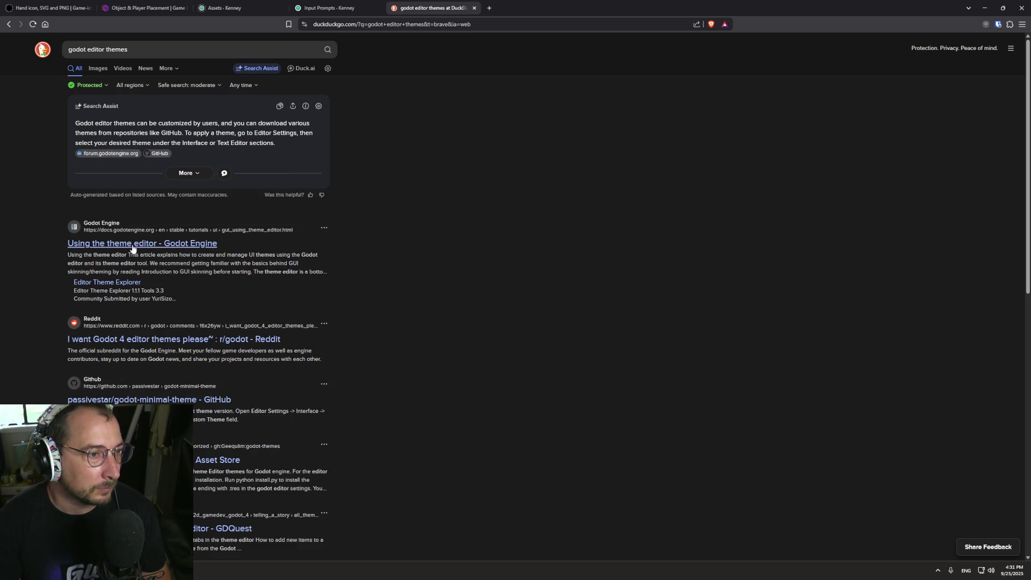
pyautogui.scroll(-3, 80, 257)
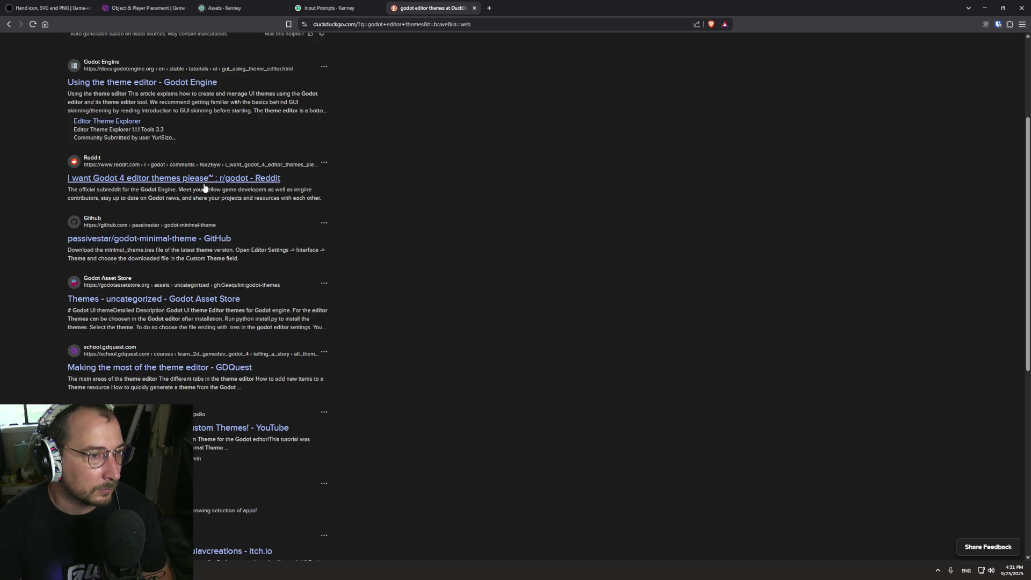
pyautogui.middleClick(183, 238)
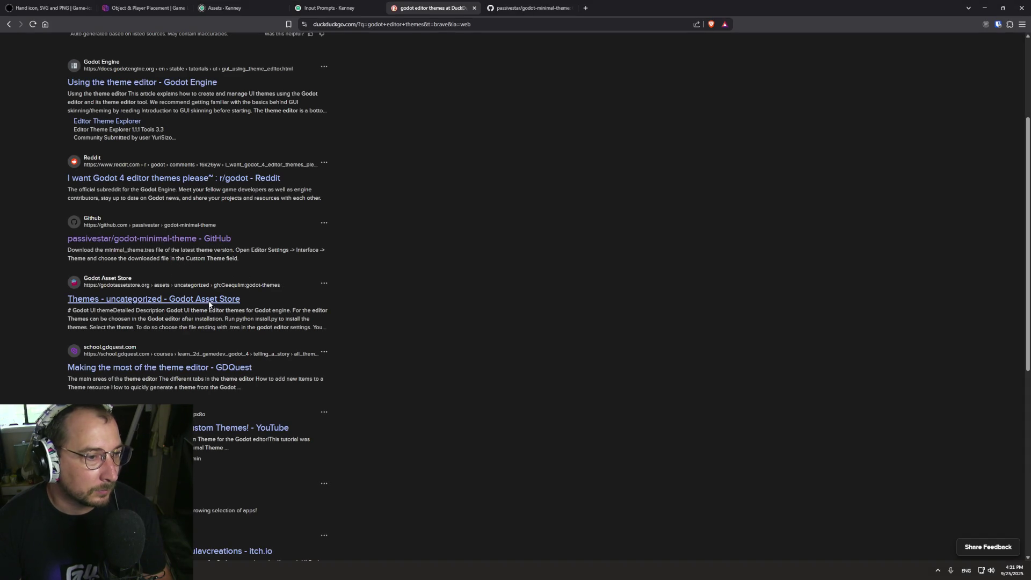
# Open the Godot Asset Store themes result and follow its link to the arc-theme repository.
pyautogui.click(209, 304)
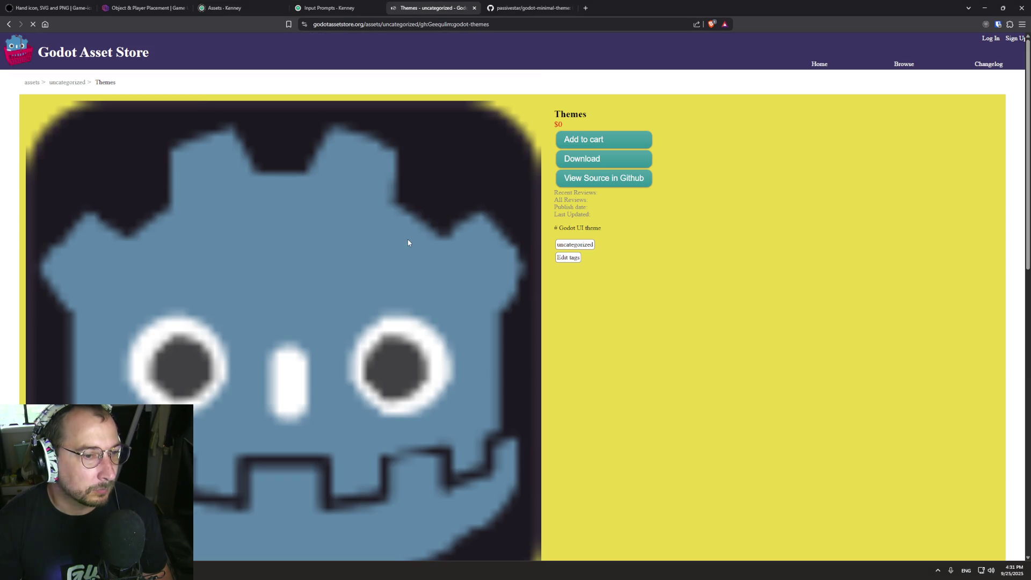
pyautogui.scroll(-10, 400, 247)
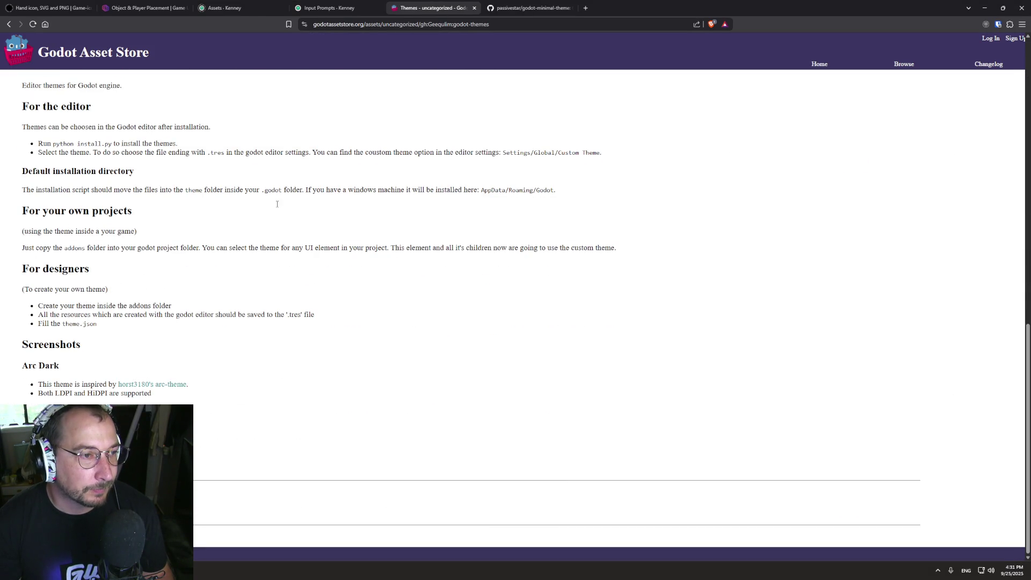
pyautogui.click(170, 385)
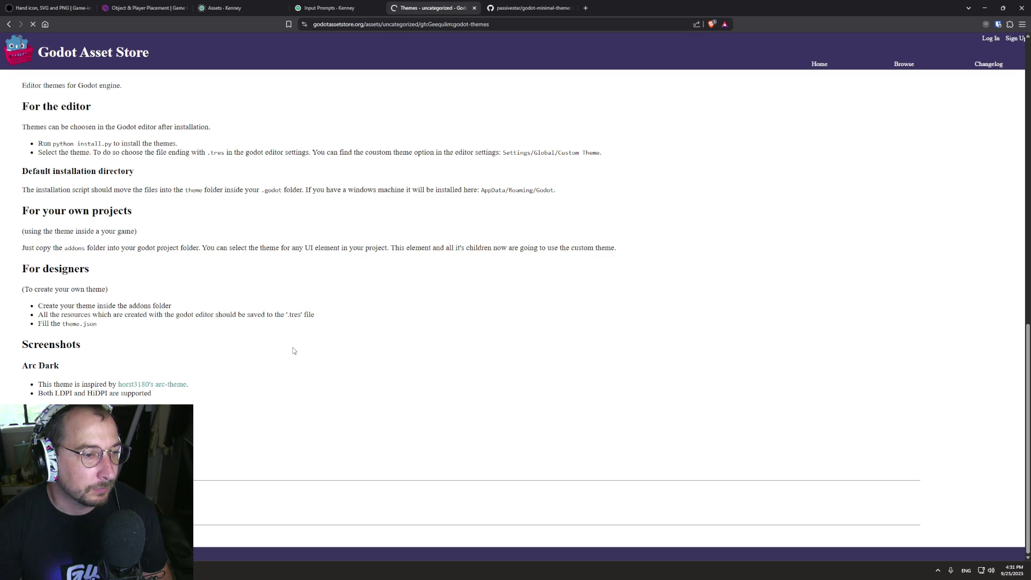
pyautogui.scroll(-15, 282, 318)
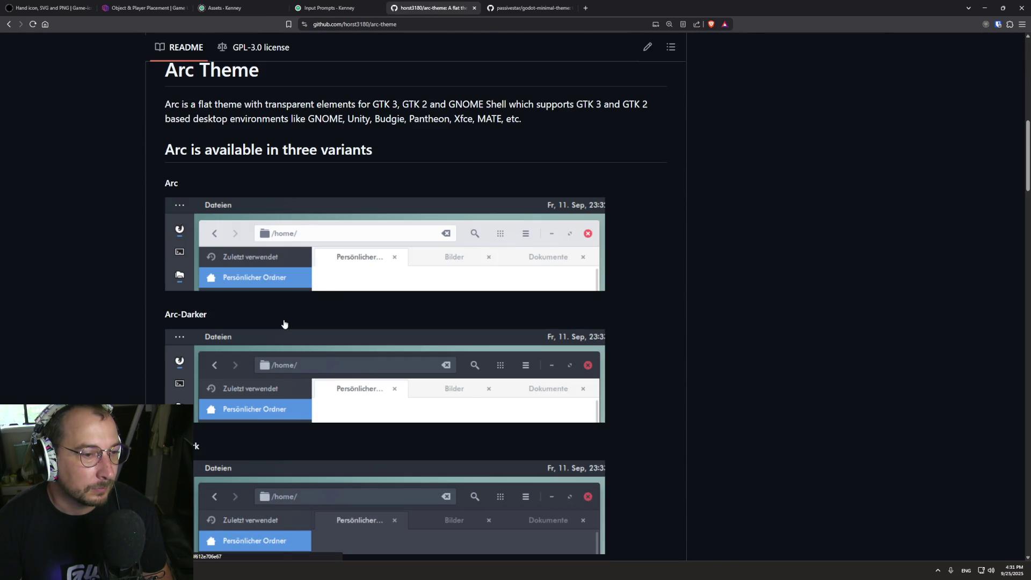
pyautogui.scroll(-8, 343, 286)
pyautogui.scroll(1, 343, 286)
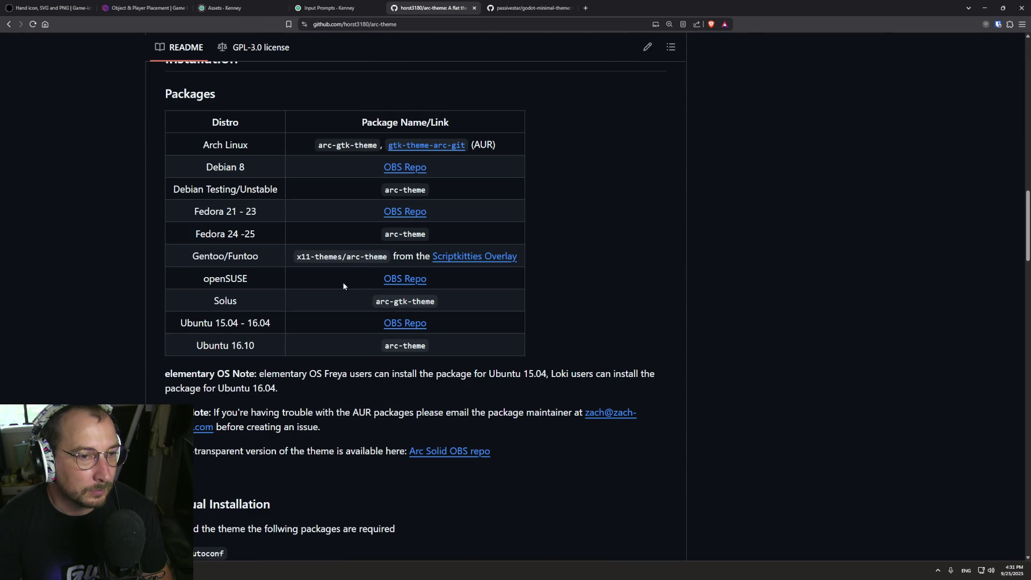
# Read the godot-minimal-theme README, noting the recommended base colour 252525.
pyautogui.click(499, 4)
pyautogui.scroll(-5, 282, 235)
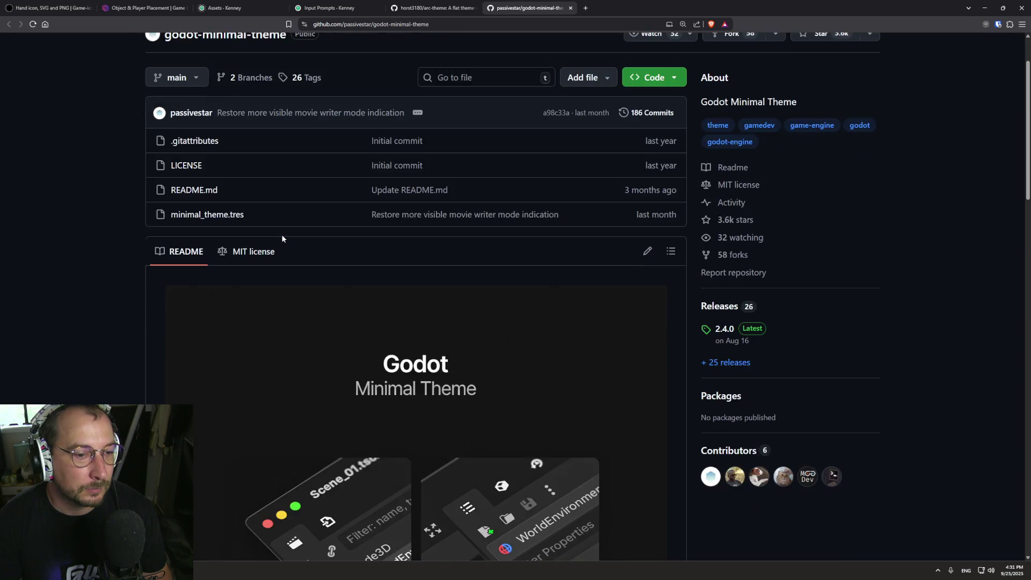
pyautogui.scroll(-15, 283, 243)
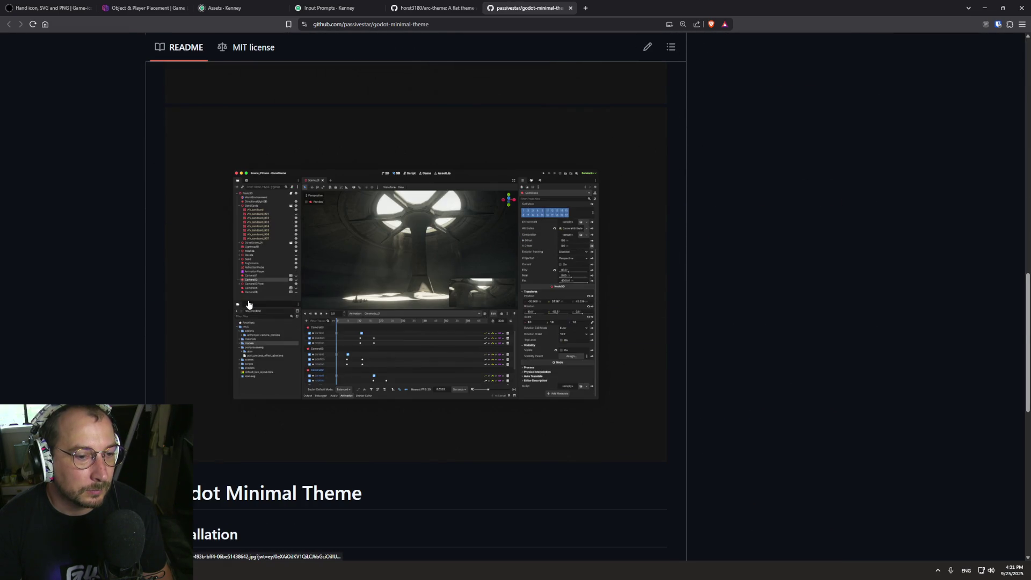
pyautogui.scroll(-1, 248, 304)
pyautogui.scroll(-1, 255, 285)
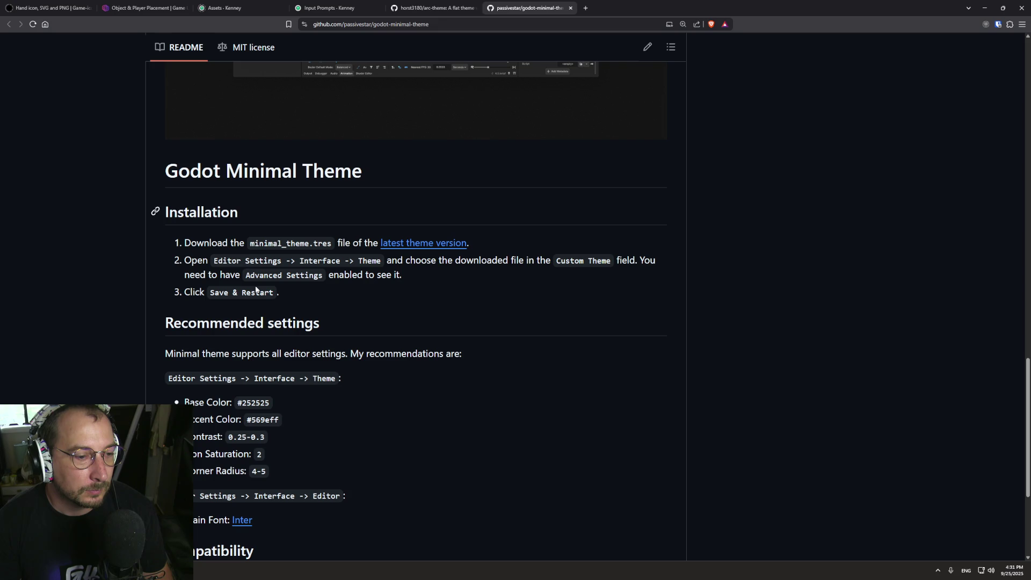
pyautogui.doubleClick(244, 402)
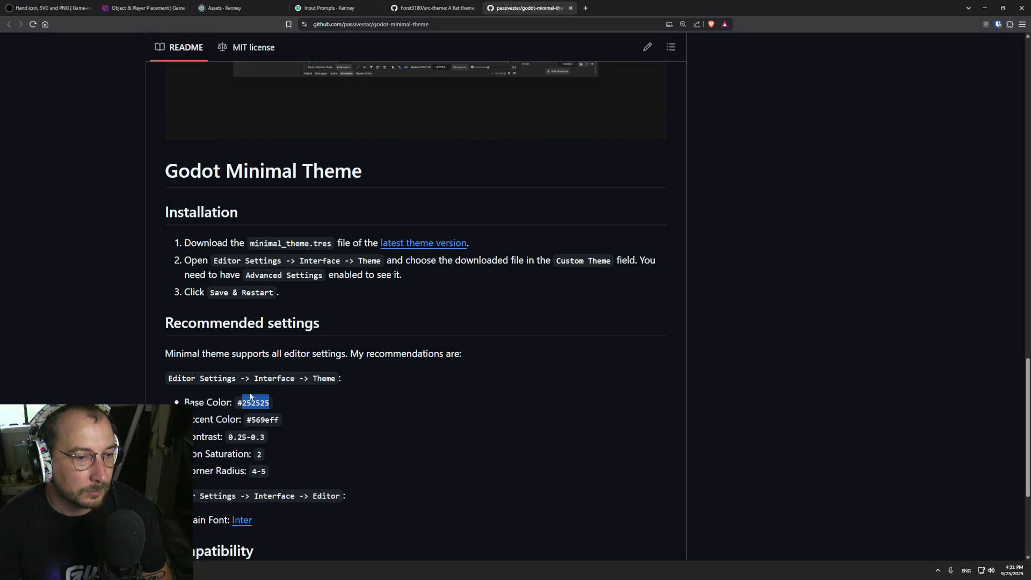
pyautogui.click(197, 407)
pyautogui.scroll(-2, 247, 359)
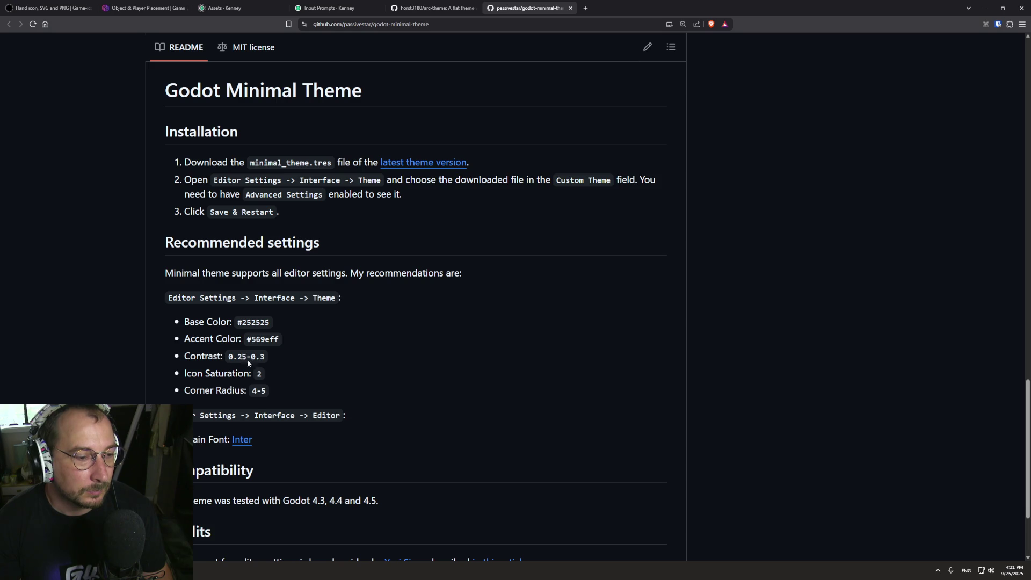
pyautogui.scroll(6, 313, 322)
# Open the editor screenshot full-size in a new tab, then return to the README.
pyautogui.click(328, 263)
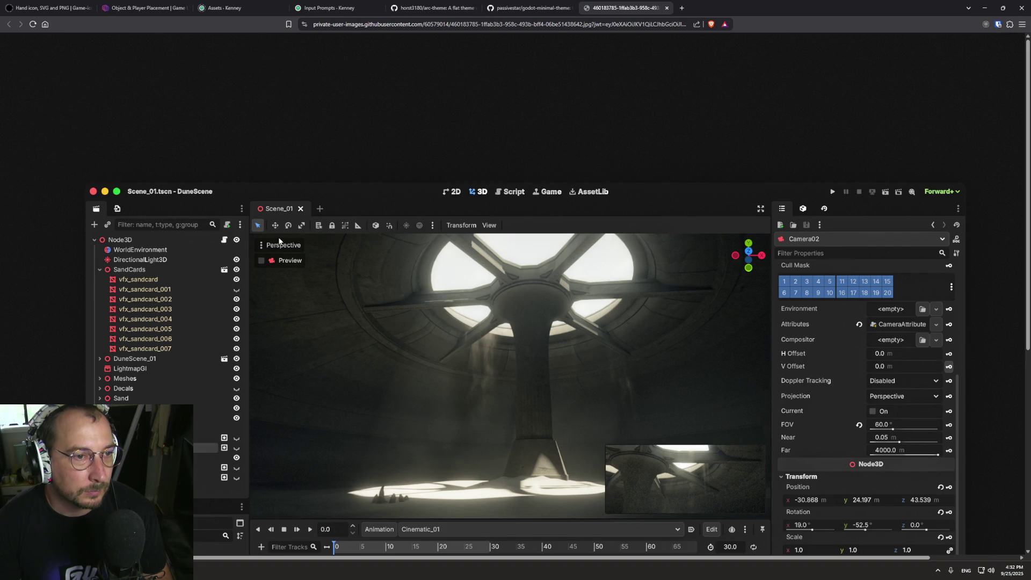
pyautogui.click(270, 242)
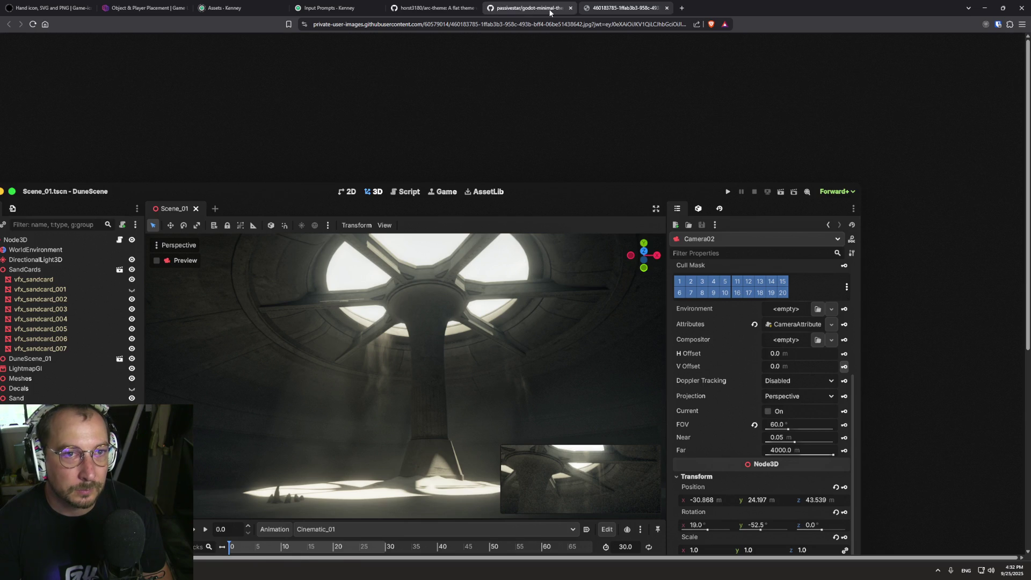
pyautogui.click(529, 7)
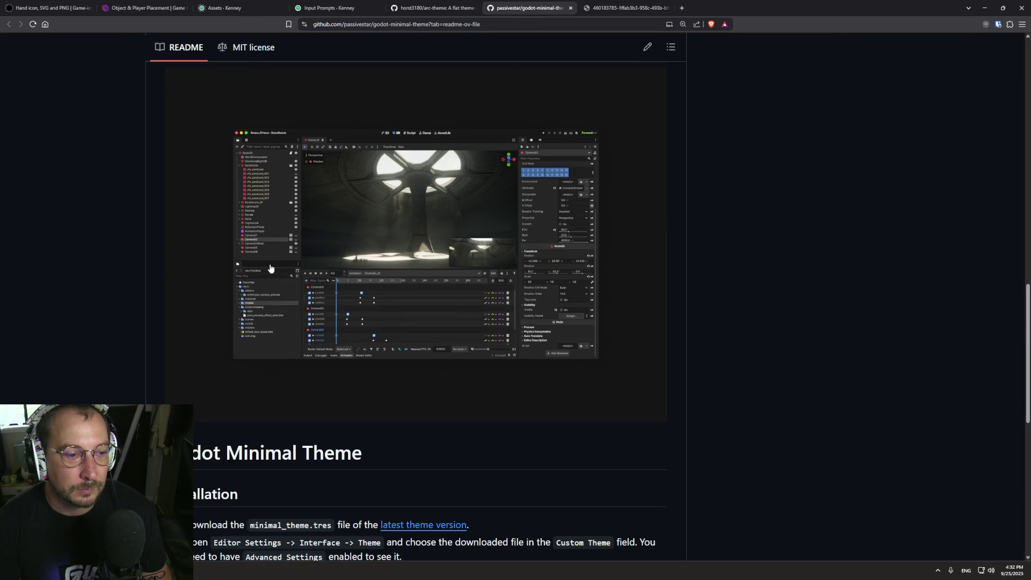
pyautogui.scroll(-5, 270, 268)
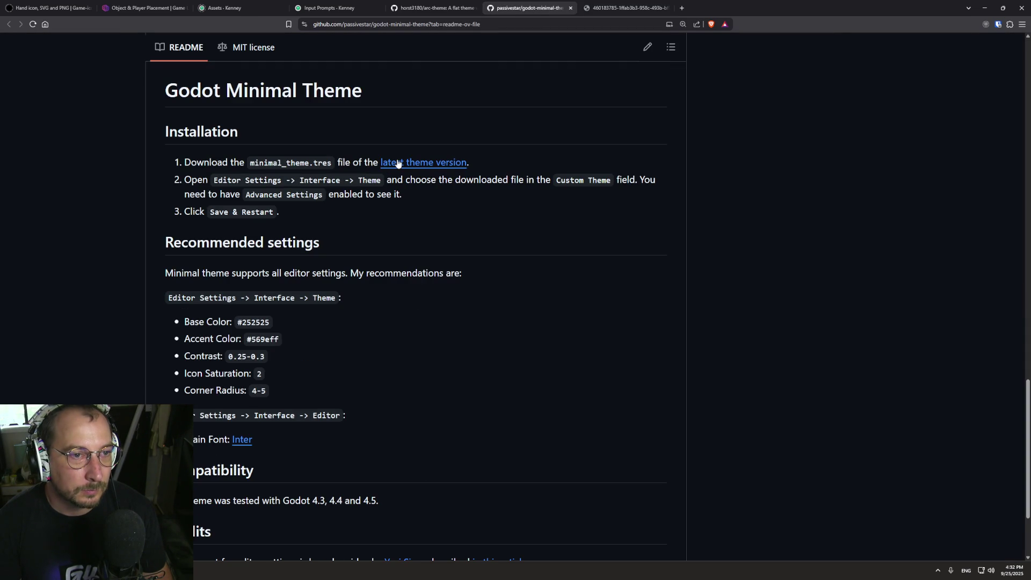
pyautogui.scroll(-2, 444, 195)
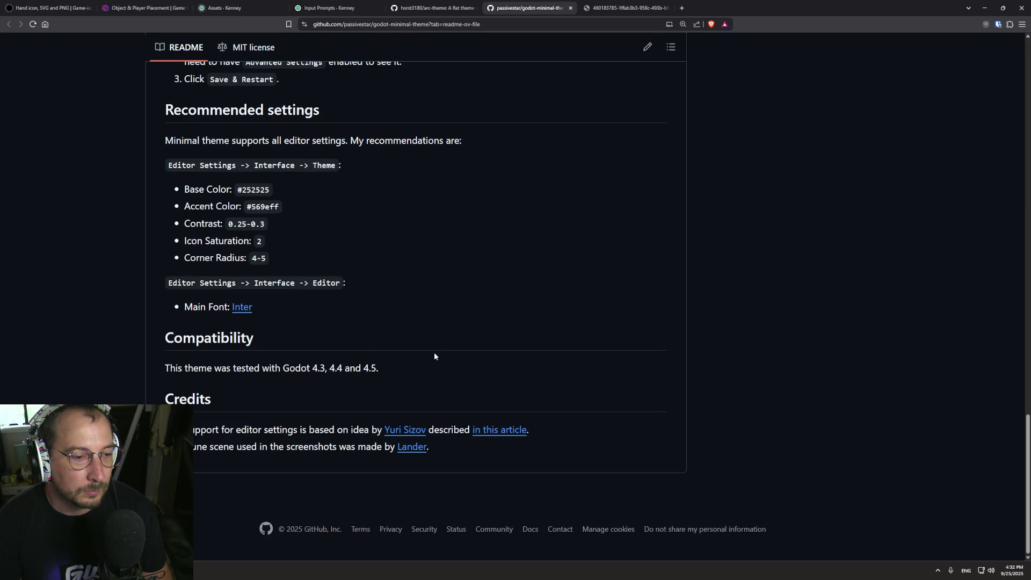
pyautogui.scroll(7, 435, 357)
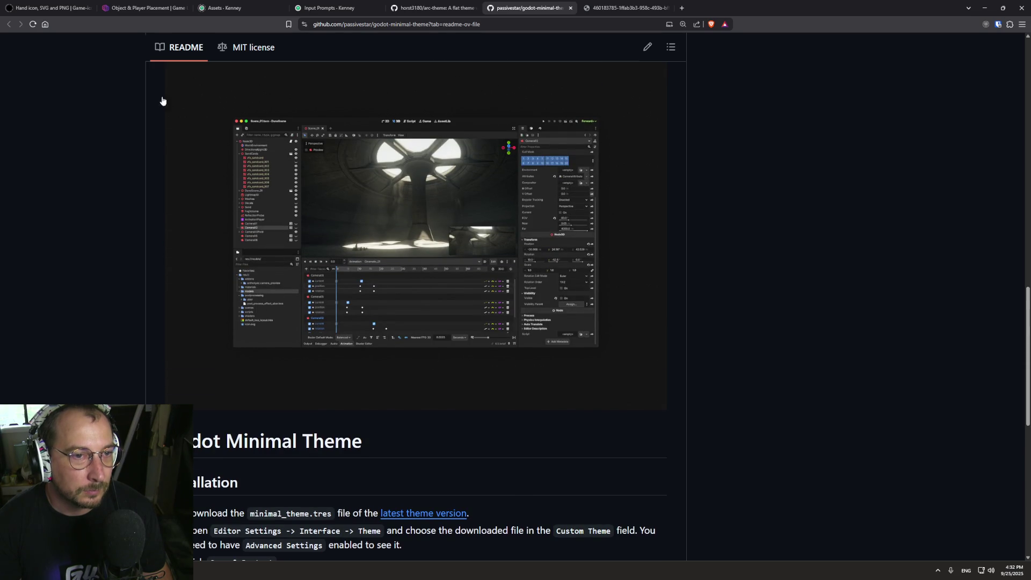
# Go back to the 'godot editor themes' results, briefly checking the itch.io Godot Themes and Editor Theme Explorer pages.
pyautogui.click(333, 11)
pyautogui.click(421, 10)
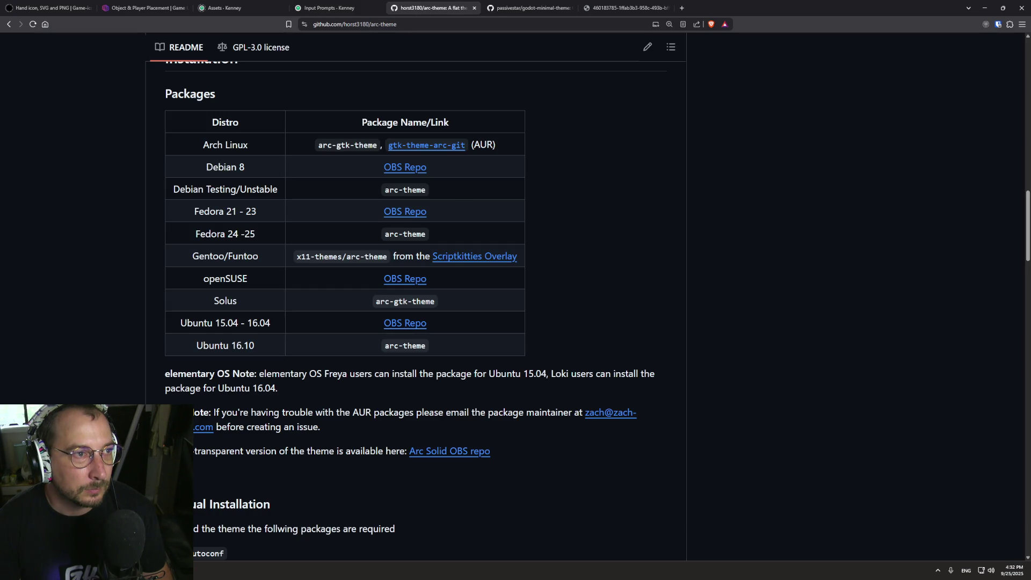
pyautogui.click(8, 24)
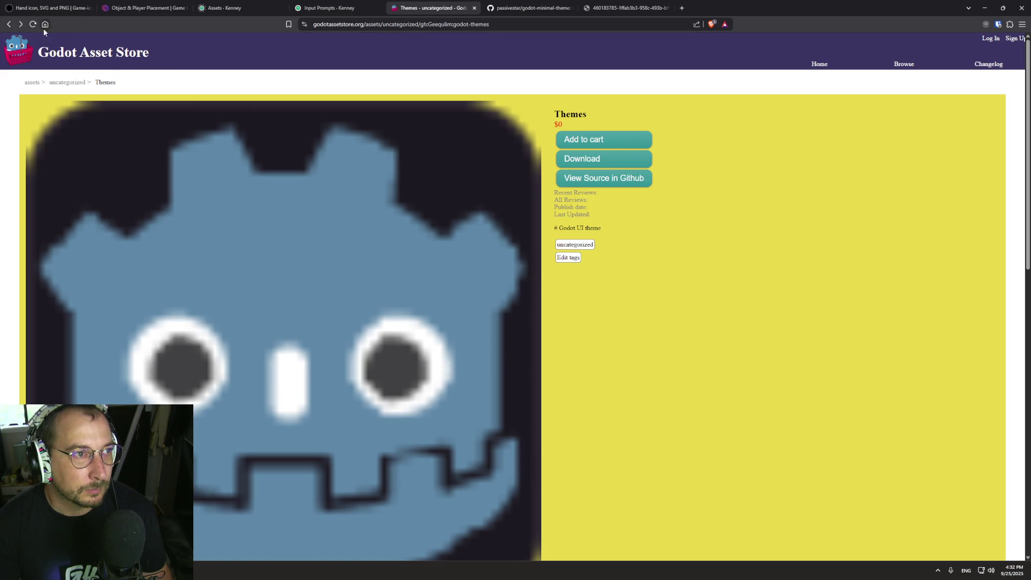
pyautogui.click(9, 24)
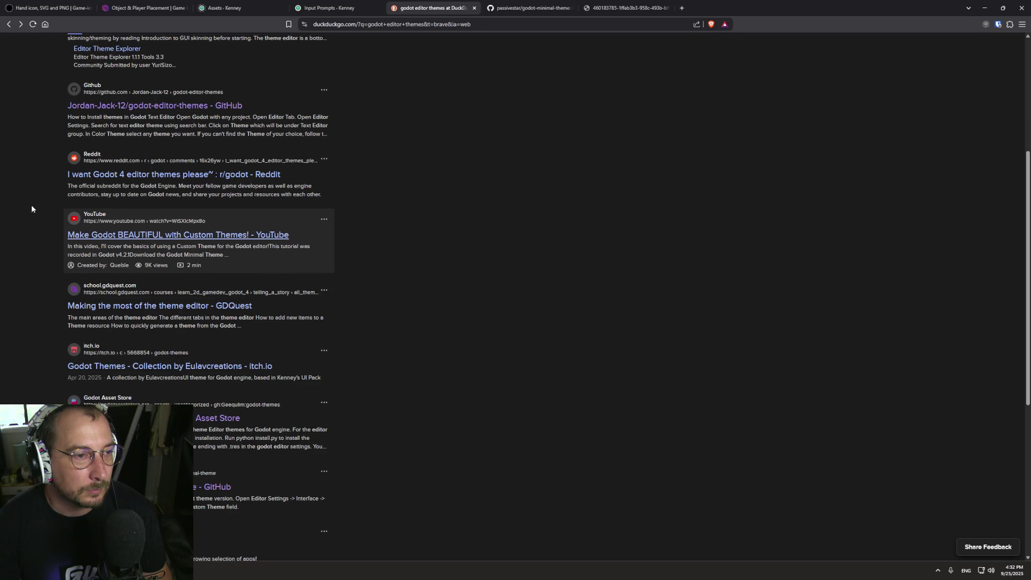
pyautogui.scroll(-1, 42, 222)
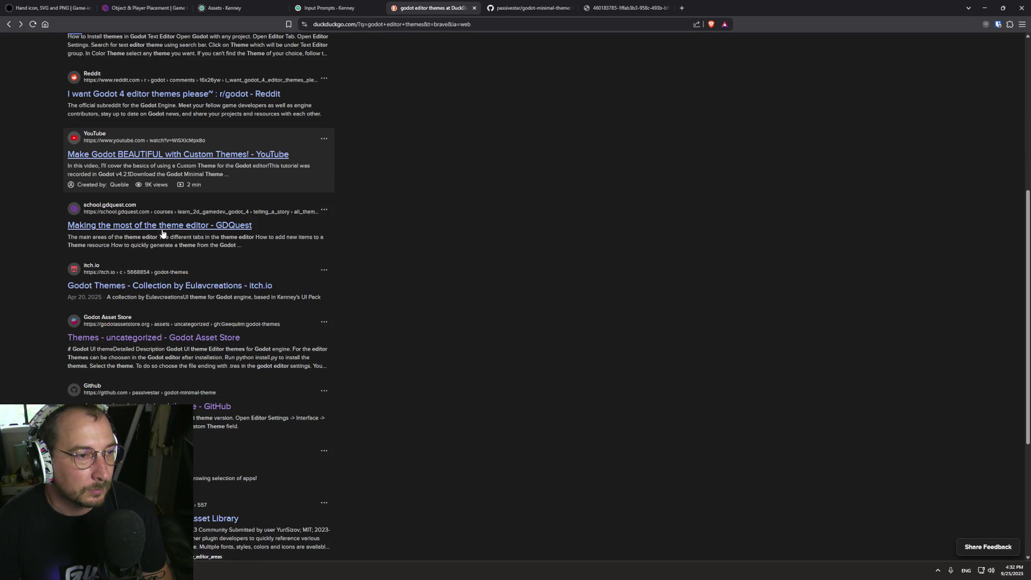
pyautogui.click(238, 287)
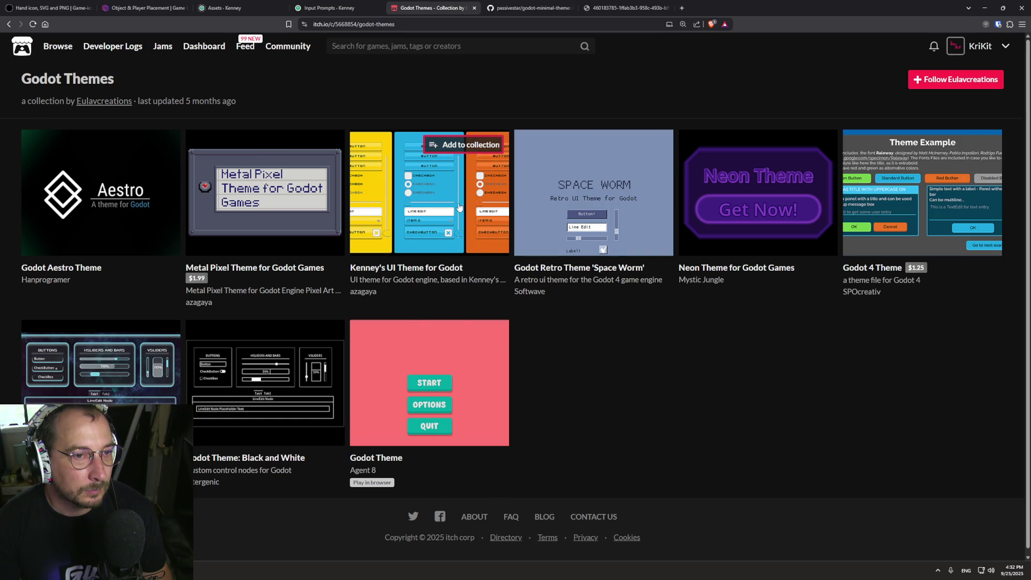
pyautogui.click(8, 26)
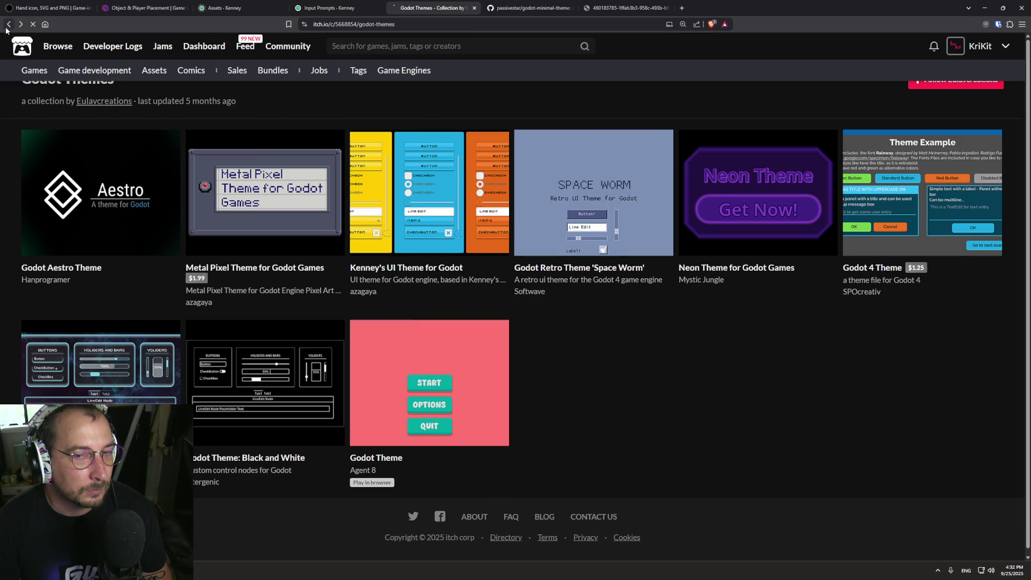
pyautogui.scroll(-2, 147, 307)
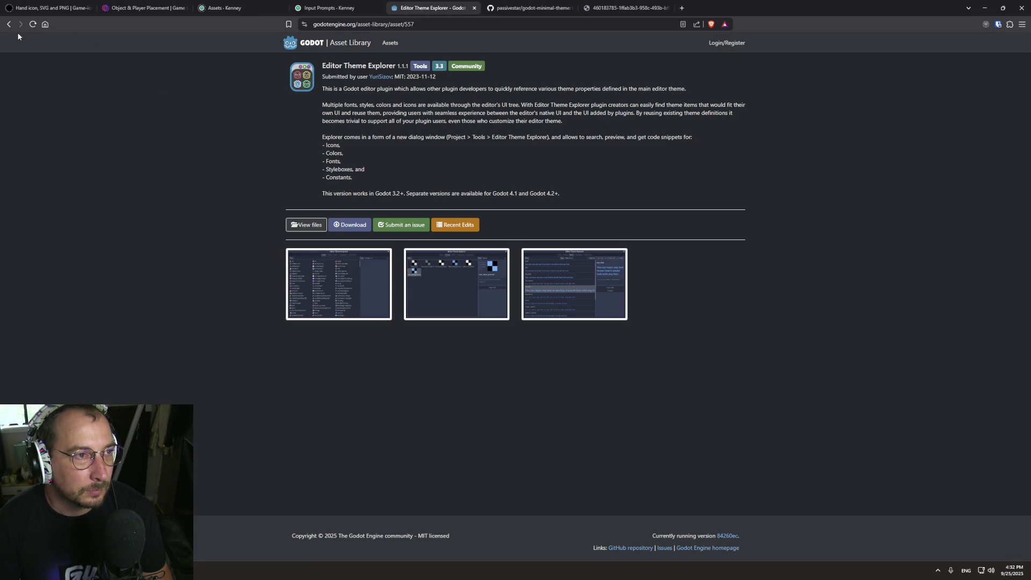
pyautogui.click(9, 24)
# Load more results and open the Catppuccin for Godot repository in a new tab.
pyautogui.click(161, 491)
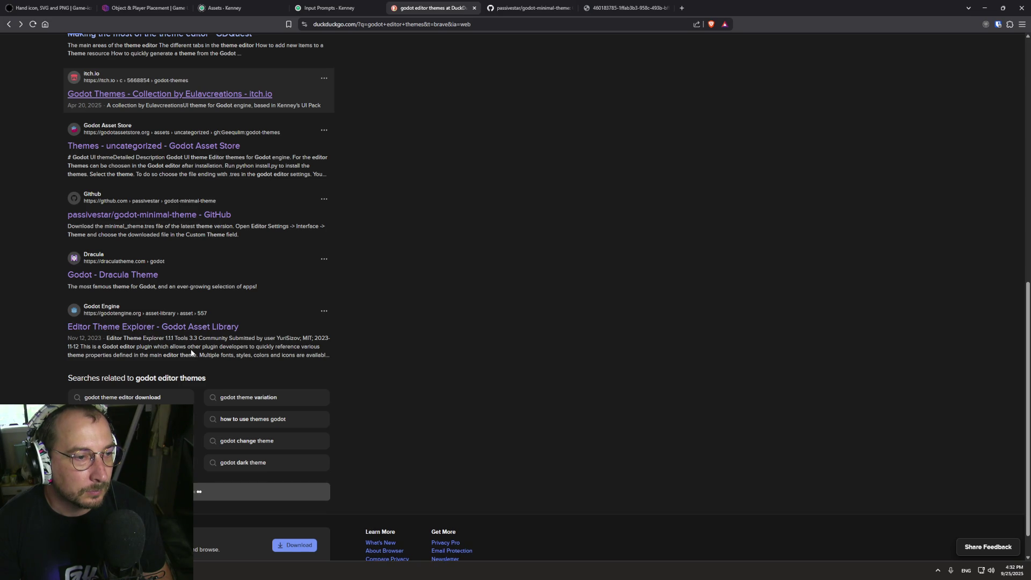
pyautogui.scroll(-2, 326, 200)
pyautogui.scroll(-4, 326, 200)
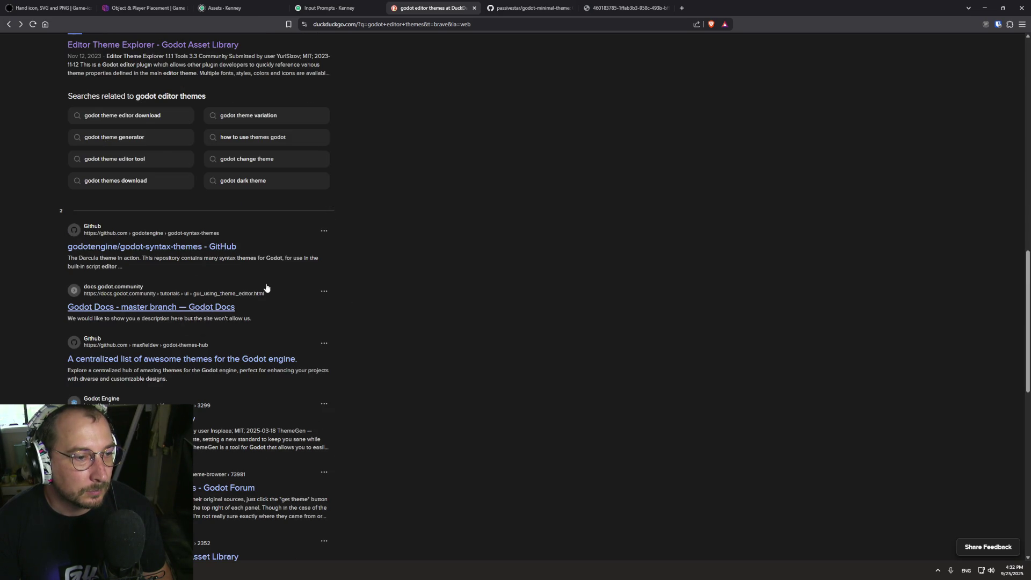
pyautogui.scroll(-1, 288, 268)
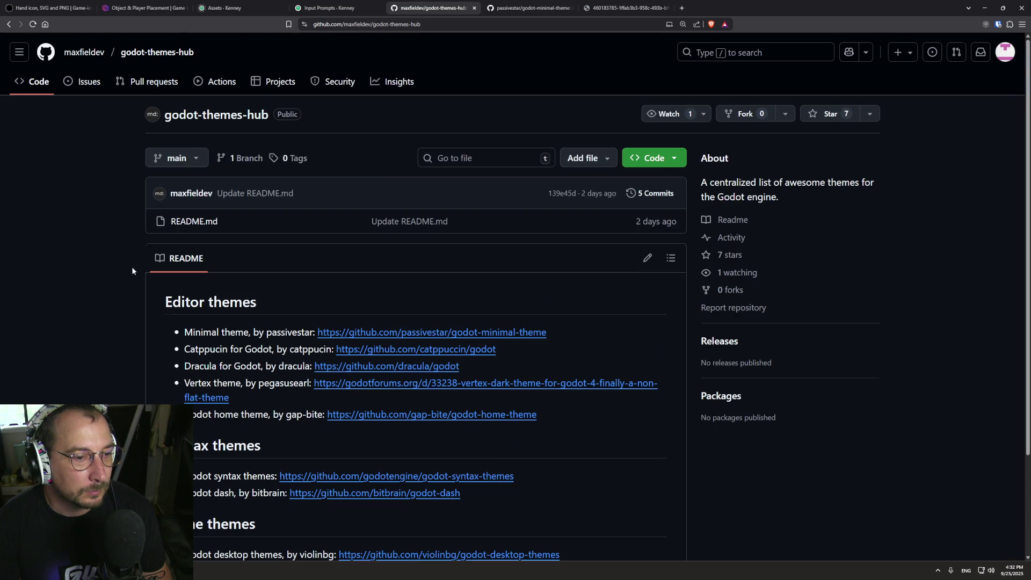
pyautogui.scroll(-3, 131, 268)
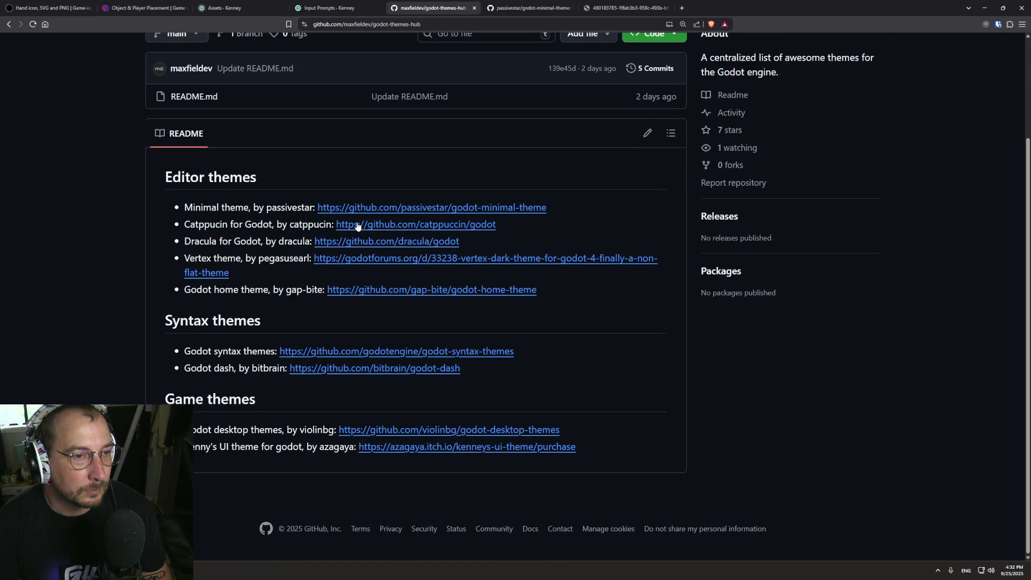
pyautogui.middleClick(358, 226)
pyautogui.hotkey('ctrl', 'Tab')
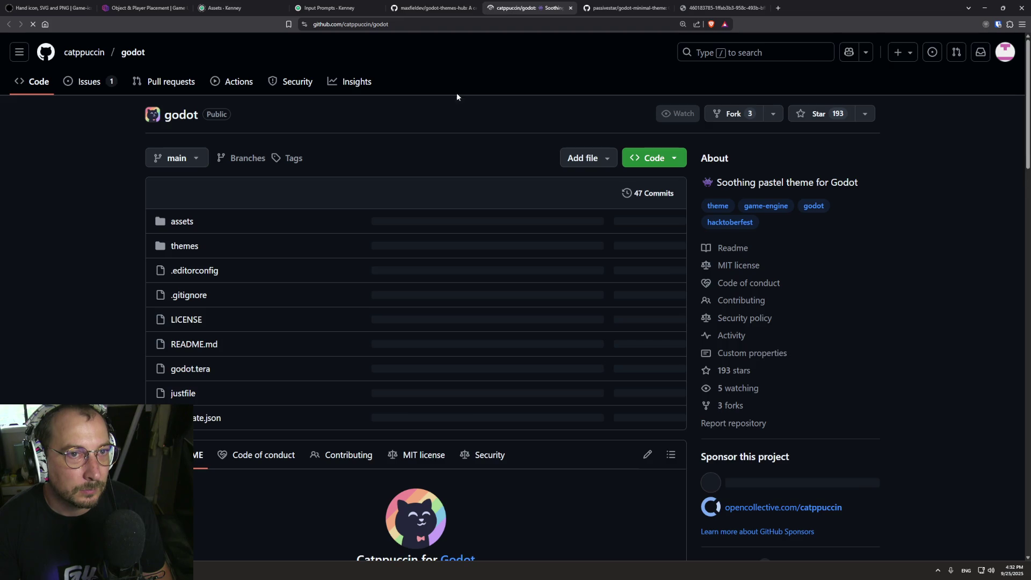
# Expand the Latte, Frappé, Macchiato and Mocha previews in the catppuccin/godot README.
pyautogui.scroll(-5, 287, 231)
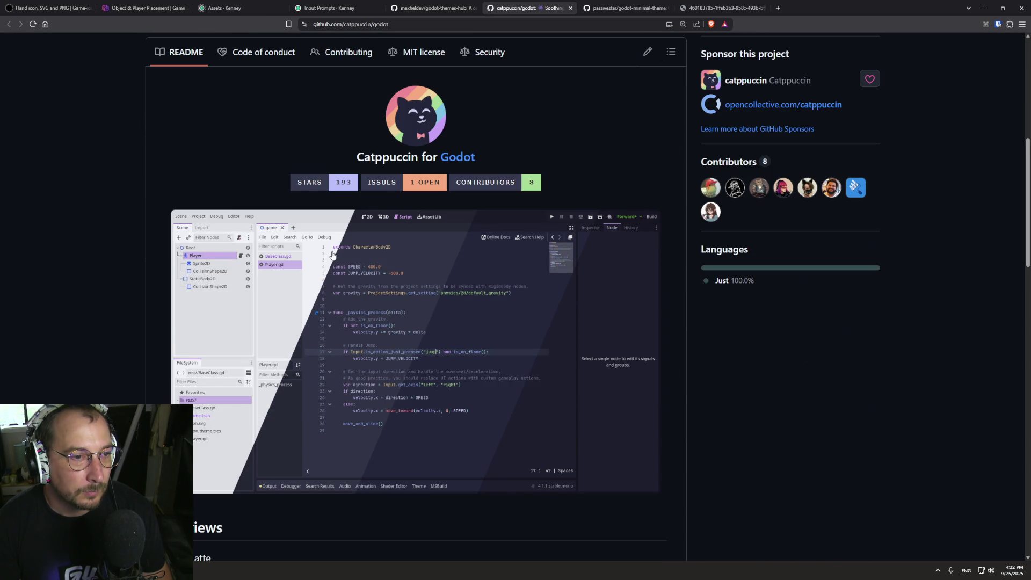
pyautogui.scroll(-3, 332, 255)
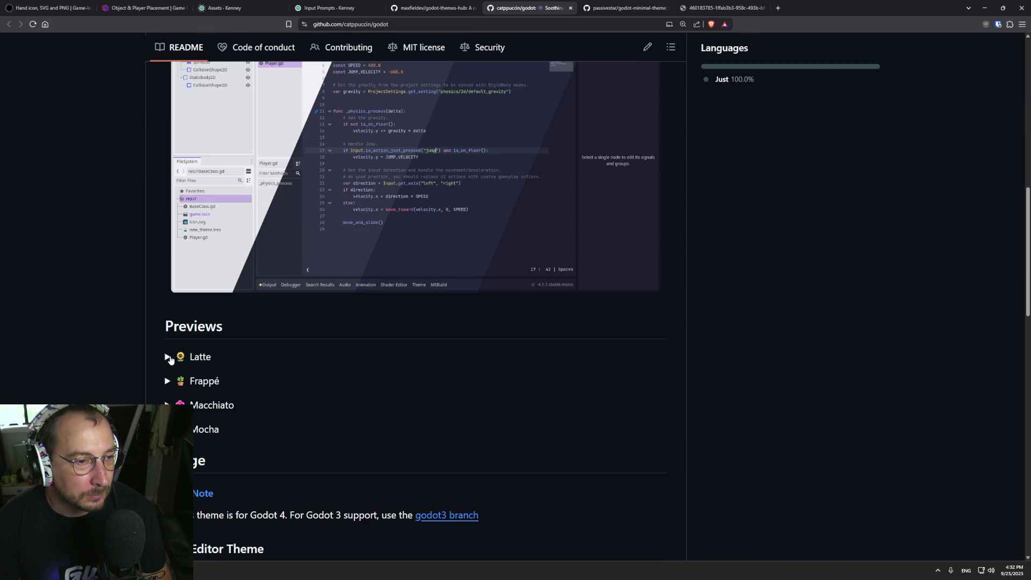
pyautogui.click(169, 359)
pyautogui.scroll(-5, 177, 356)
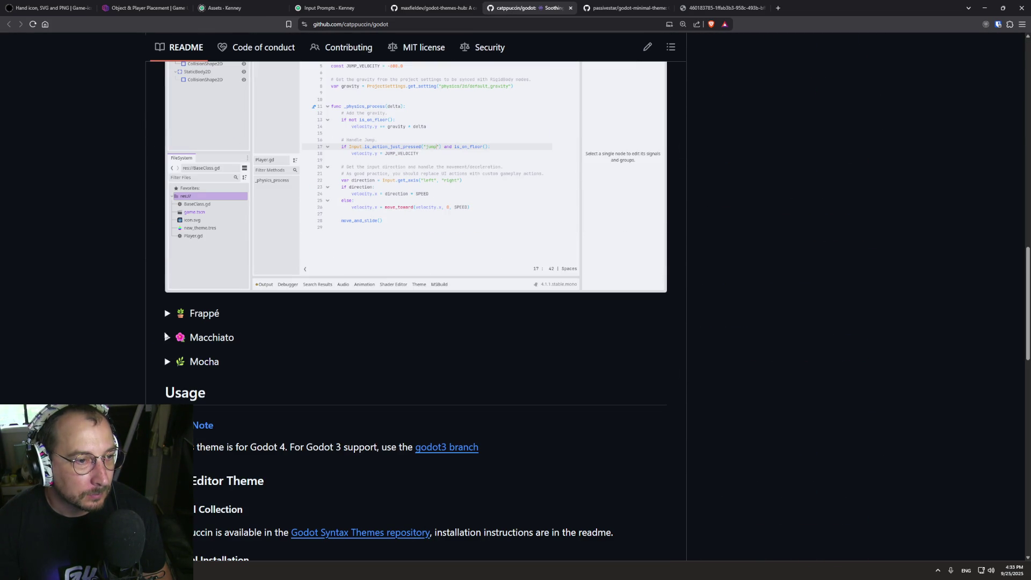
pyautogui.click(166, 315)
pyautogui.scroll(-5, 169, 328)
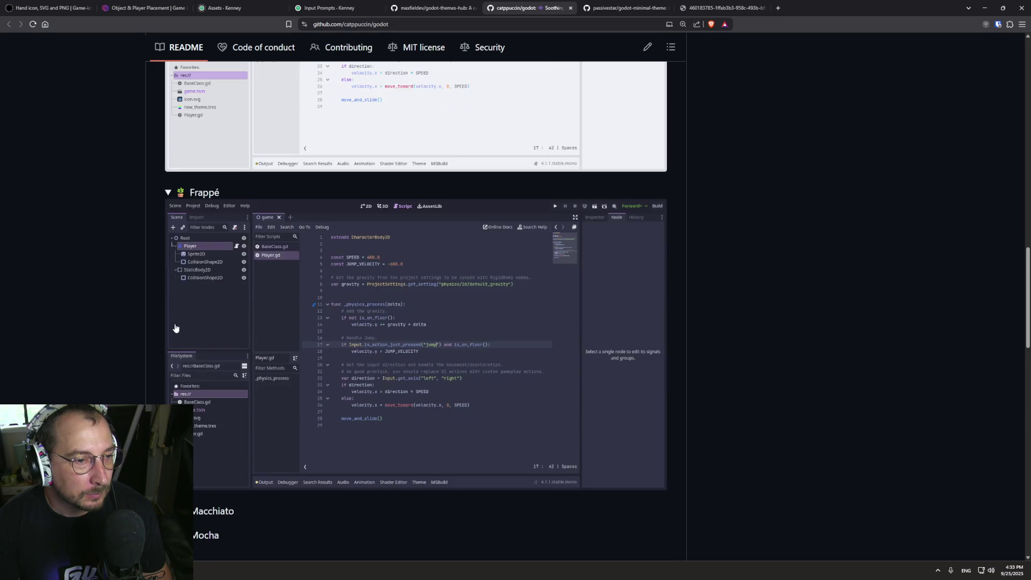
pyautogui.click(168, 353)
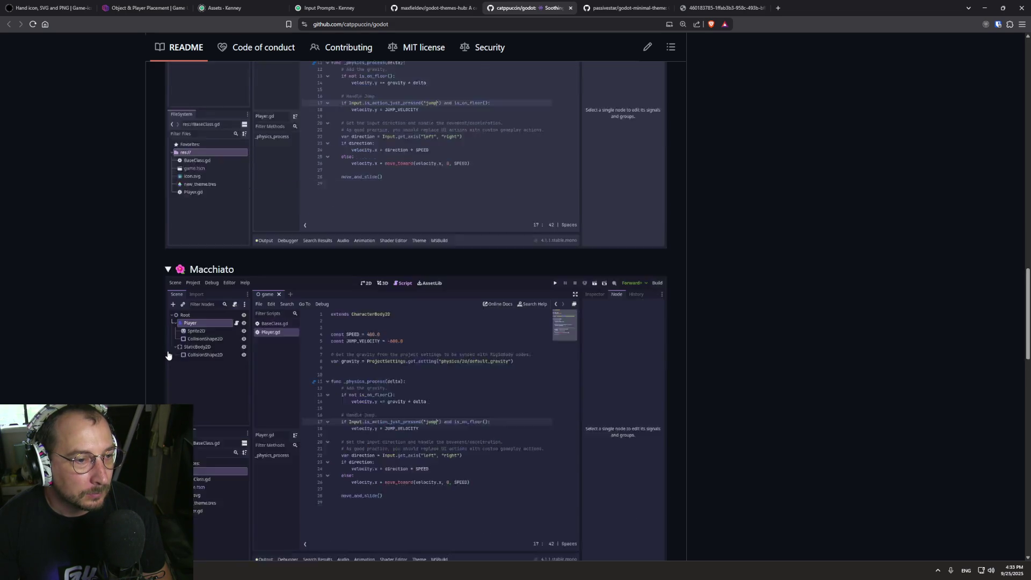
pyautogui.scroll(-5, 169, 328)
pyautogui.click(167, 307)
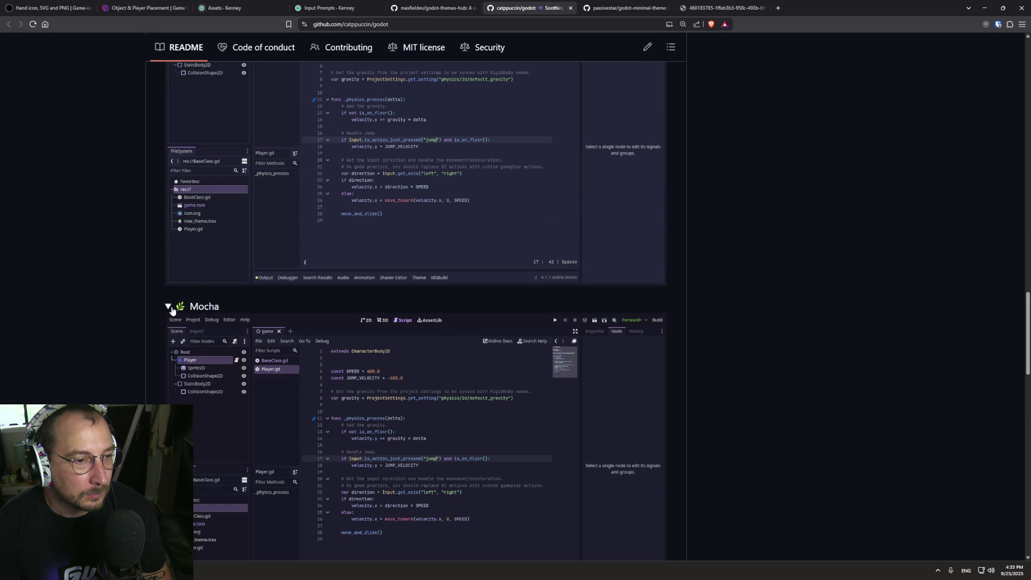
pyautogui.scroll(12, 172, 309)
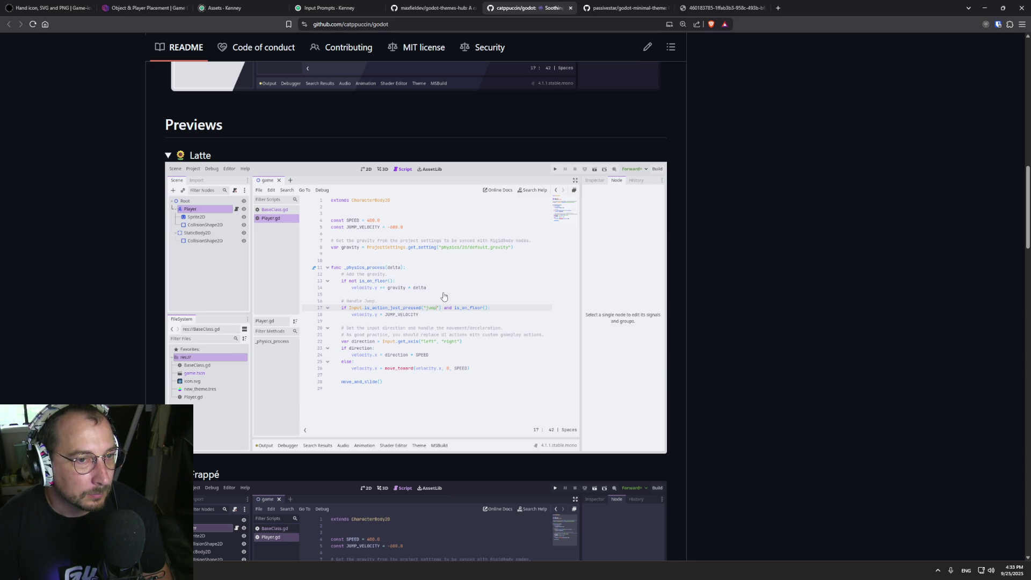
pyautogui.scroll(2, 285, 303)
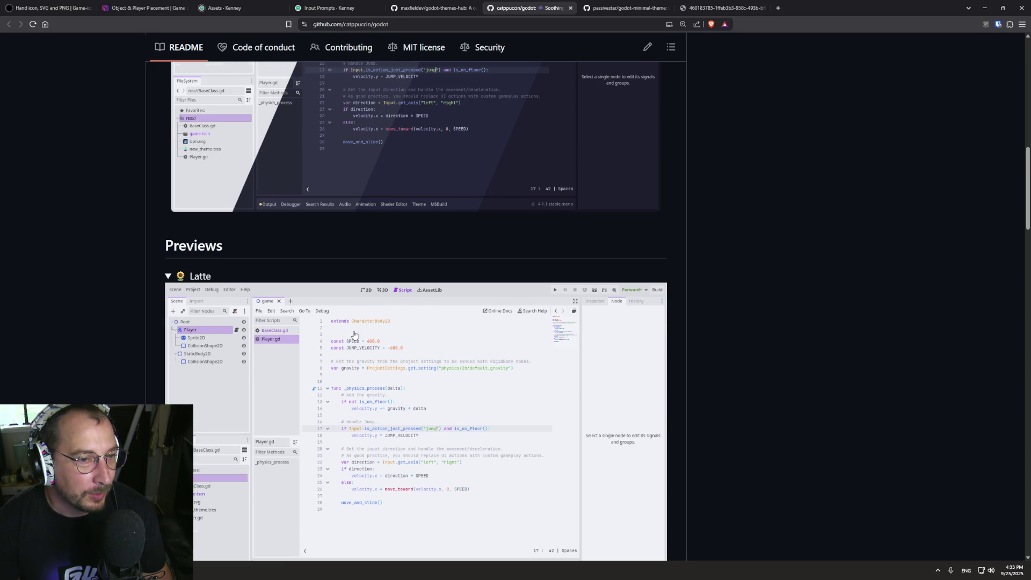
pyautogui.scroll(-2, 354, 335)
pyautogui.scroll(-8, 350, 322)
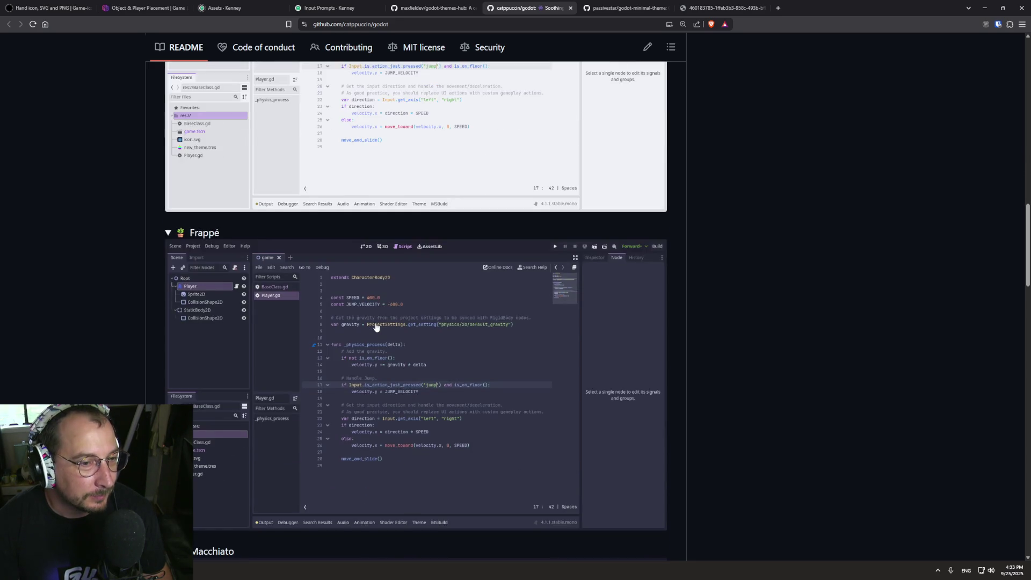
pyautogui.scroll(-8, 516, 247)
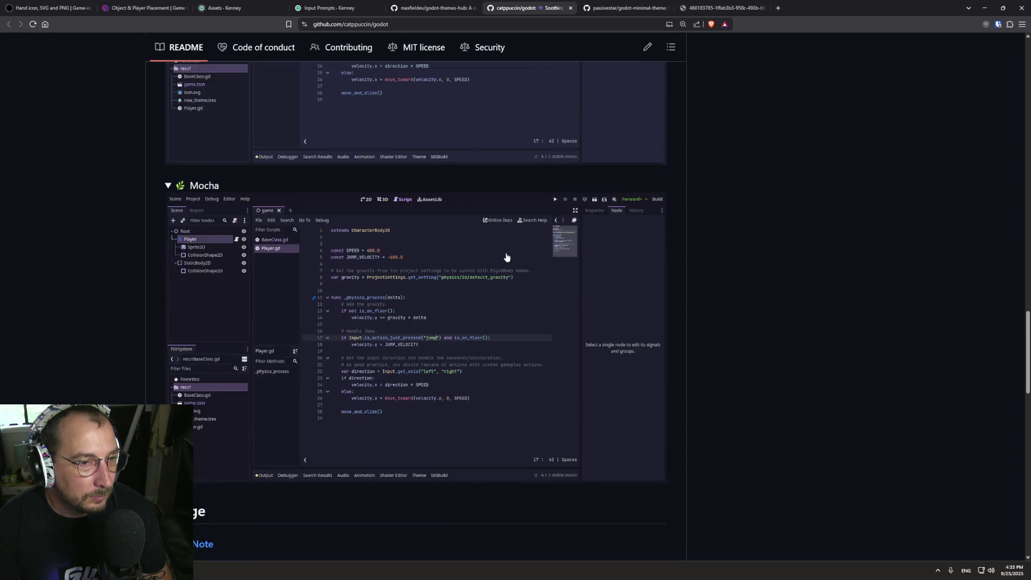
pyautogui.scroll(7, 507, 258)
pyautogui.scroll(5, 460, 300)
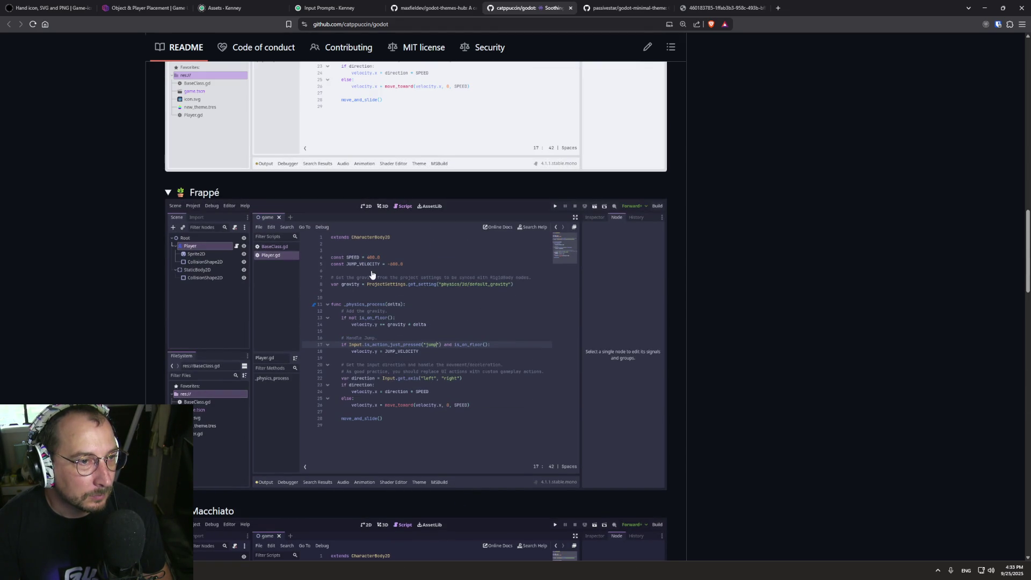
pyautogui.scroll(-4, 372, 276)
pyautogui.scroll(-9, 375, 277)
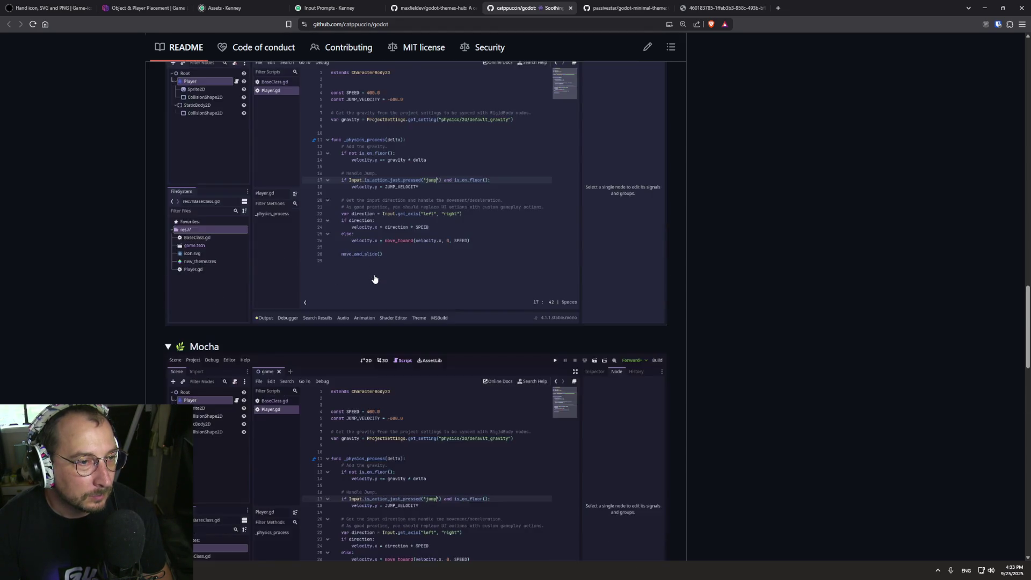
pyautogui.scroll(5, 387, 267)
pyautogui.scroll(-11, 387, 274)
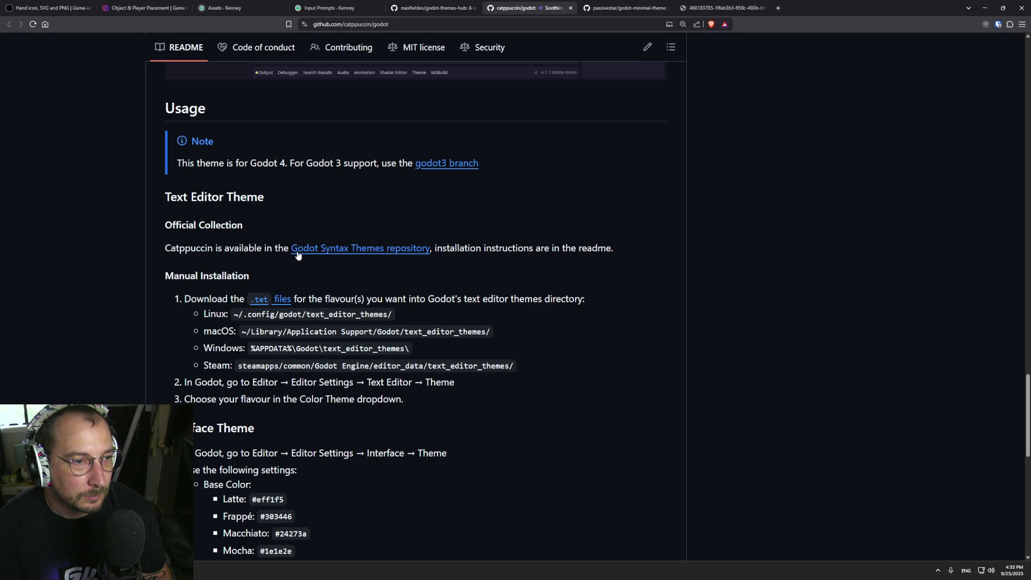
pyautogui.click(319, 247)
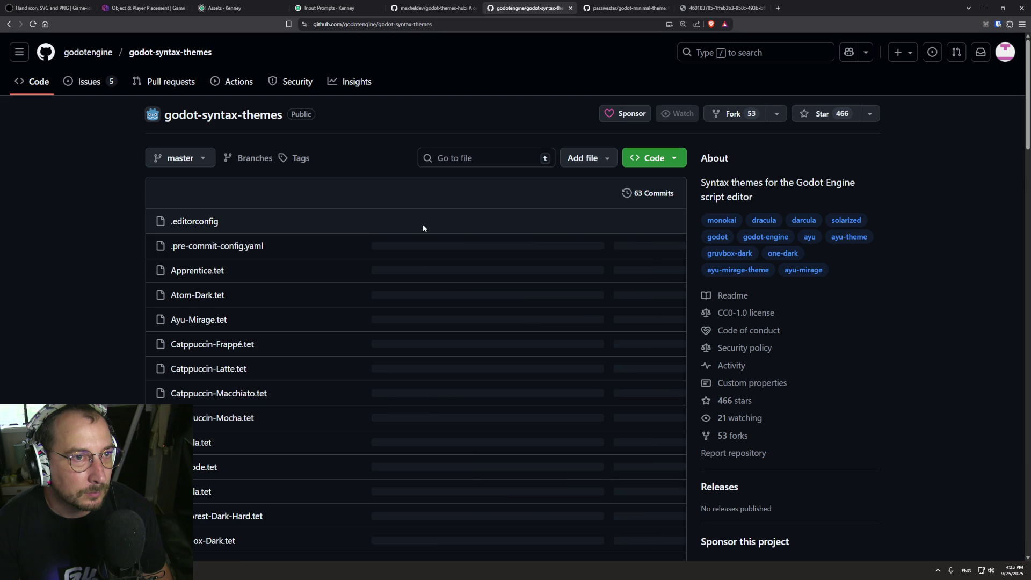
pyautogui.scroll(-15, 89, 263)
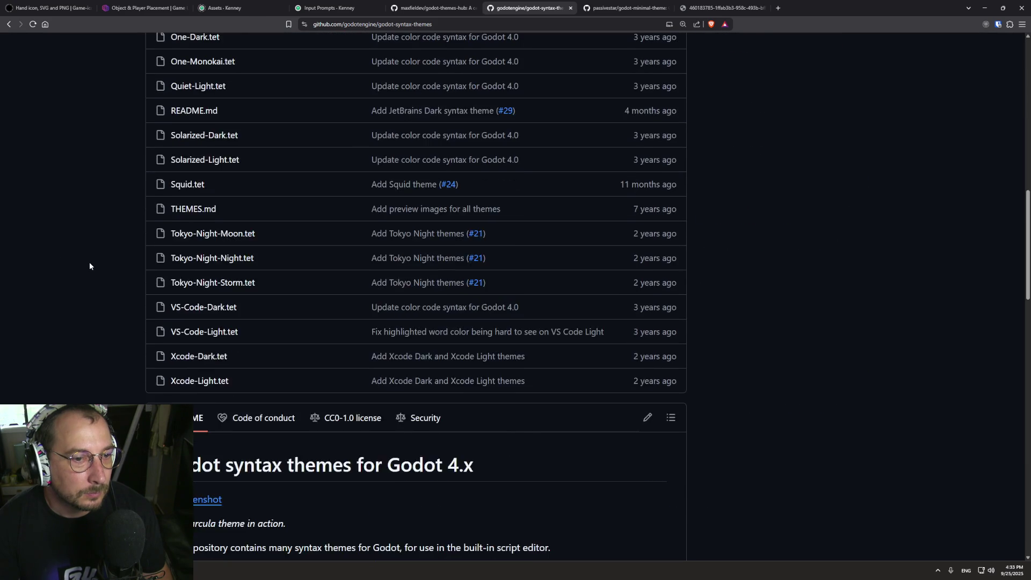
pyautogui.scroll(-15, 89, 266)
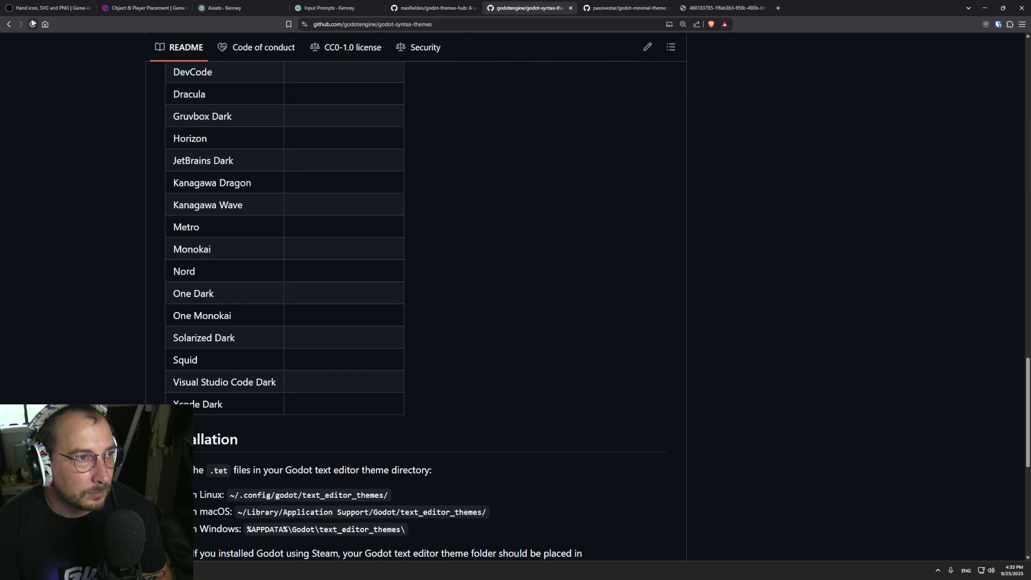
pyautogui.click(8, 24)
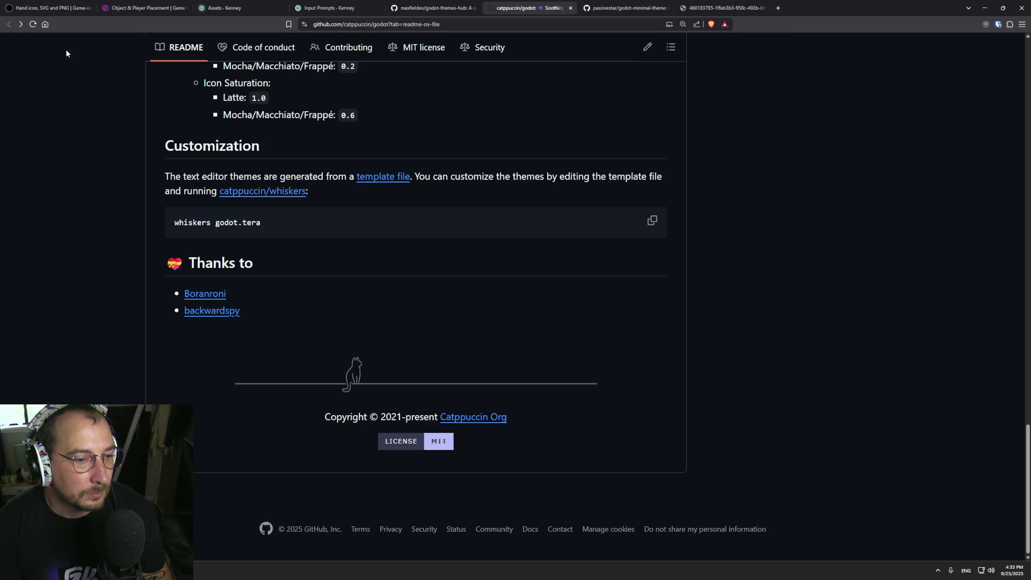
pyautogui.scroll(3, 191, 231)
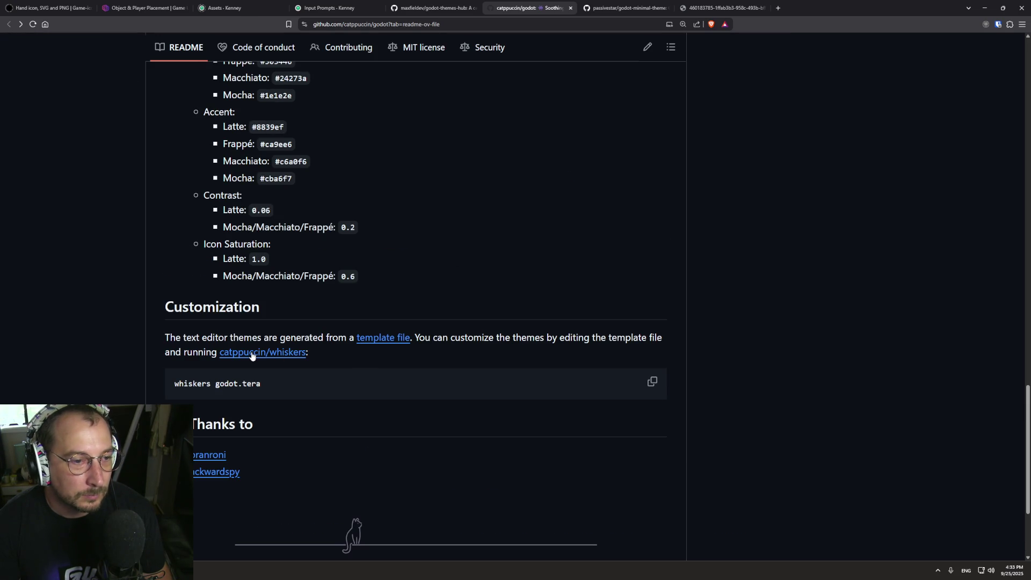
pyautogui.scroll(10, 269, 332)
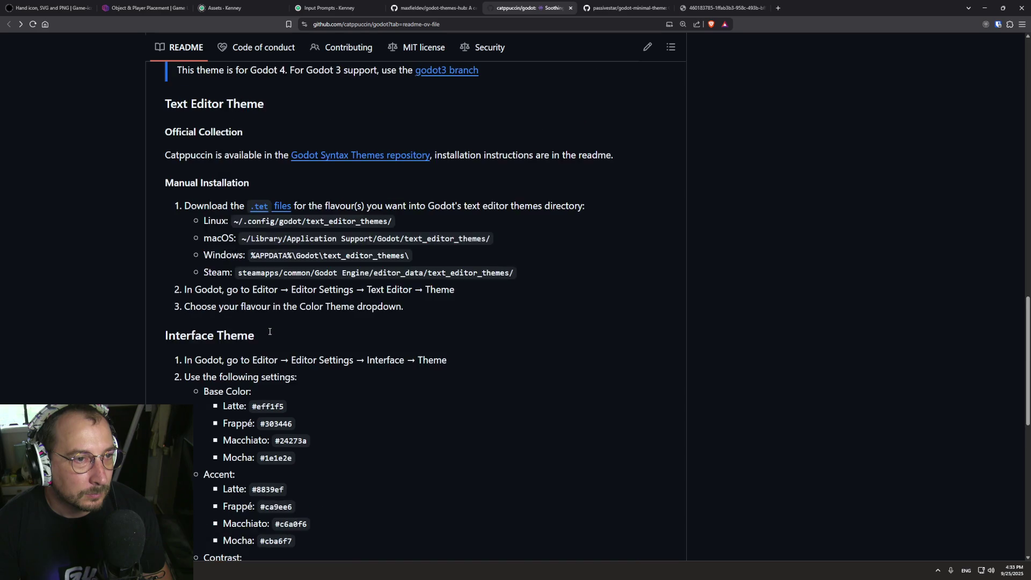
pyautogui.scroll(-2, 339, 299)
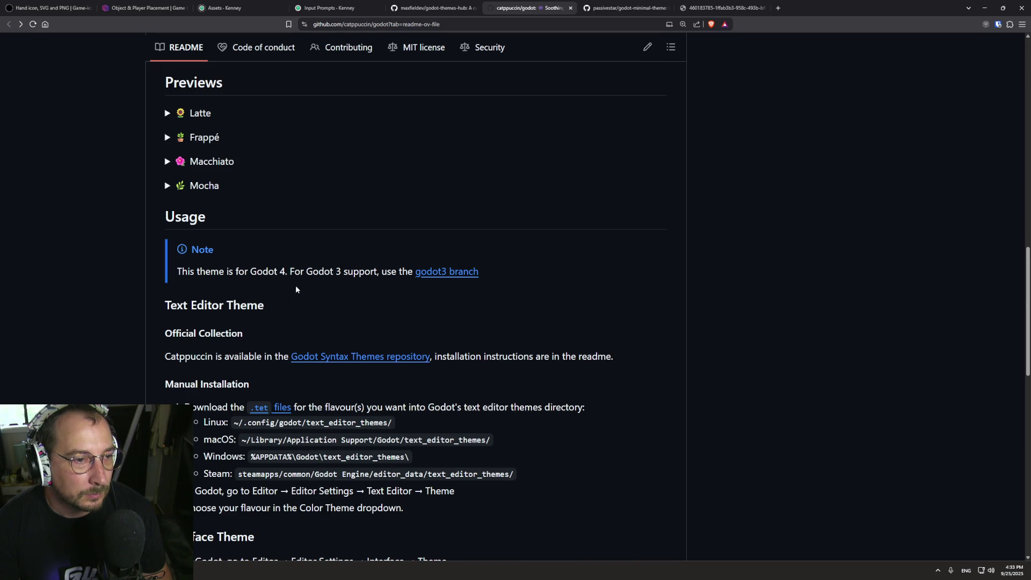
pyautogui.moveTo(216, 272); pyautogui.dragTo(321, 271)
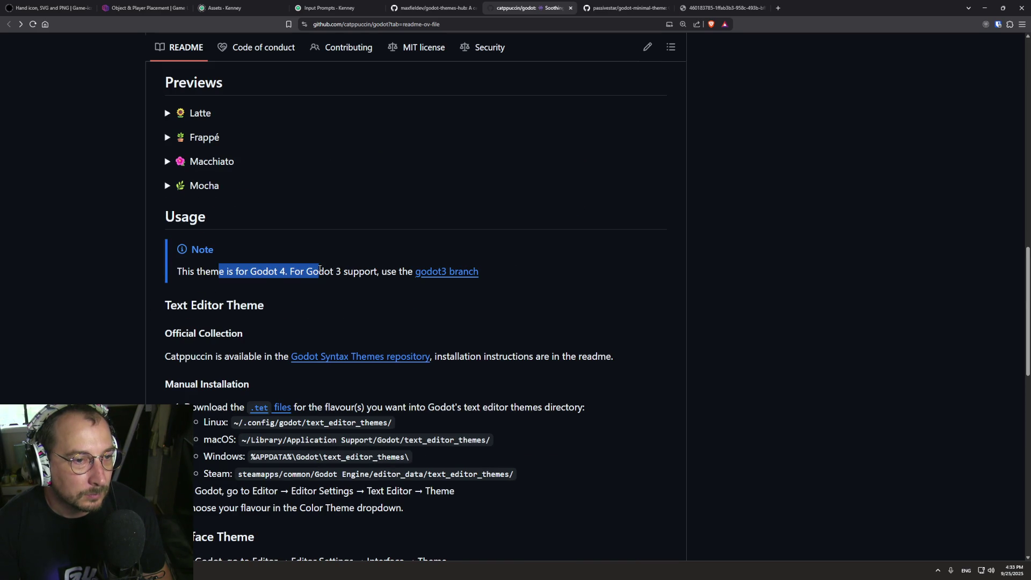
pyautogui.doubleClick(320, 270)
pyautogui.tripleClick(226, 306)
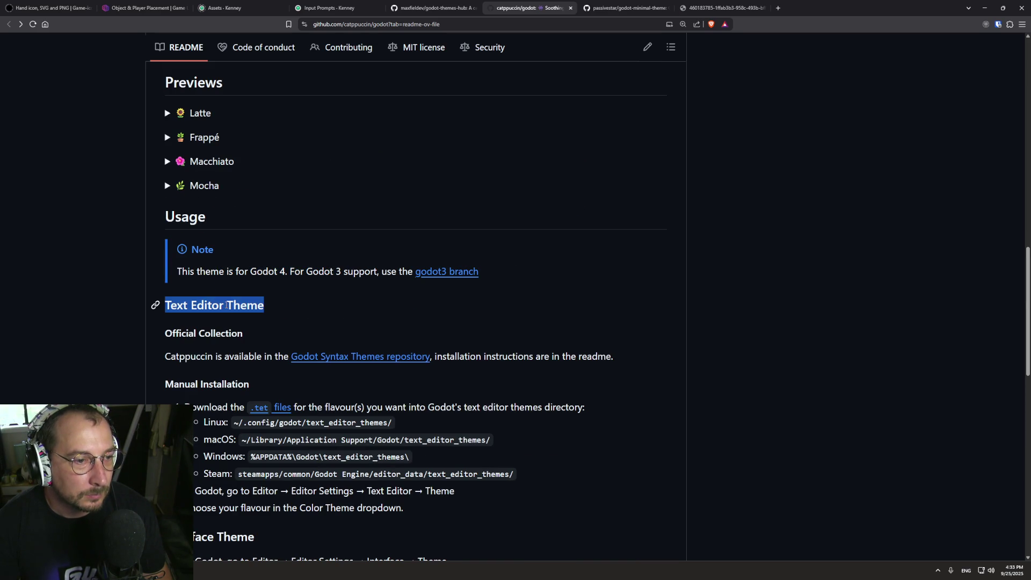
pyautogui.click(227, 352)
pyautogui.scroll(15, 227, 356)
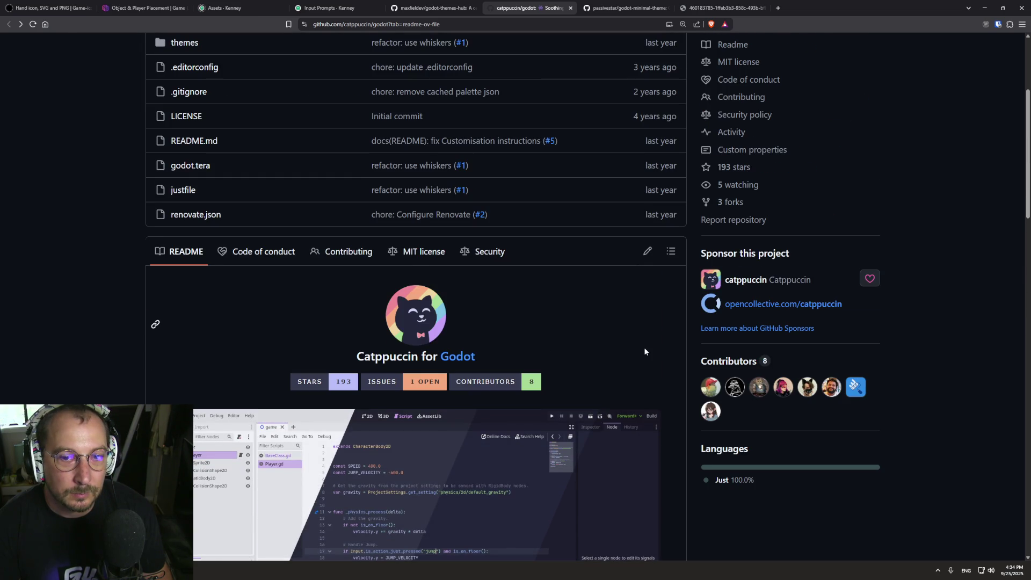
pyautogui.scroll(4, 643, 347)
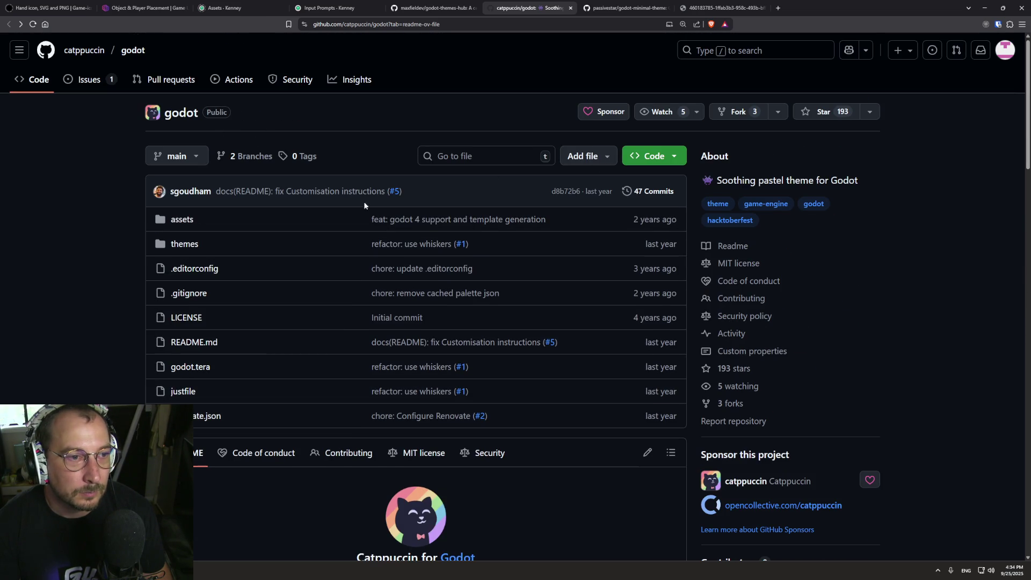
pyautogui.click(184, 245)
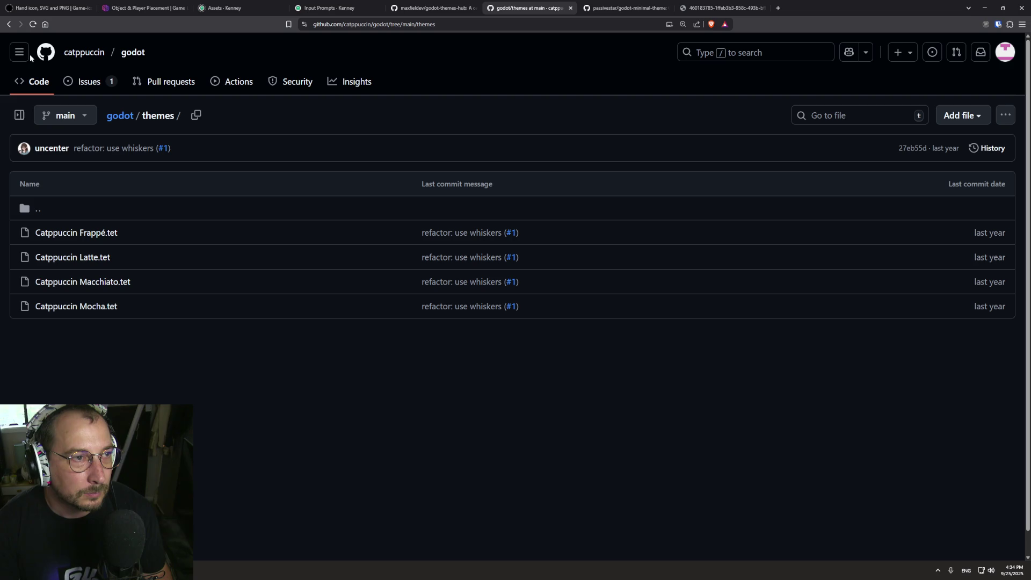
pyautogui.click(9, 25)
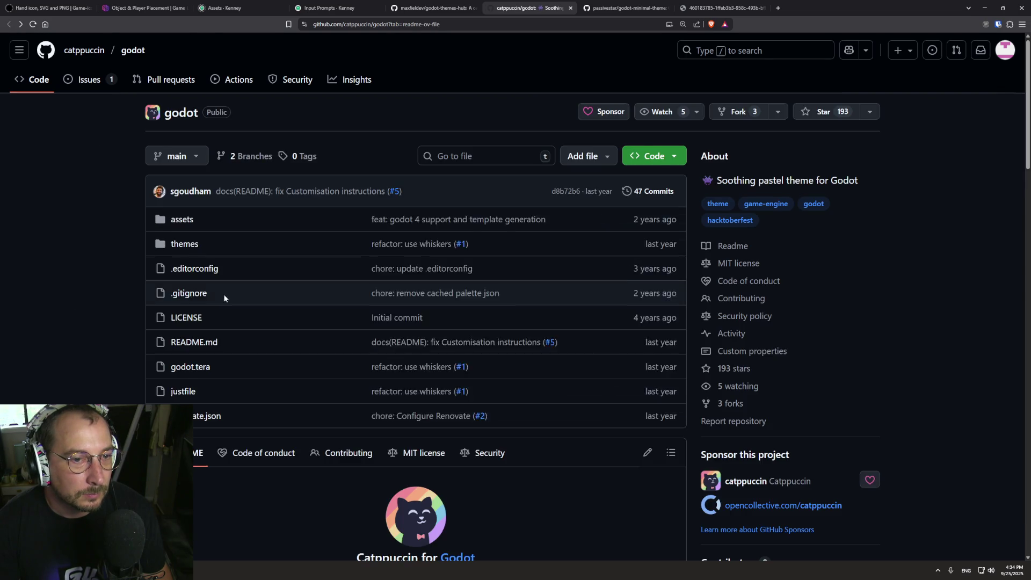
pyautogui.scroll(-3, 215, 295)
pyautogui.scroll(-5, 182, 304)
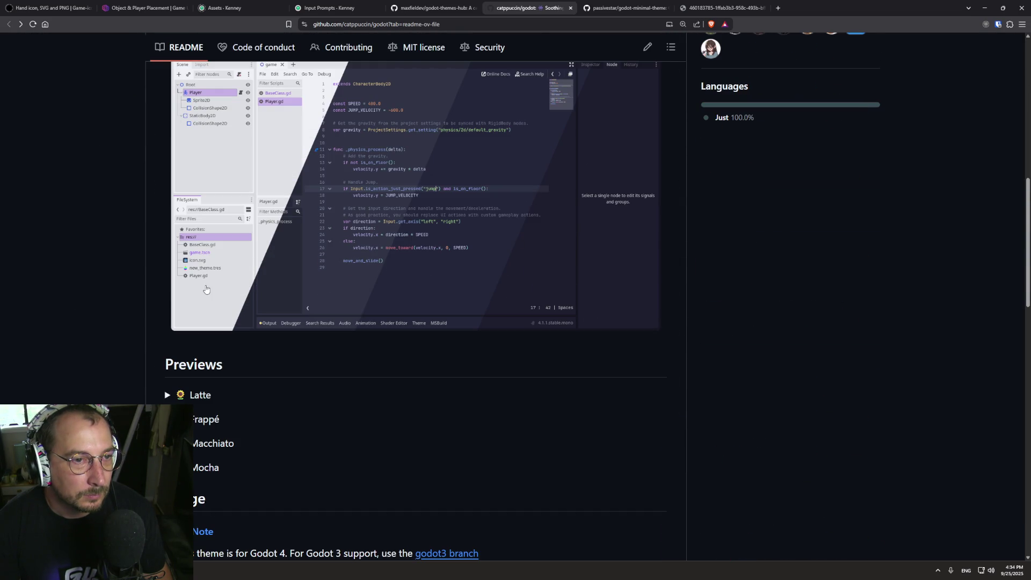
pyautogui.scroll(-8, 205, 289)
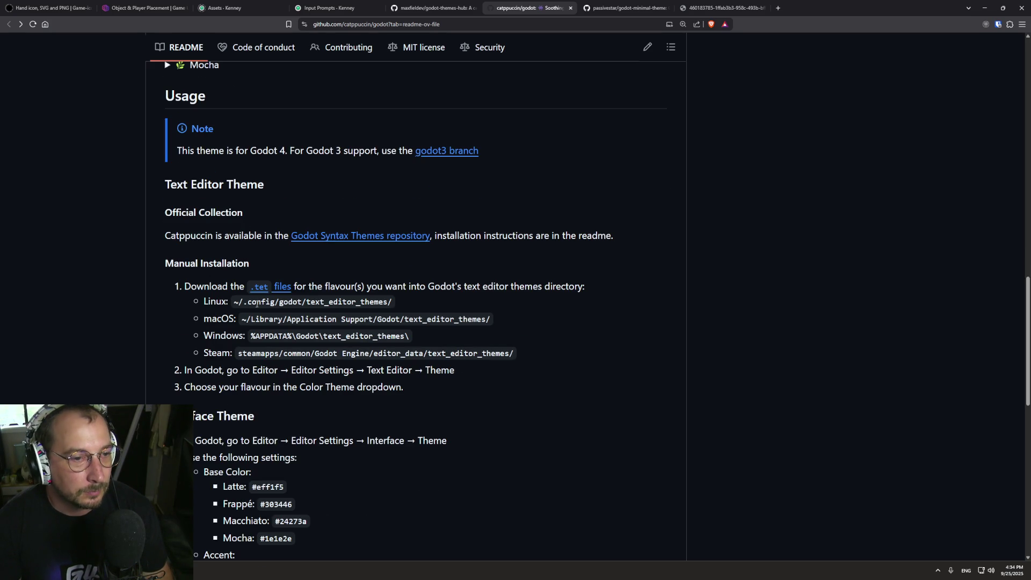
# Select the Windows text editor themes path in the catppuccin/godot README.
pyautogui.tripleClick(466, 287)
pyautogui.tripleClick(468, 286)
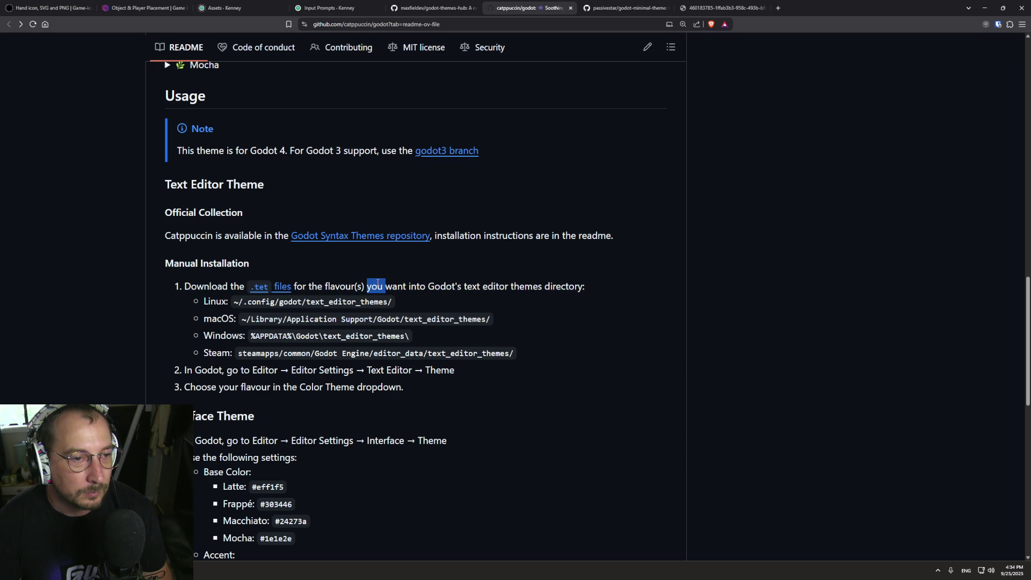
pyautogui.click(459, 284)
pyautogui.scroll(5, 456, 279)
pyautogui.scroll(9, 457, 279)
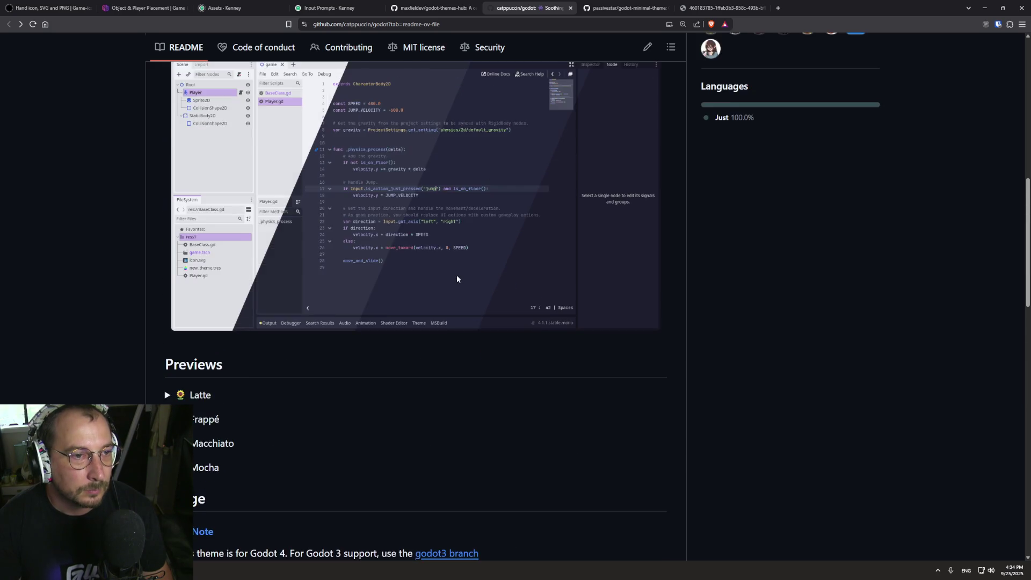
pyautogui.scroll(-5, 457, 279)
pyautogui.scroll(-9, 458, 284)
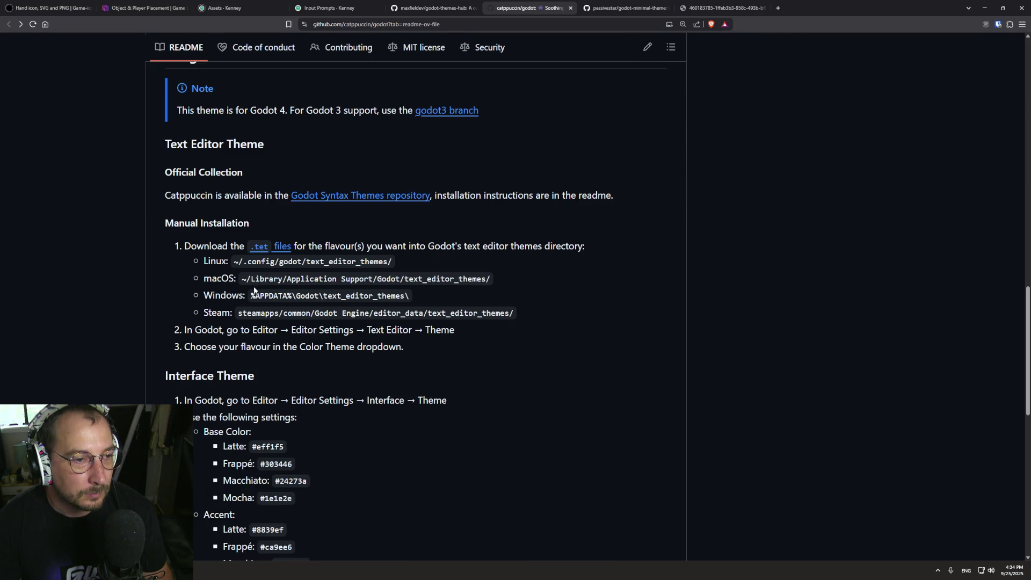
pyautogui.moveTo(250, 295); pyautogui.dragTo(428, 301)
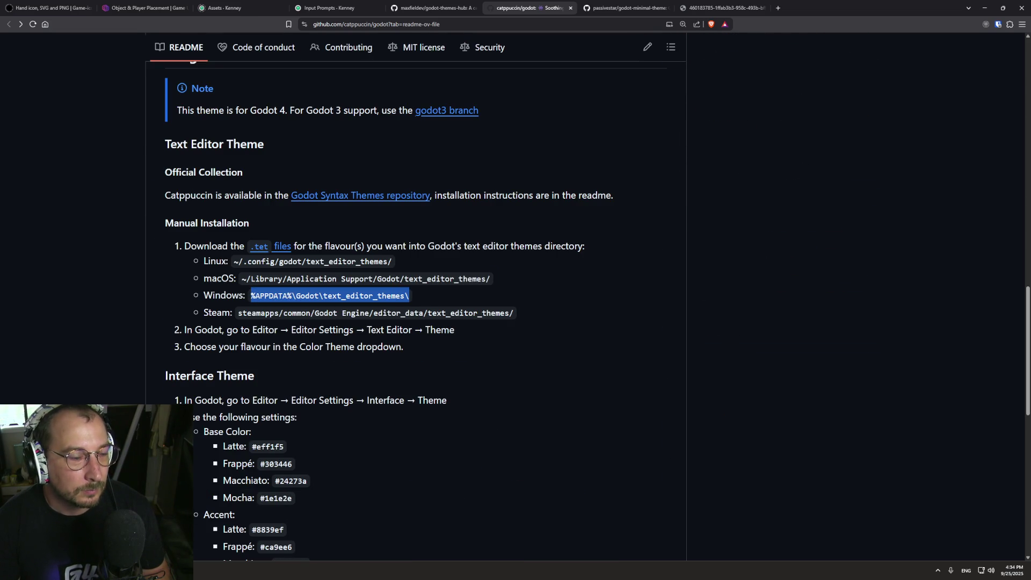
# Launch File Explorer from the Start search.
pyautogui.press('super')
pyautogui.write('firefox')
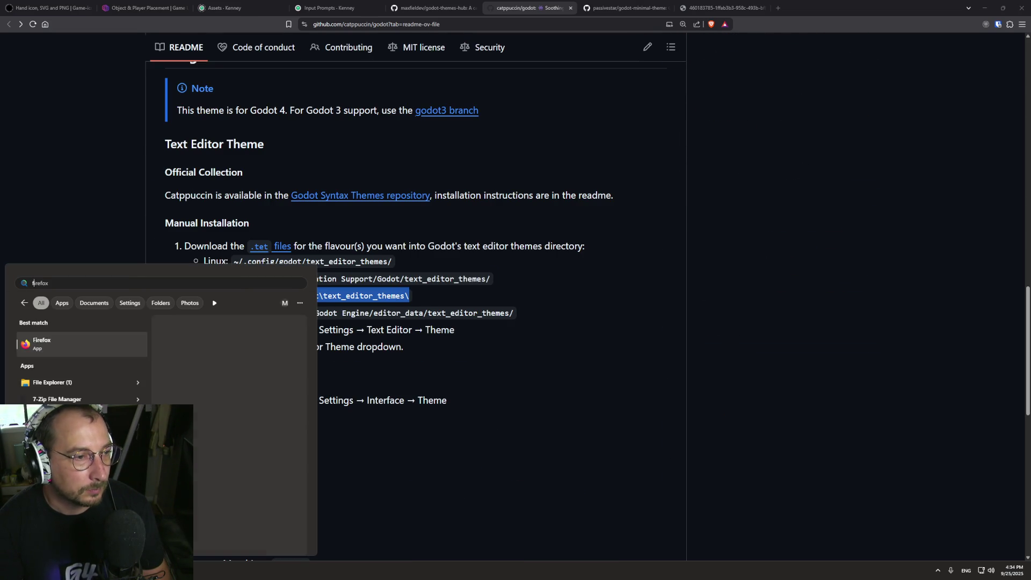
pyautogui.press('BackSpace')
pyautogui.write('exc')
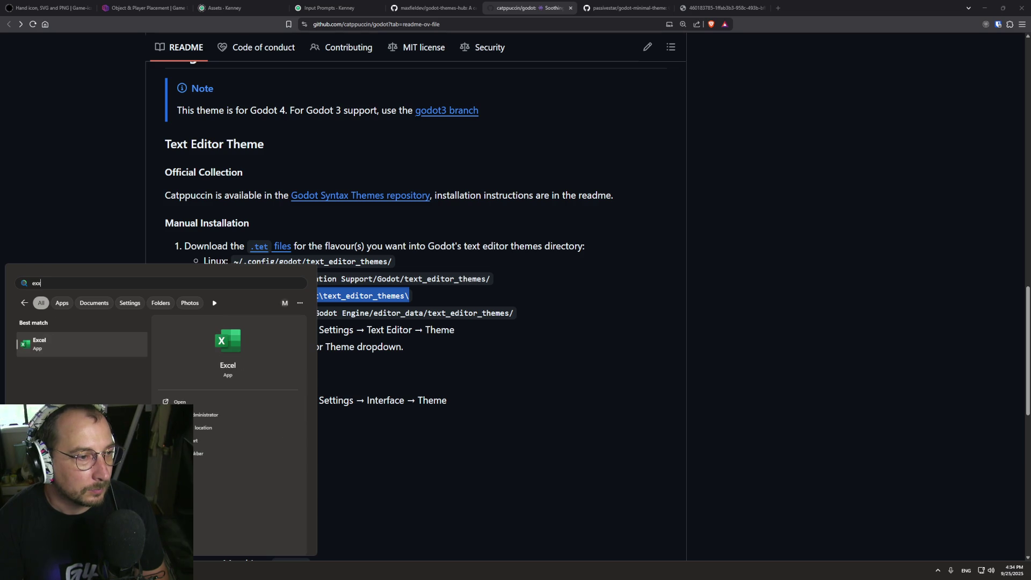
pyautogui.press('BackSpace')
pyautogui.write('p')
pyautogui.press('Return')
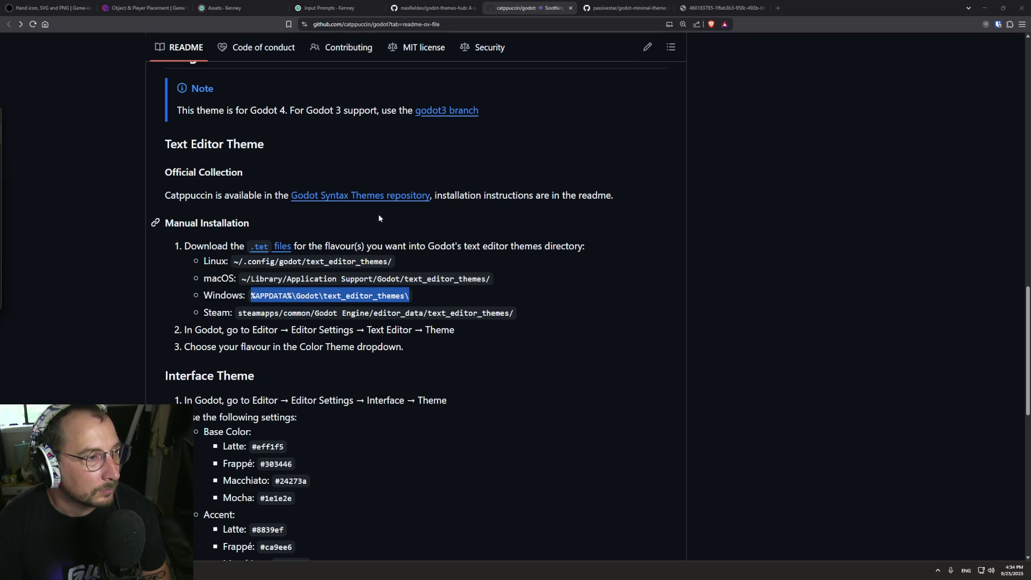
# Return to the browser and open the repository's themes folder.
pyautogui.click(430, 227)
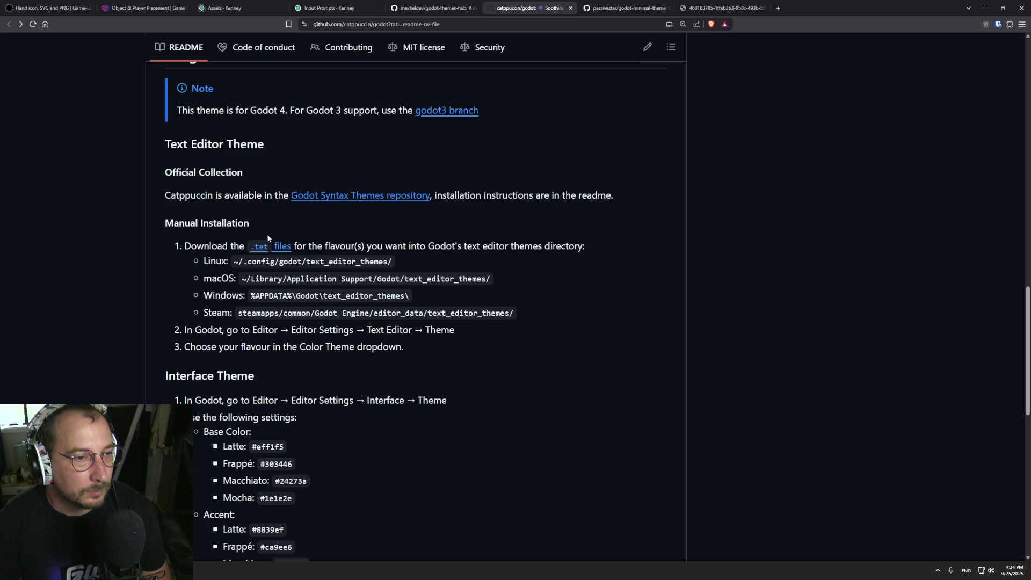
pyautogui.scroll(15, 398, 263)
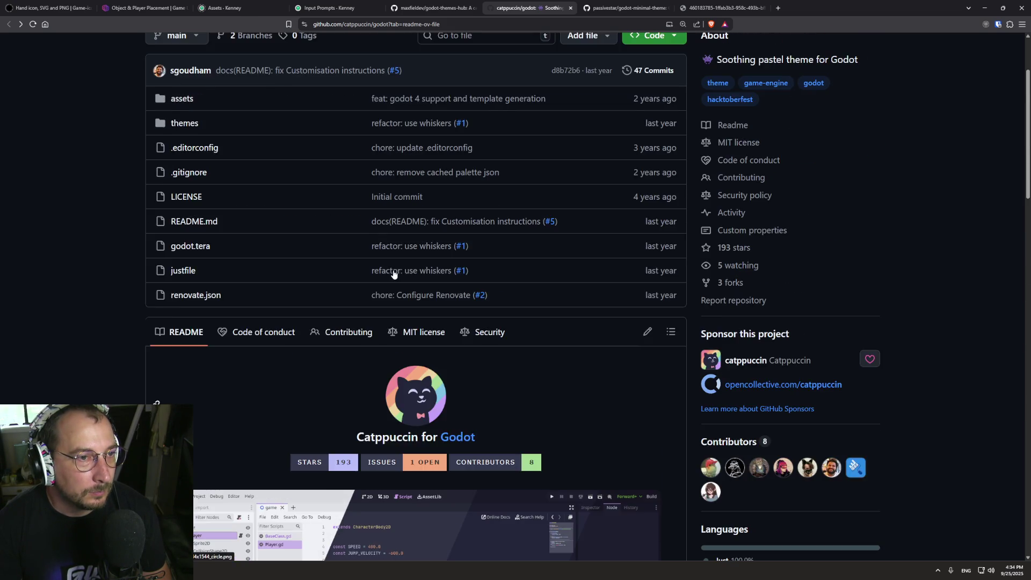
pyautogui.scroll(1, 349, 247)
pyautogui.click(184, 164)
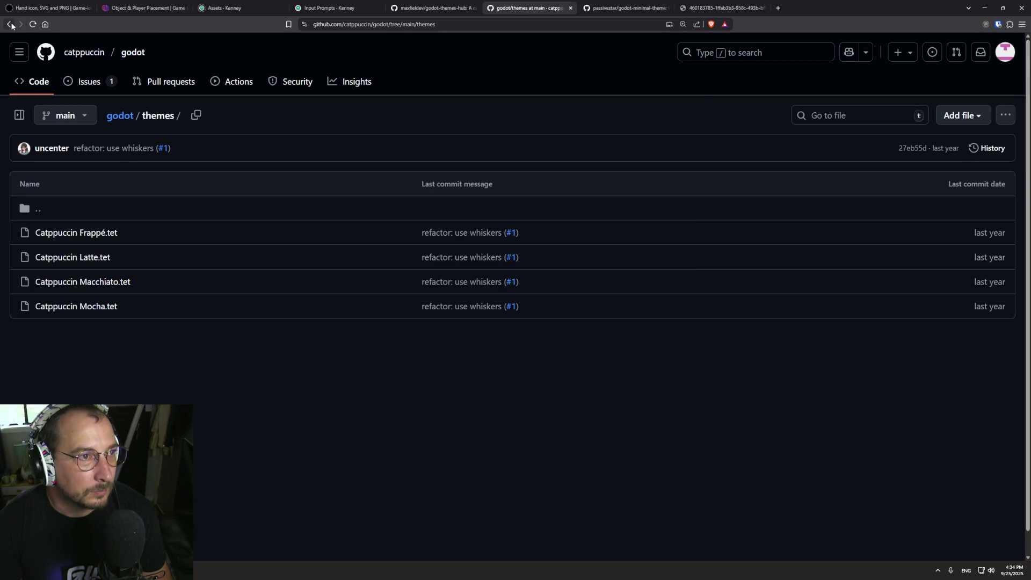
# Go back to the repository main page and expand the Frappé preview.
pyautogui.click(14, 25)
pyautogui.scroll(-10, 205, 269)
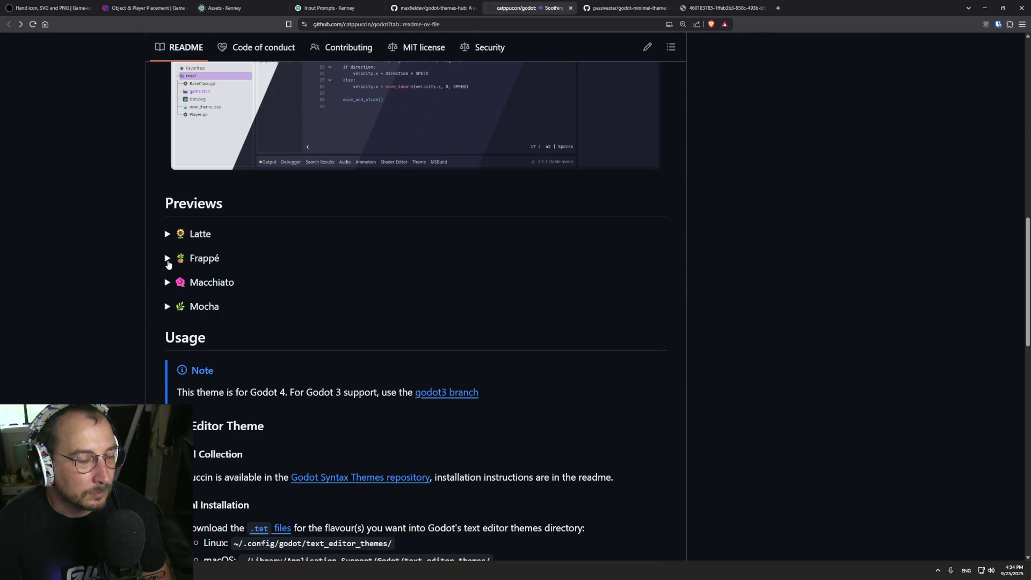
pyautogui.click(163, 262)
pyautogui.scroll(10, 163, 259)
pyautogui.scroll(5, 160, 260)
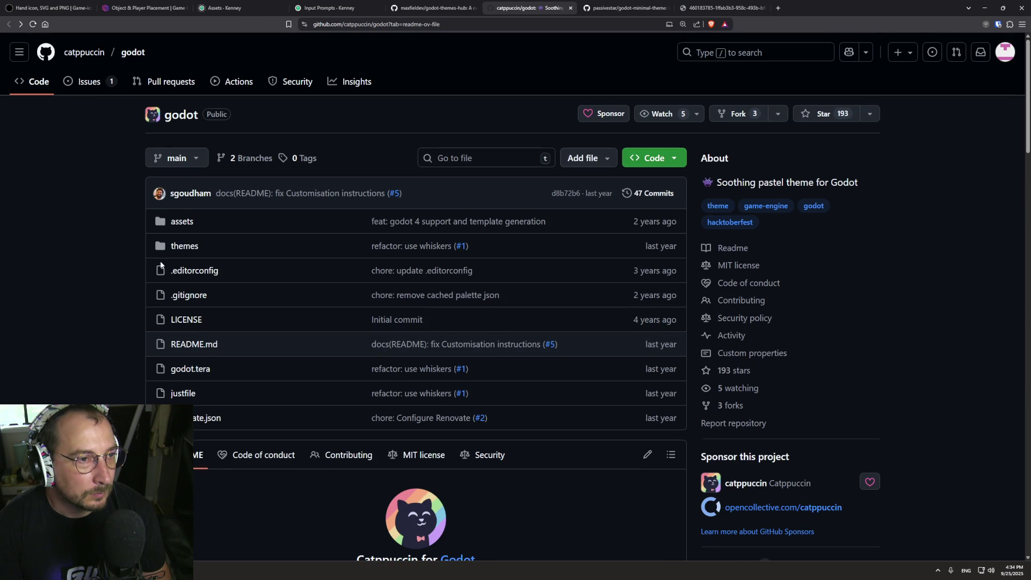
# Open themes > Catppuccin Latte.tet and download the raw file.
pyautogui.click(185, 244)
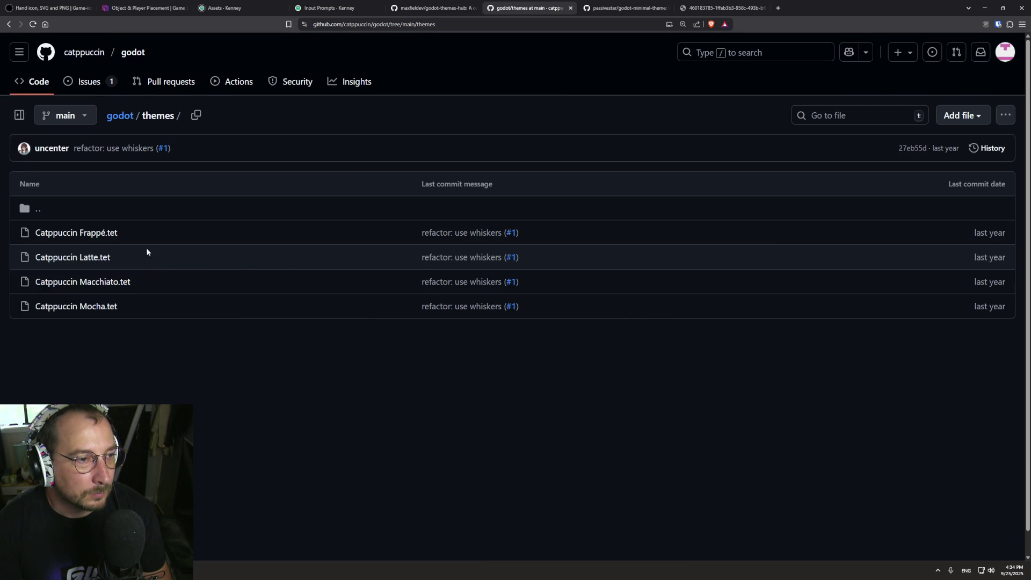
pyautogui.click(97, 258)
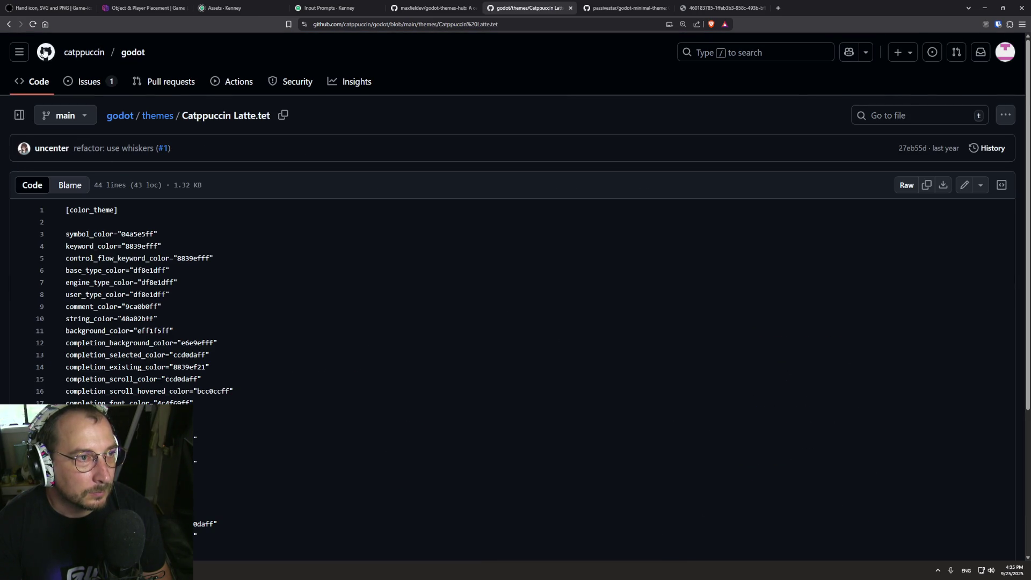
pyautogui.click(8, 24)
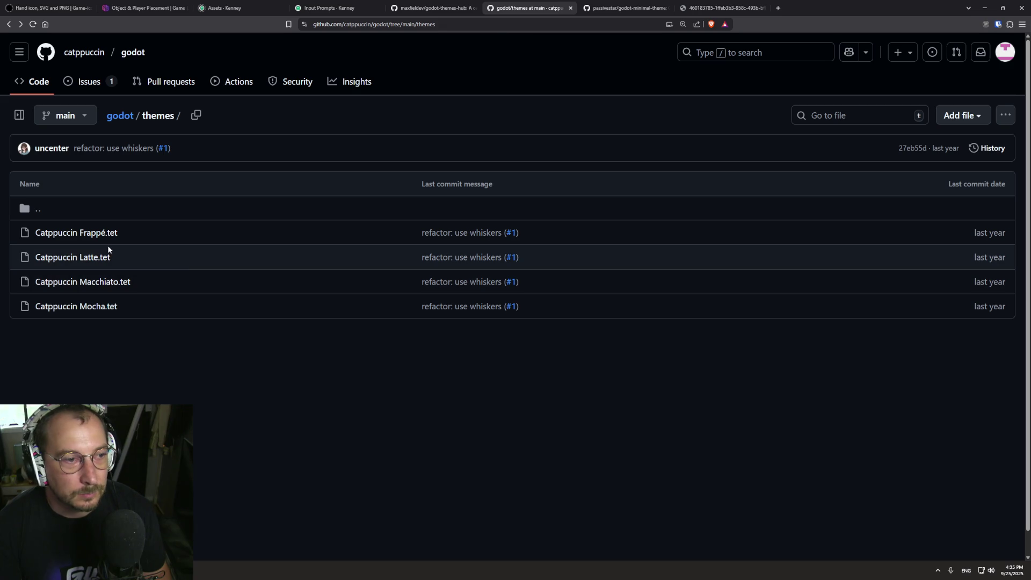
pyautogui.click(102, 258)
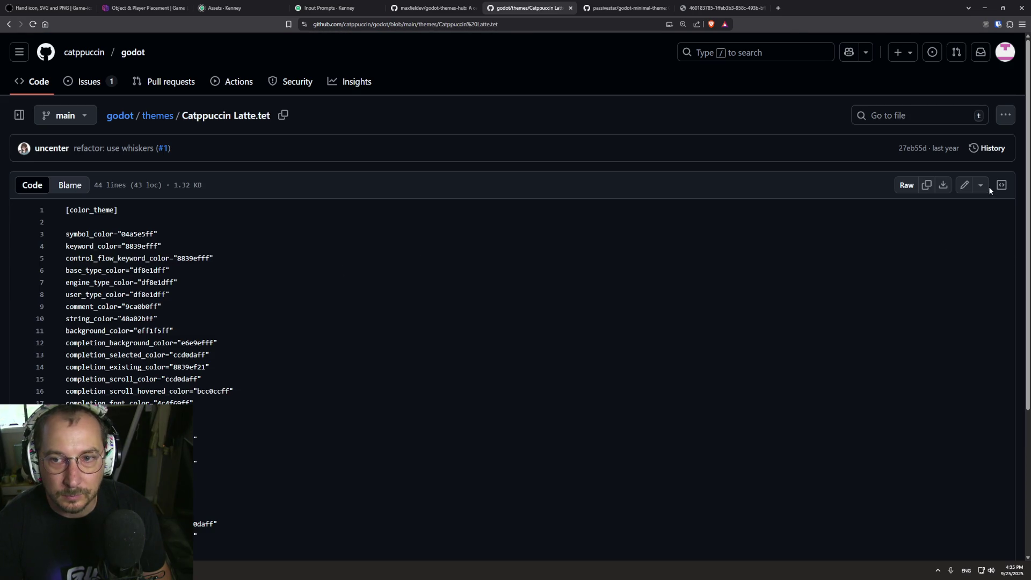
pyautogui.click(983, 186)
pyautogui.click(859, 279)
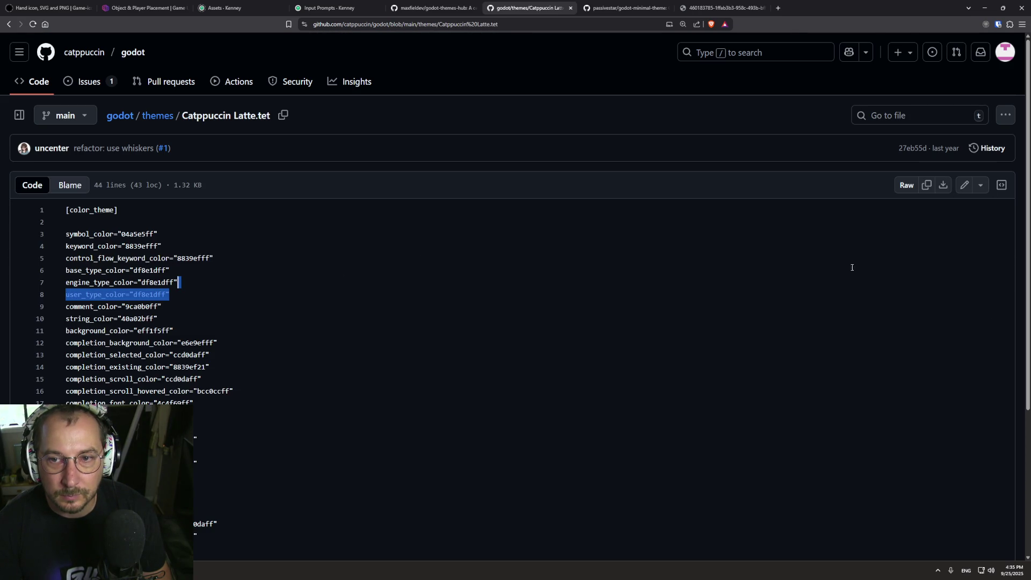
pyautogui.click(943, 186)
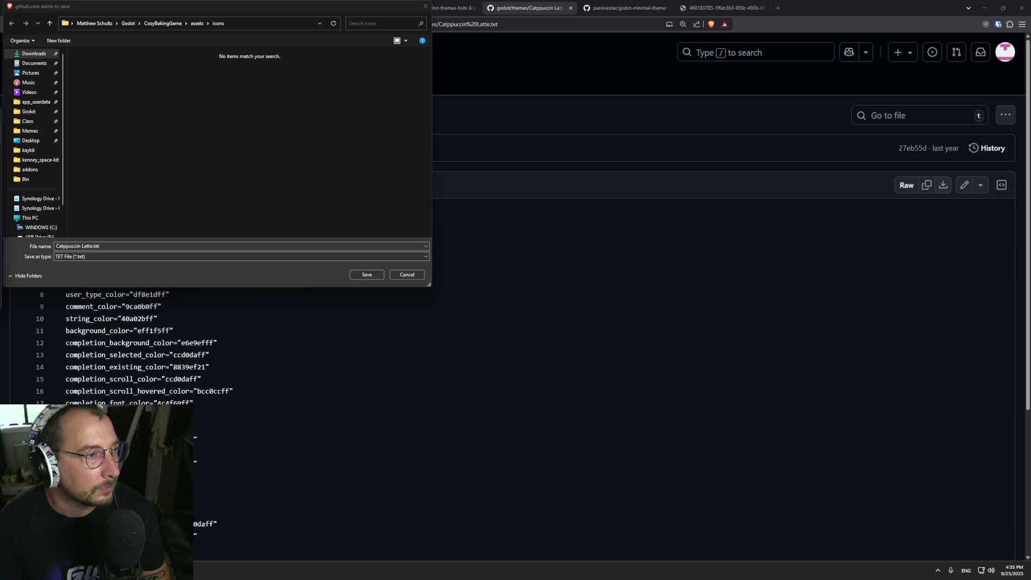
# Save Catppuccin Latte.tet to the pasted %APPDATA%\Godot\text_editor_themes path, then go back to the folder listing.
pyautogui.click(266, 20)
pyautogui.write('C:\\Users\\matth\\AppData\\Roaming\\Godot\\text_editor_themes')
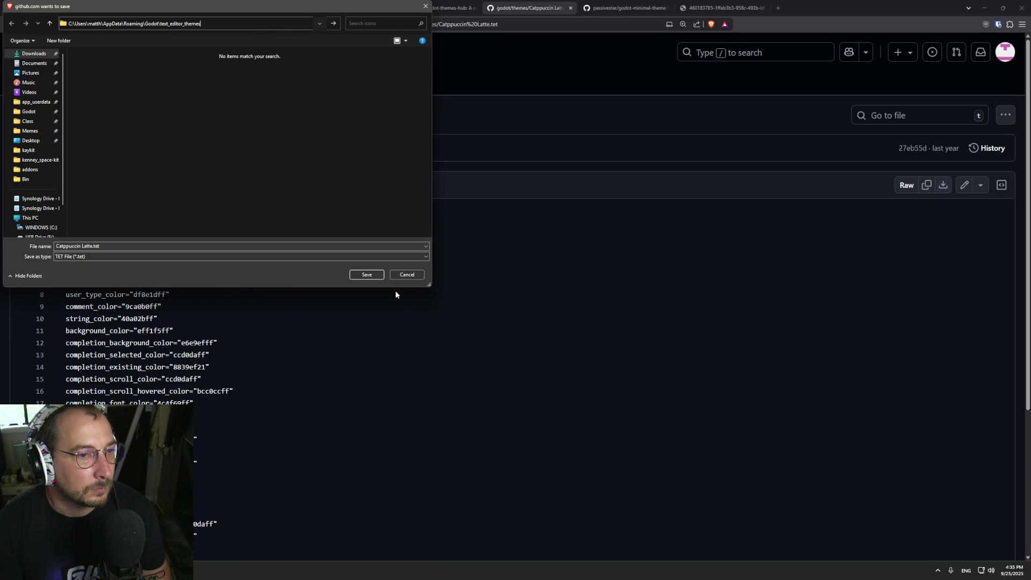
pyautogui.press('Return')
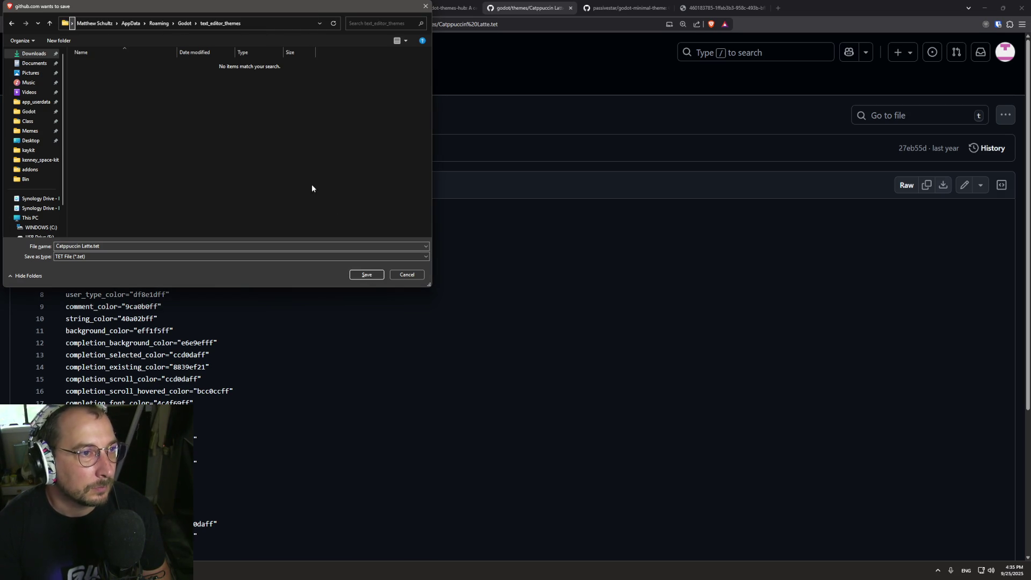
pyautogui.click(367, 276)
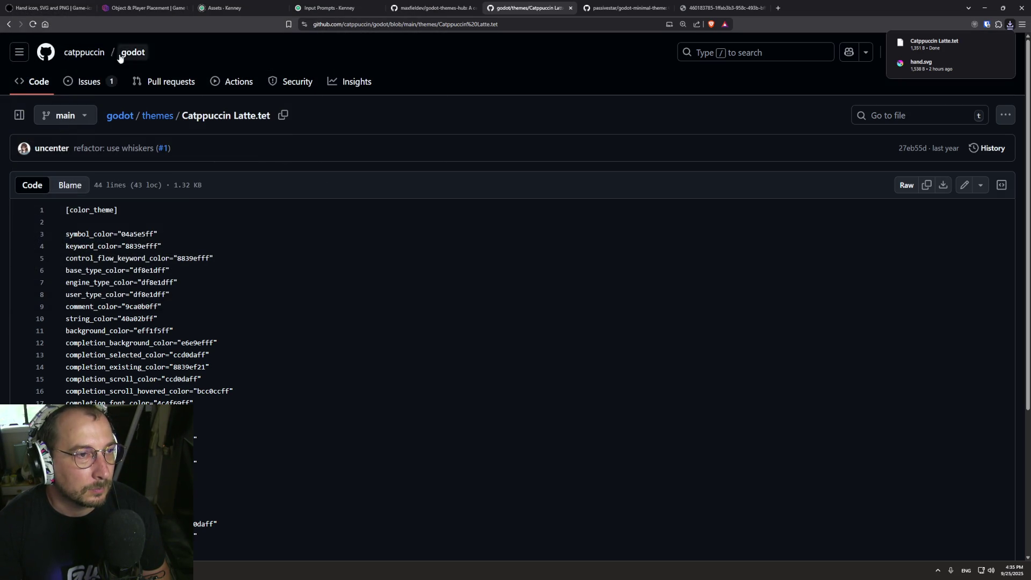
pyautogui.click(9, 26)
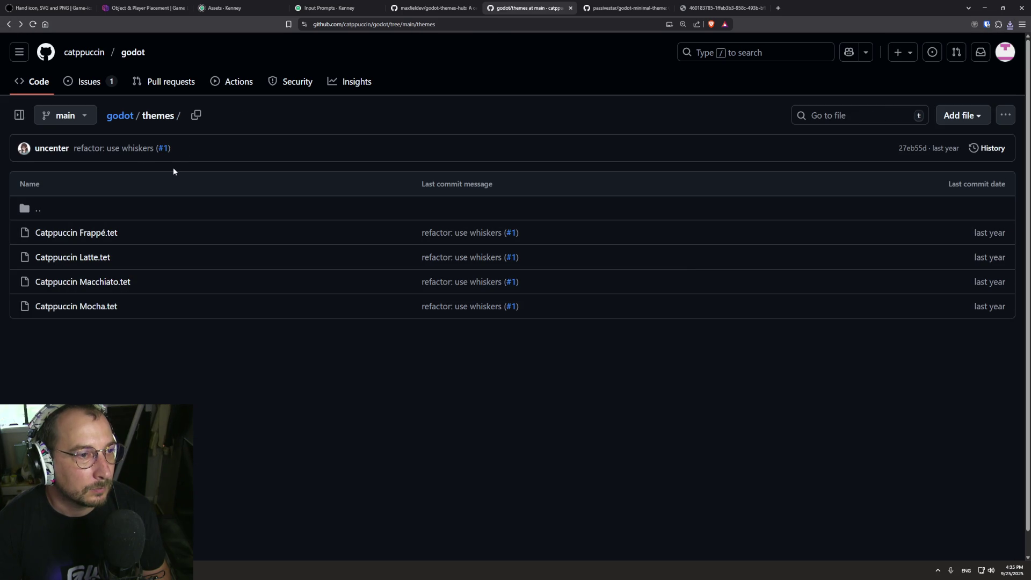
# Return to the catppuccin/godot README's Usage section, then switch back to the Godot editor.
pyautogui.click(9, 24)
pyautogui.scroll(-10, 266, 278)
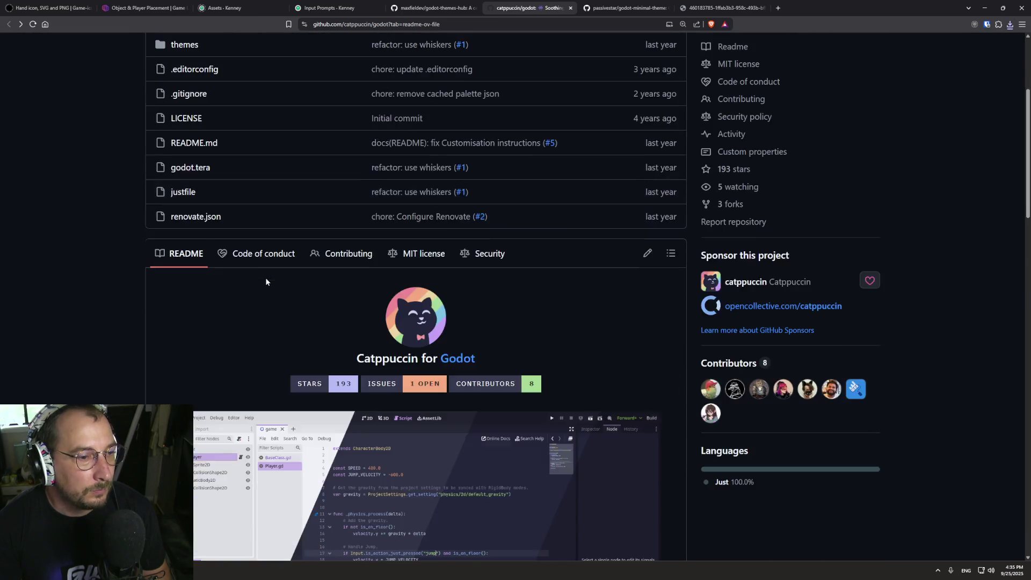
pyautogui.scroll(-6, 265, 281)
pyautogui.scroll(-2, 264, 279)
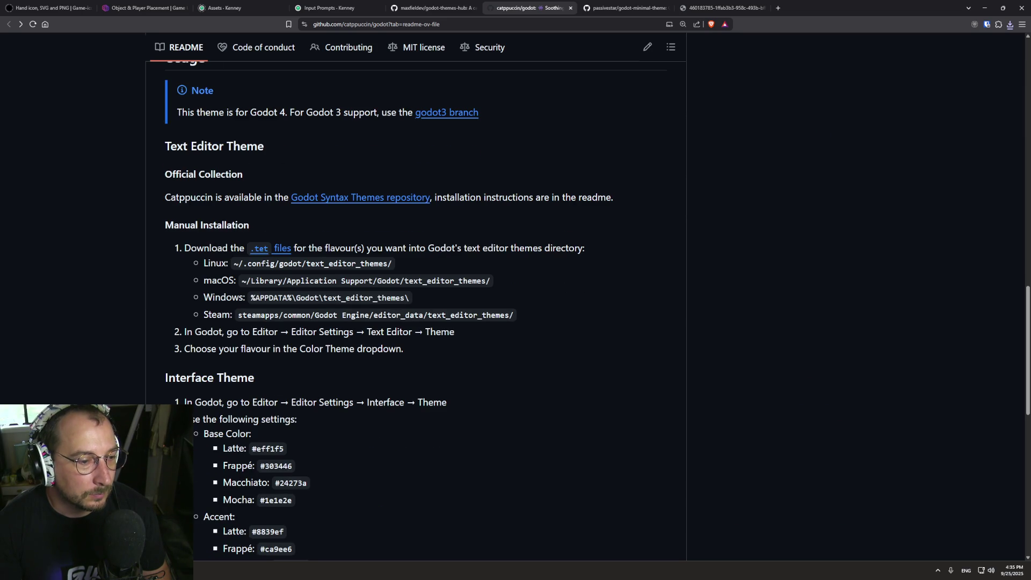
pyautogui.hotkey('alt', 'Tab')
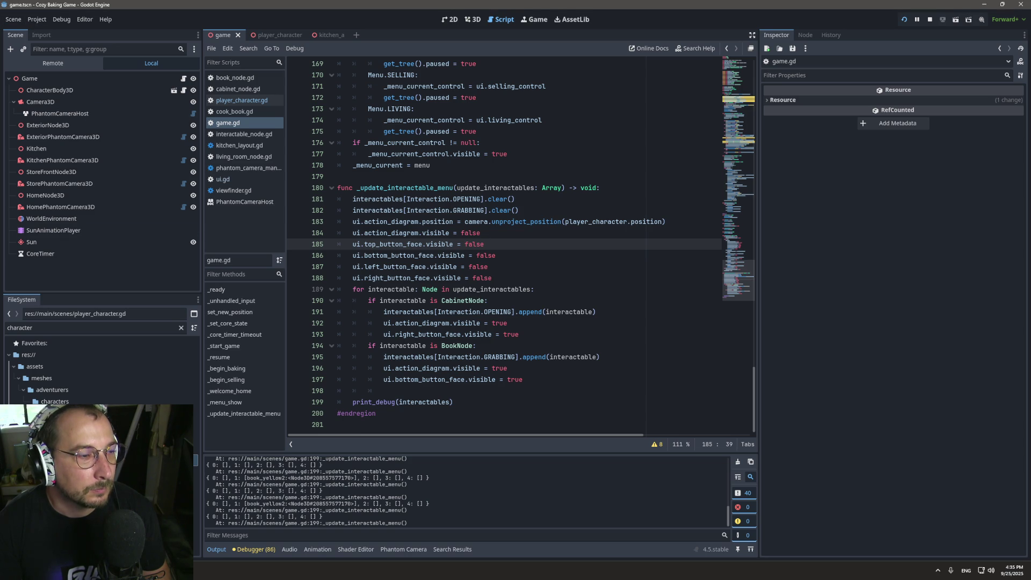
pyautogui.hotkey('alt', 'Tab')
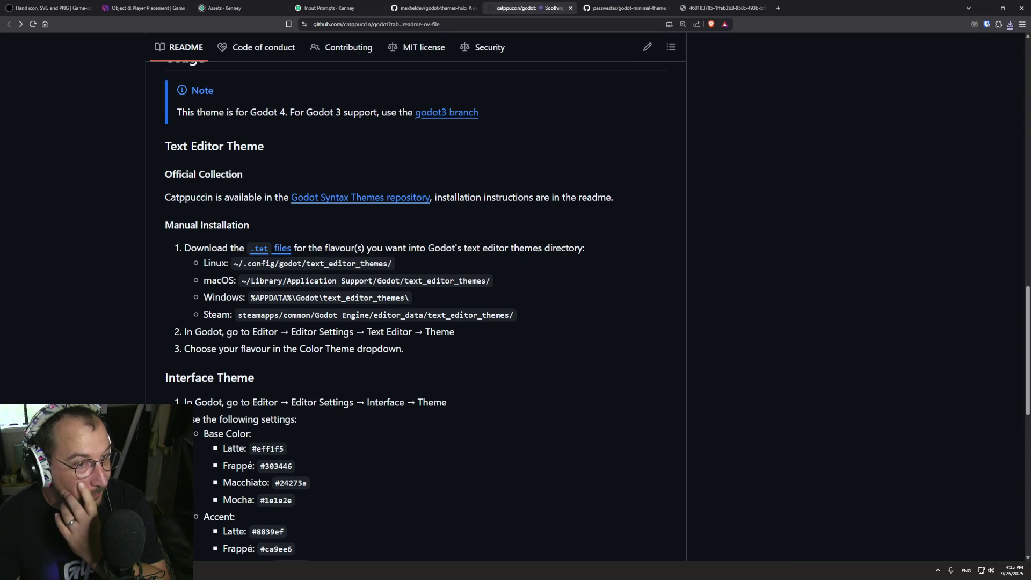
pyautogui.hotkey('alt', 'Tab')
# Open Editor Settings at Interface > Theme and leave the Preset on Custom.
pyautogui.click(84, 18)
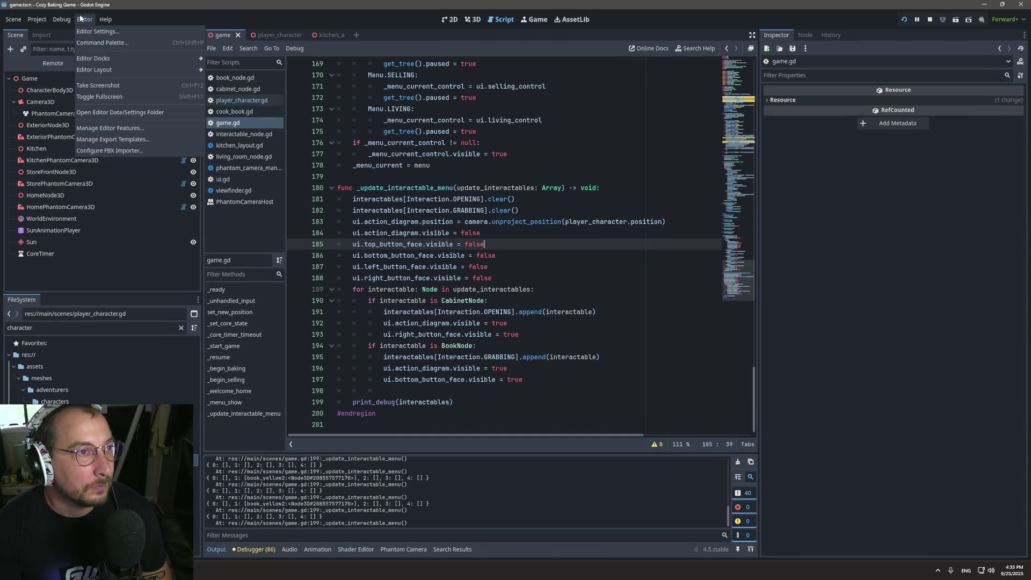
pyautogui.click(81, 31)
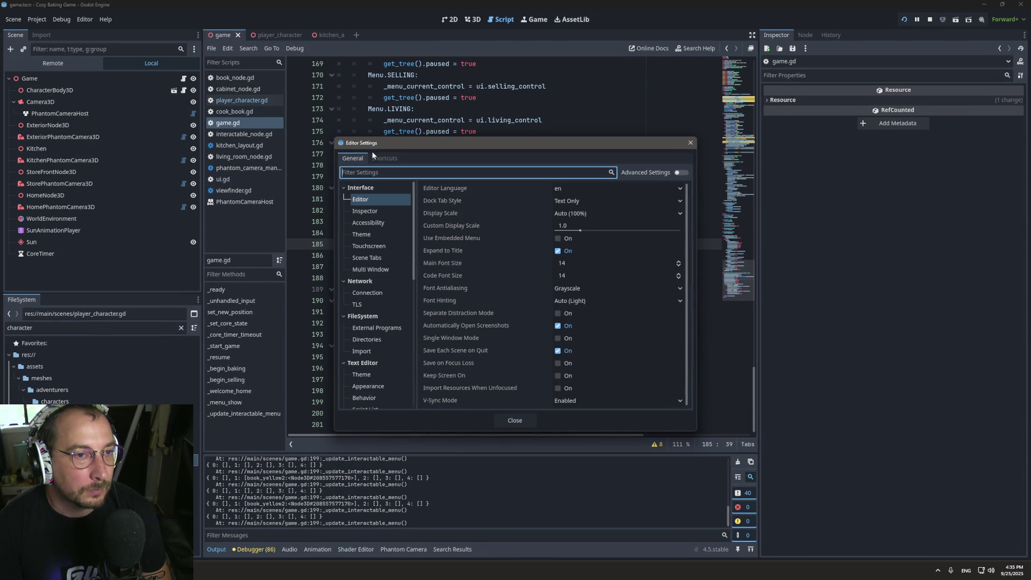
pyautogui.click(362, 235)
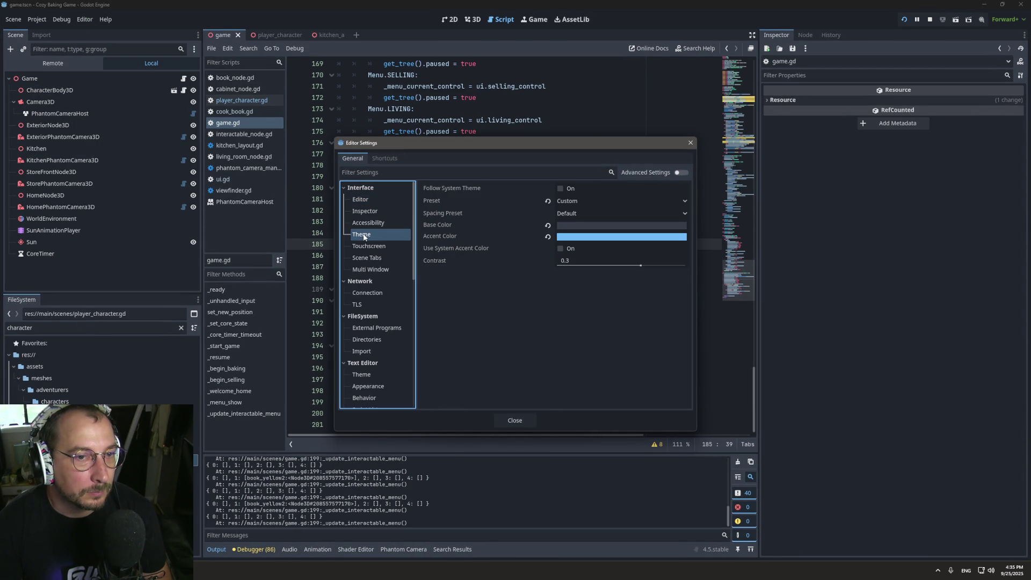
pyautogui.click(603, 201)
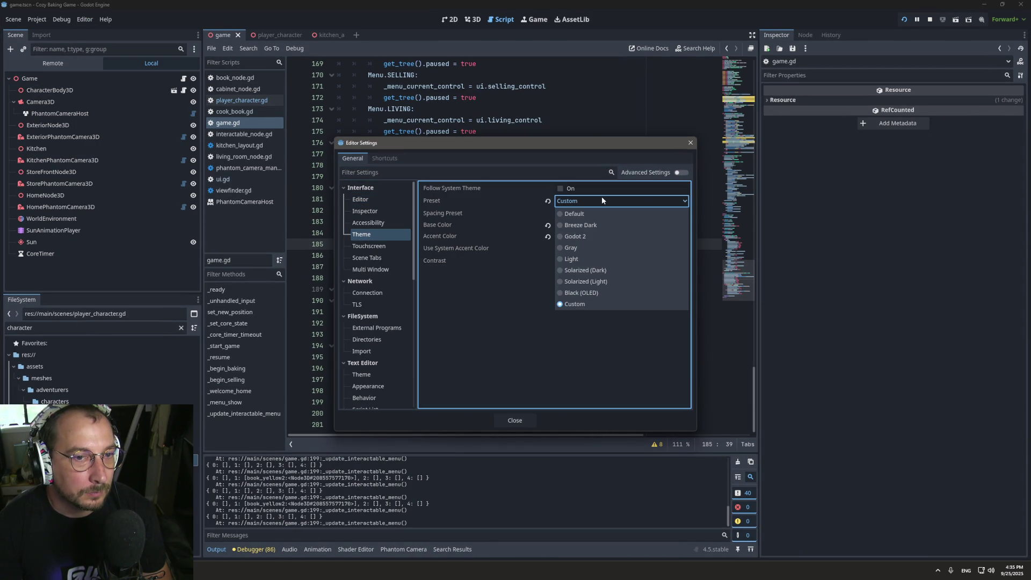
pyautogui.click(603, 200)
pyautogui.click(603, 201)
pyautogui.click(602, 201)
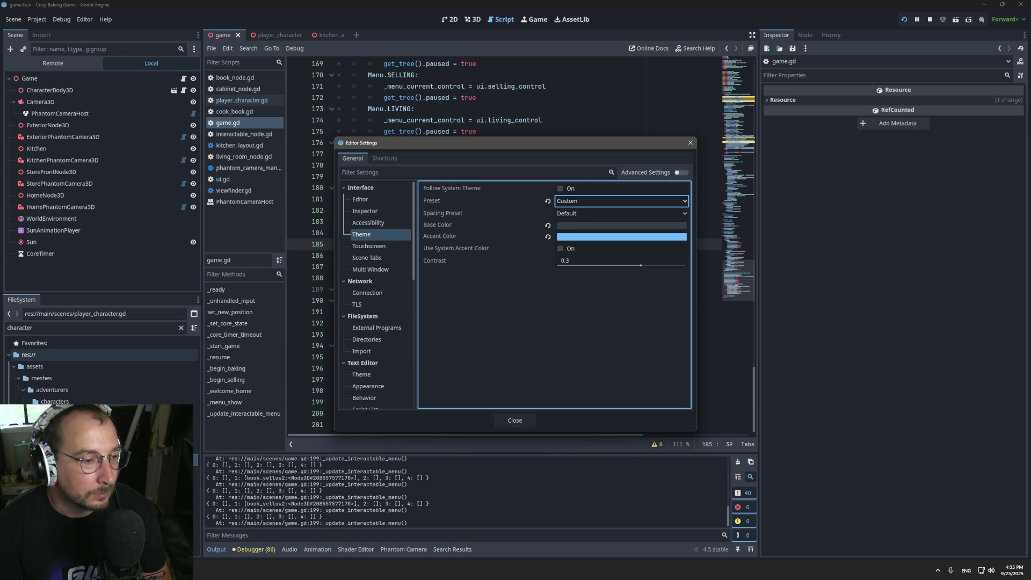
# Compare the theme settings against the Catppuccin README's install instructions in the browser.
pyautogui.hotkey('alt', 'Tab')
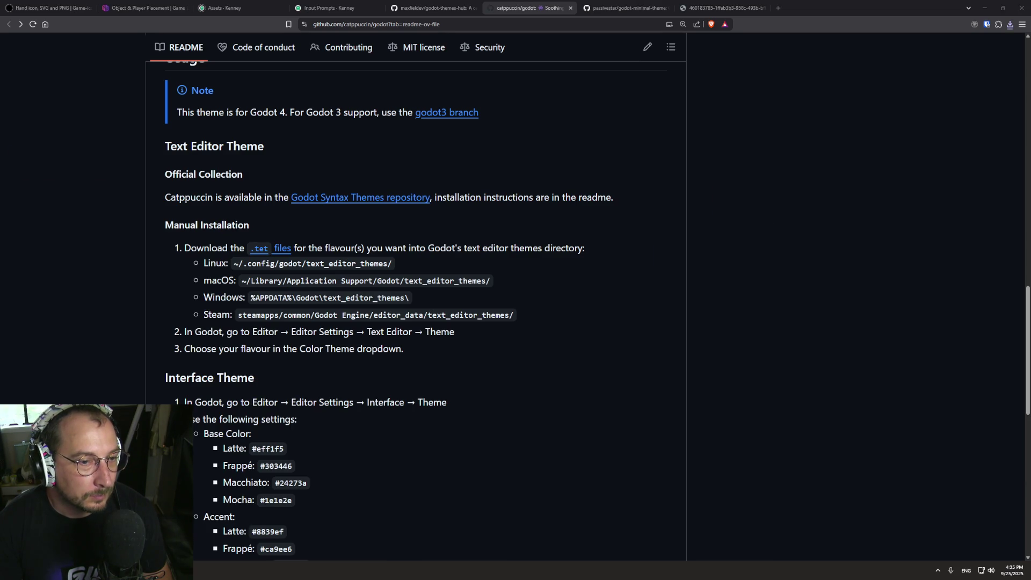
pyautogui.hotkey('alt', 'Tab')
pyautogui.hotkey('alt', 'Tab')
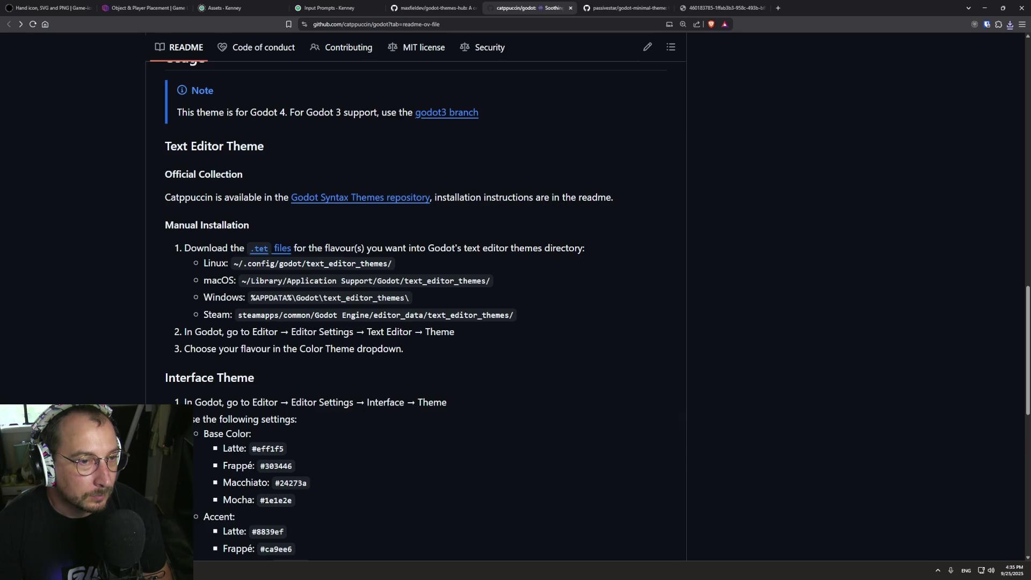
pyautogui.hotkey('alt', 'Tab')
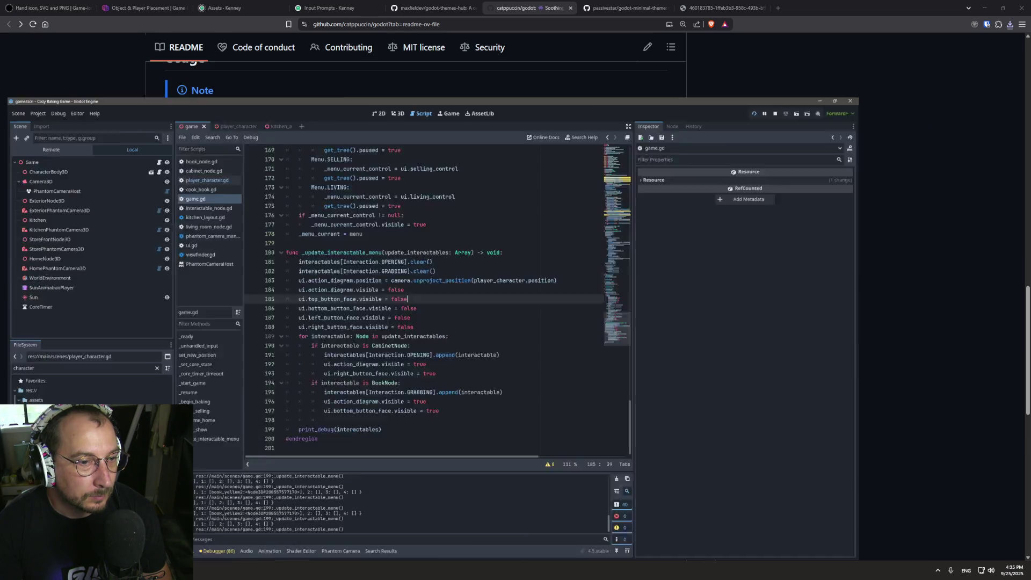
pyautogui.scroll(-15, 381, 248)
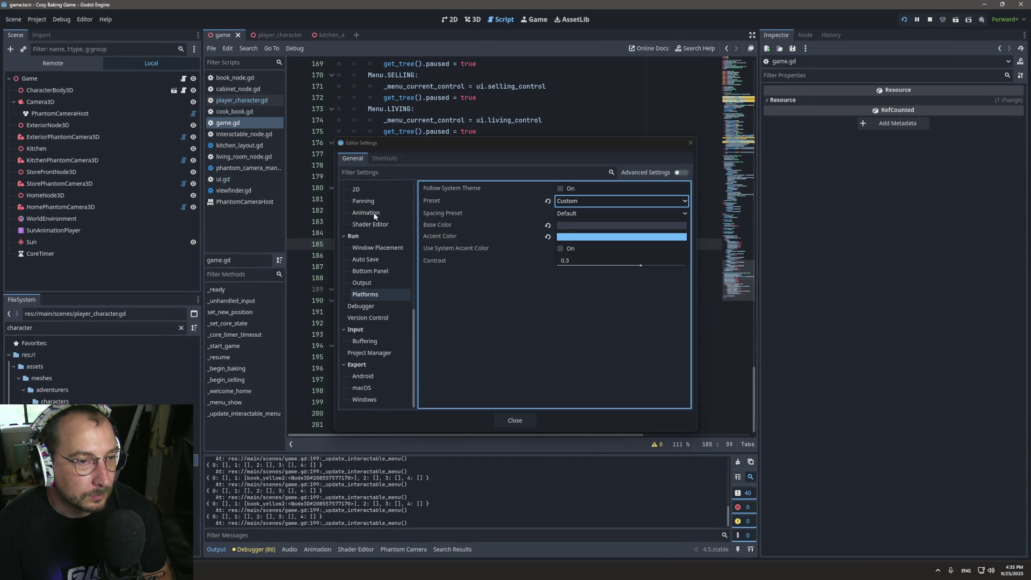
# Filter settings by 'theme', set Text Editor Color Theme to Catppuccin Latte, close, and return to the README.
pyautogui.click(387, 173)
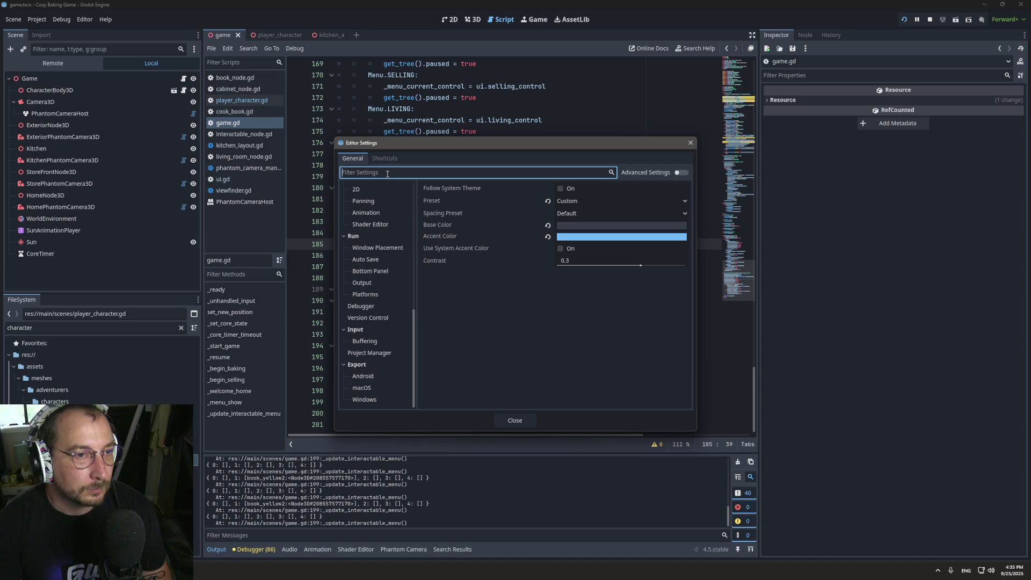
pyautogui.write('theme')
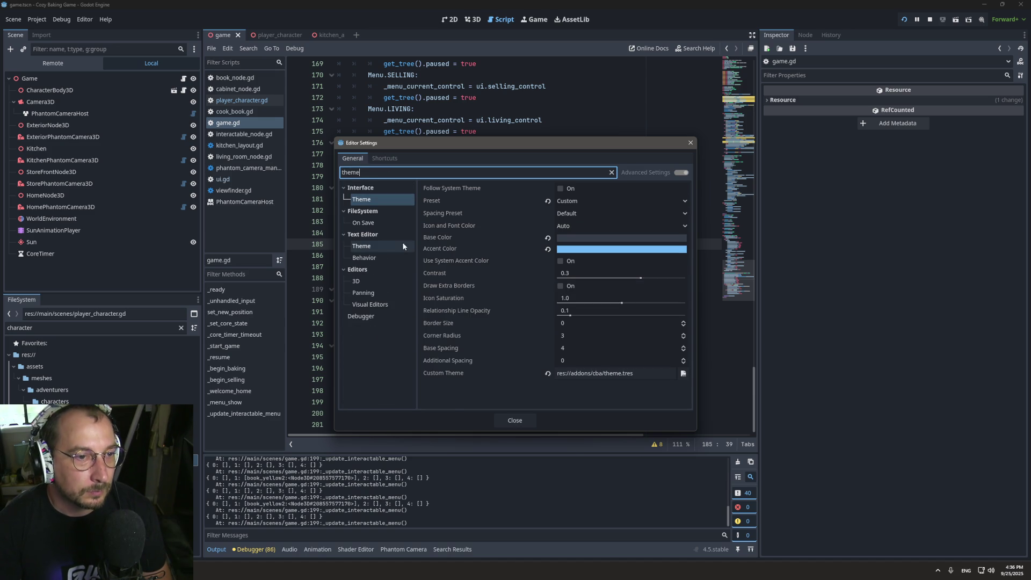
pyautogui.click(361, 246)
pyautogui.click(591, 188)
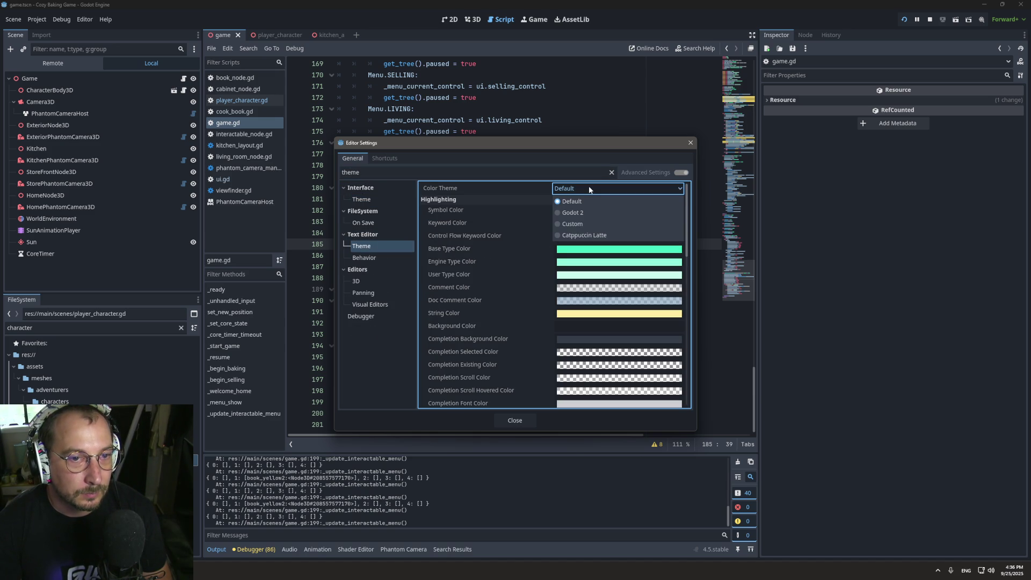
pyautogui.click(594, 235)
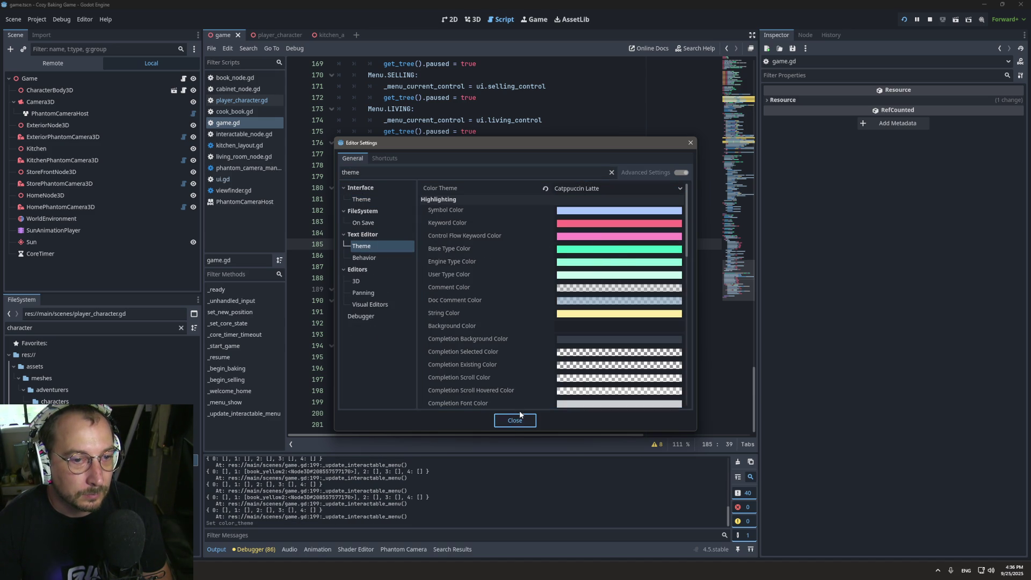
pyautogui.click(512, 428)
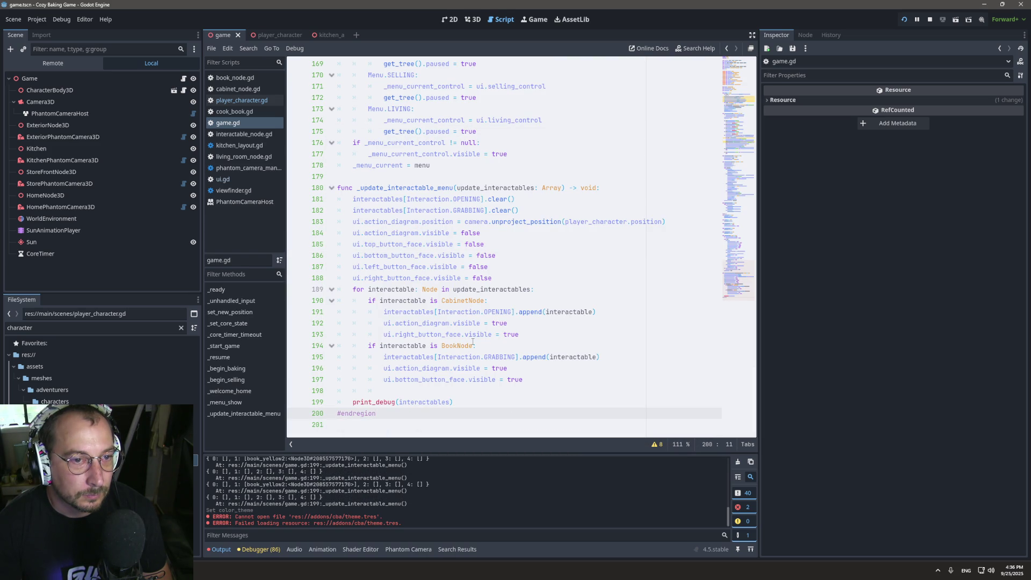
pyautogui.scroll(20, 473, 344)
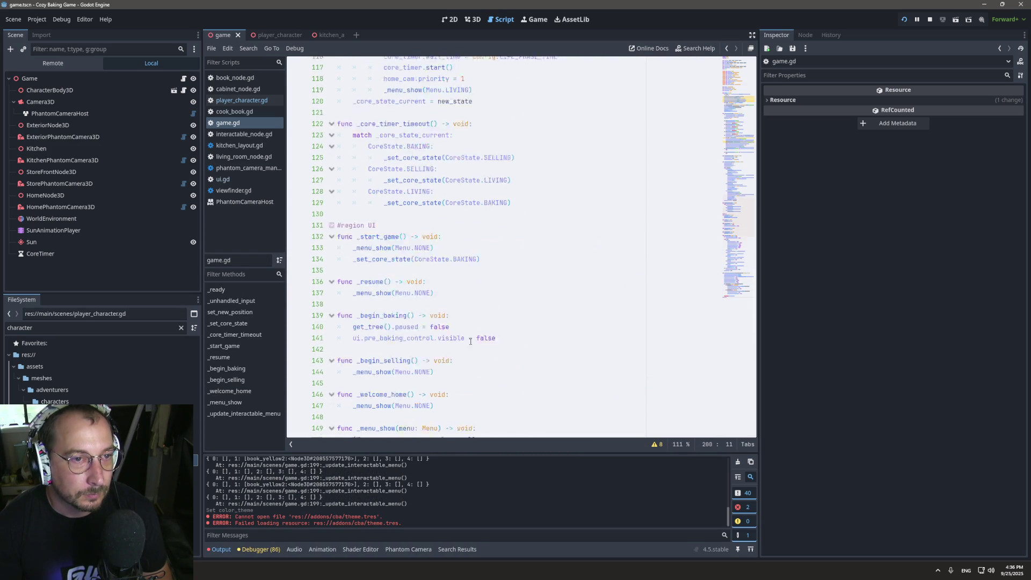
pyautogui.scroll(-20, 466, 347)
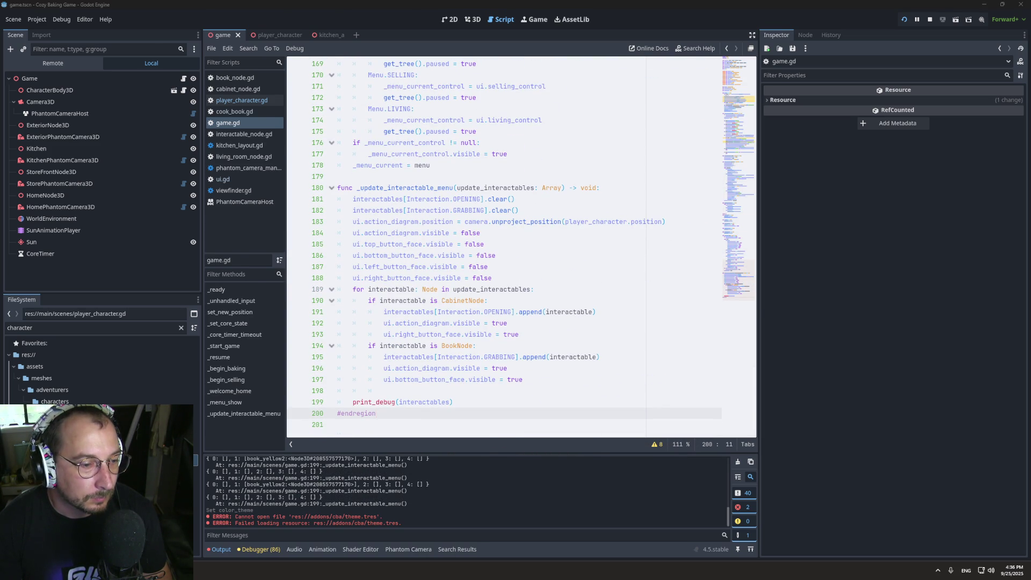
pyautogui.hotkey('alt', 'Tab')
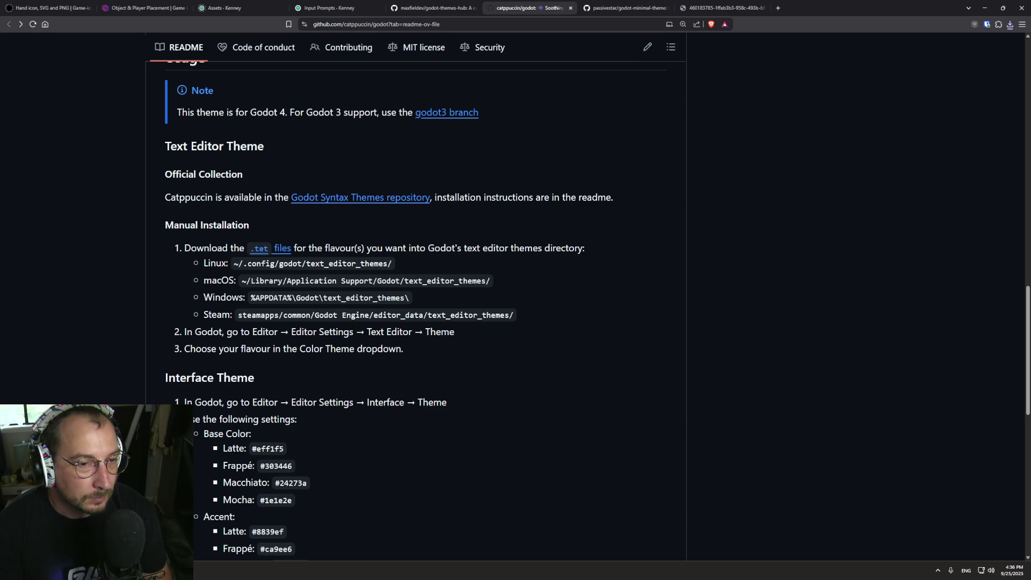
# Browse the catppuccin/godot README and briefly expand the Frappé preview screenshot.
pyautogui.hotkey('alt', 'Tab')
pyautogui.hotkey('alt', 'Tab')
pyautogui.scroll(5, 292, 332)
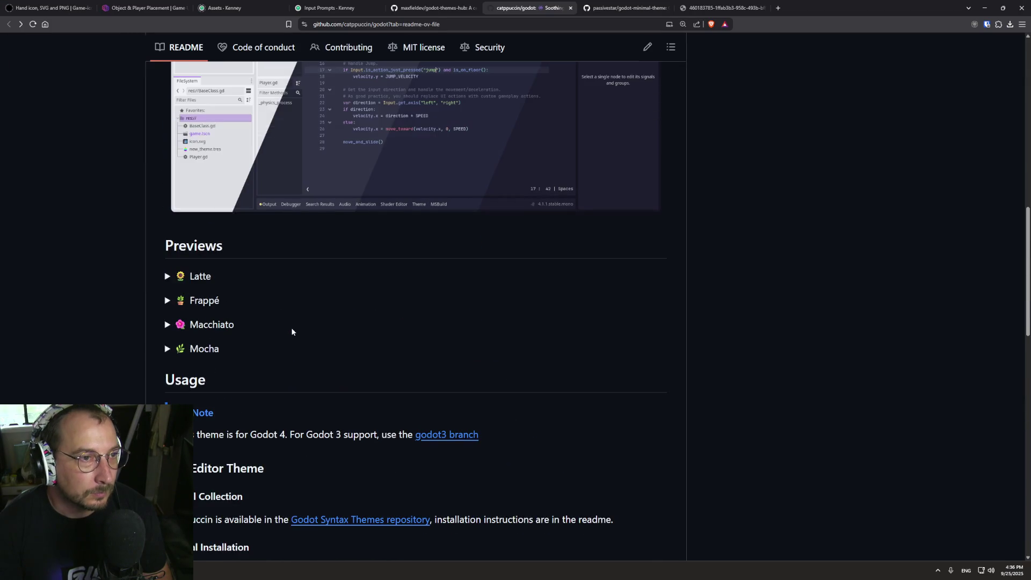
pyautogui.click(167, 301)
pyautogui.click(167, 302)
pyautogui.scroll(4, 166, 304)
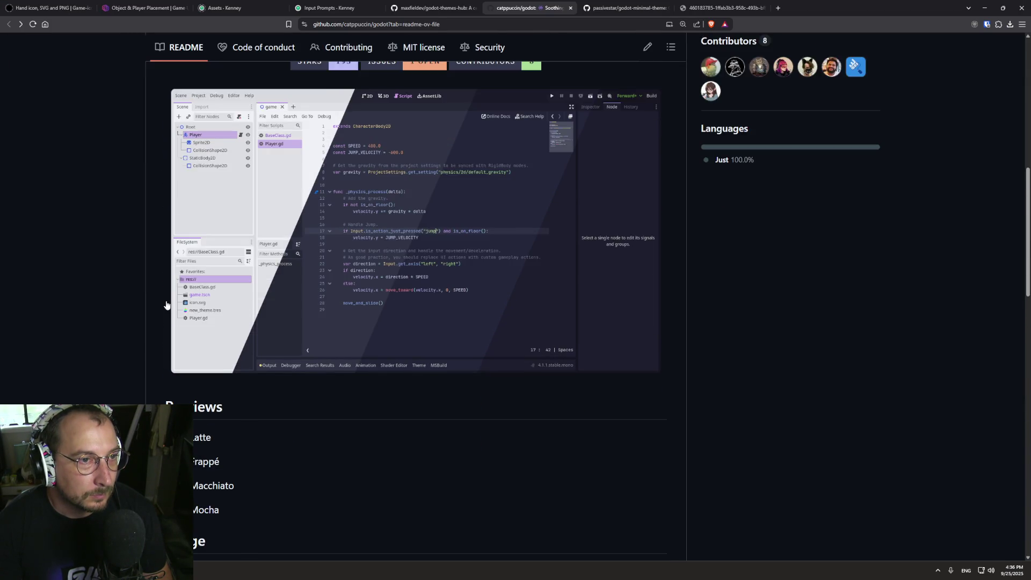
pyautogui.scroll(-5, 165, 305)
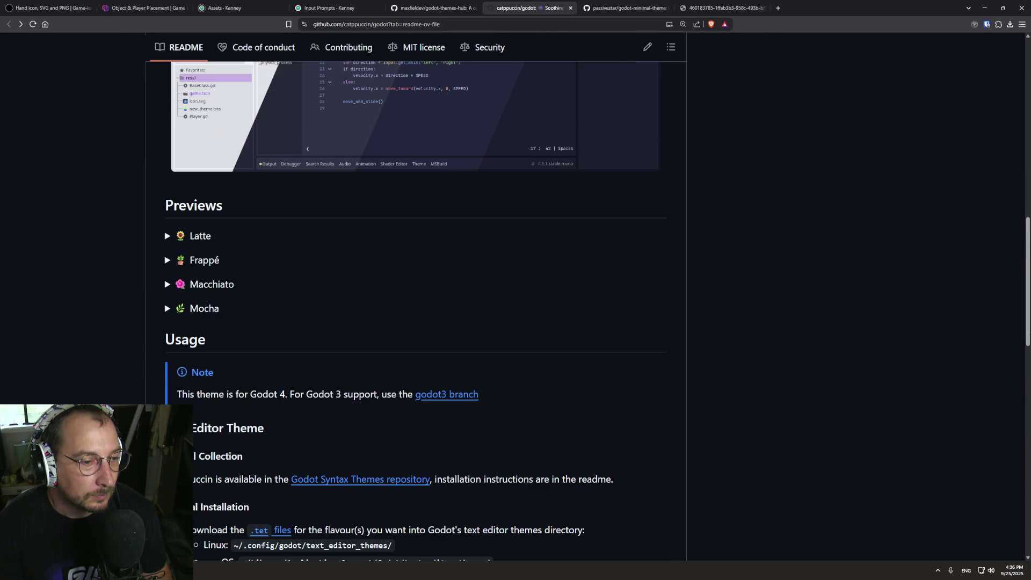
pyautogui.scroll(-3, 167, 382)
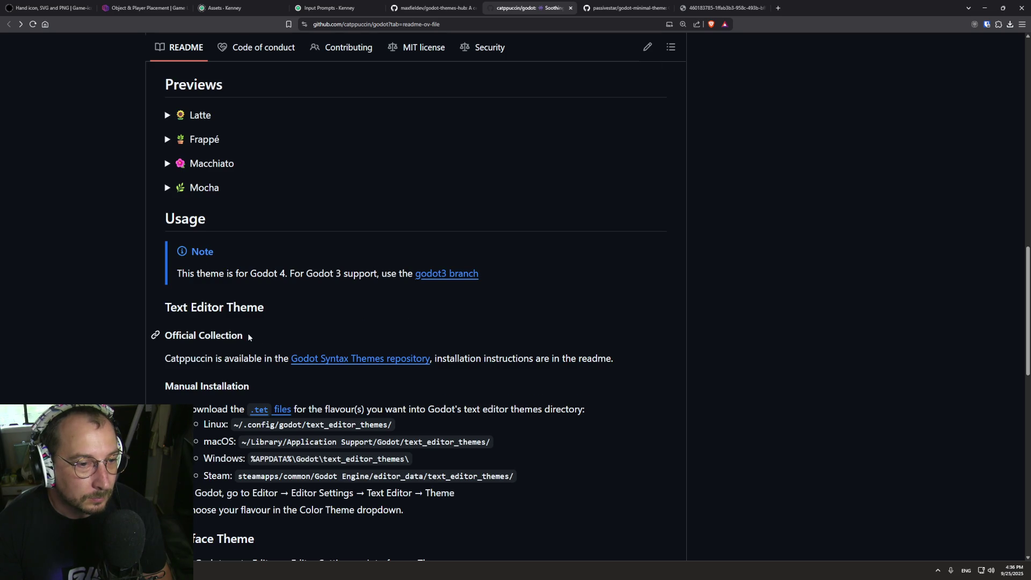
# Open the Godot Syntax Themes repository in a new tab and skim its page.
pyautogui.middleClick(318, 359)
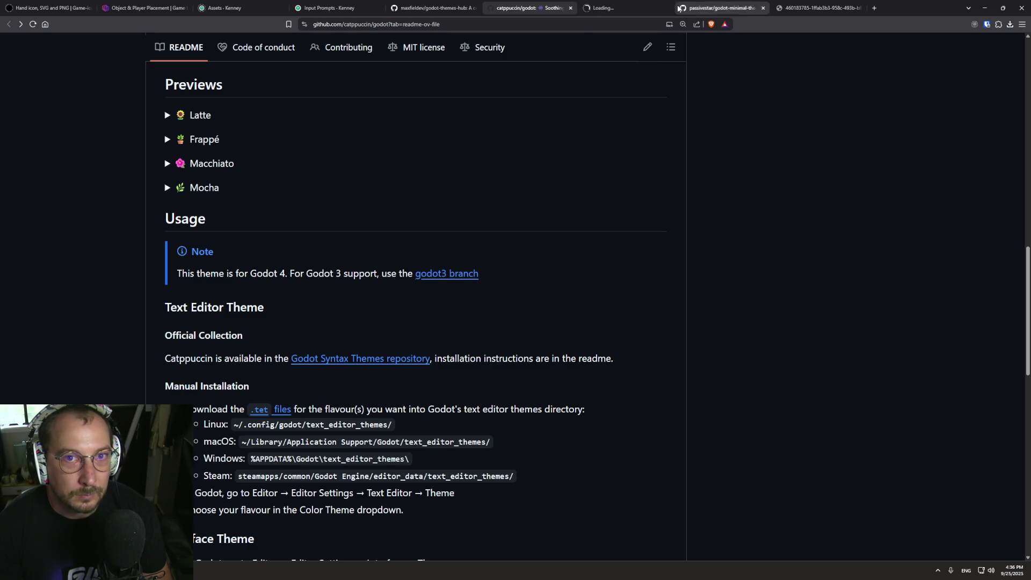
pyautogui.click(609, 6)
pyautogui.scroll(-6, 63, 289)
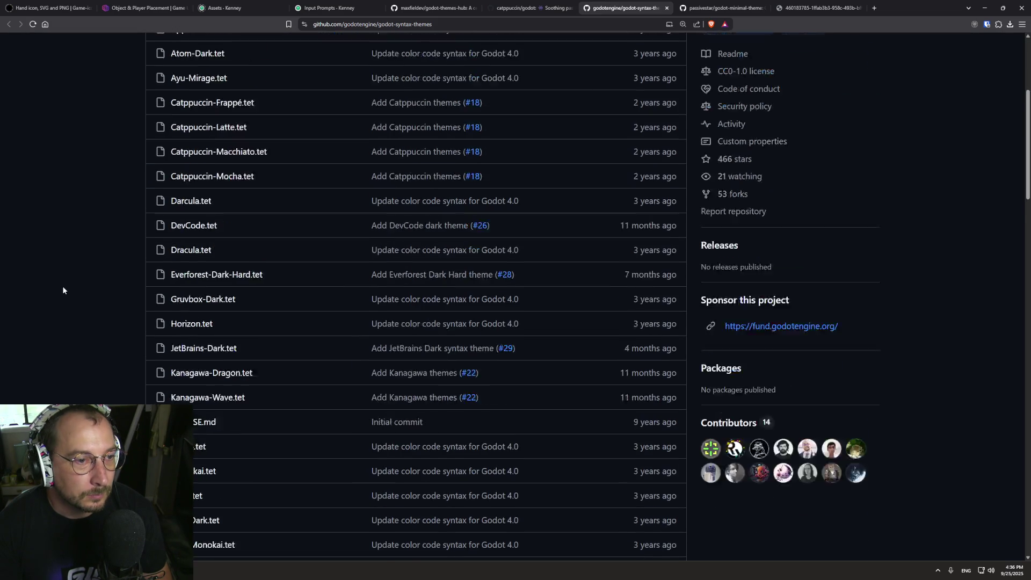
pyautogui.scroll(-14, 63, 291)
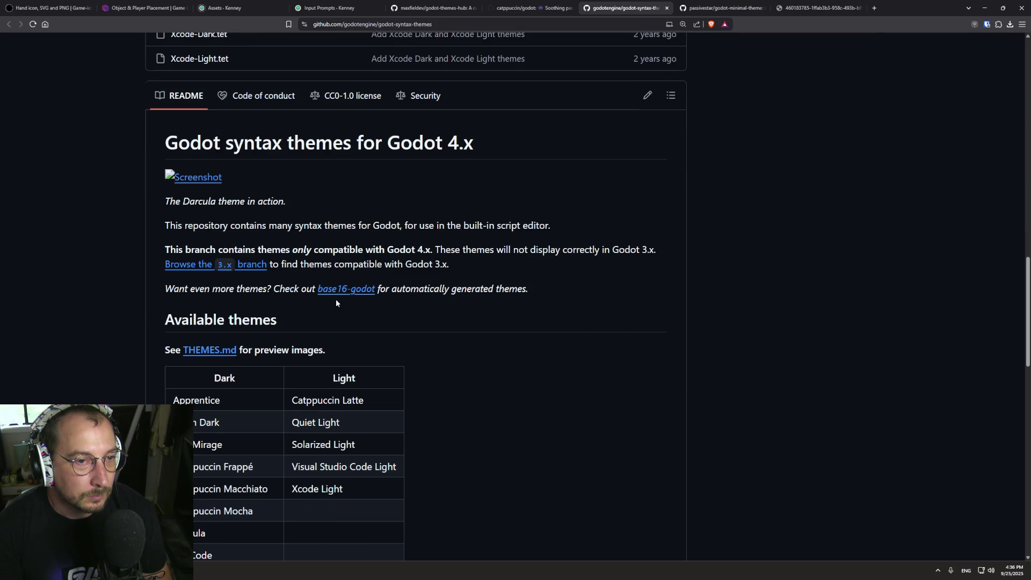
pyautogui.scroll(-13, 276, 321)
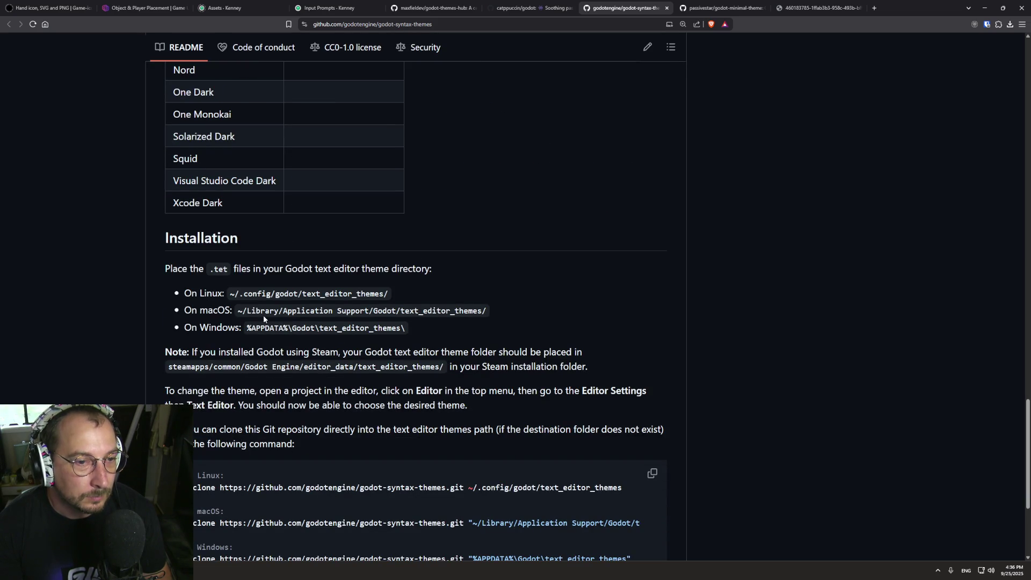
pyautogui.scroll(-4, 263, 316)
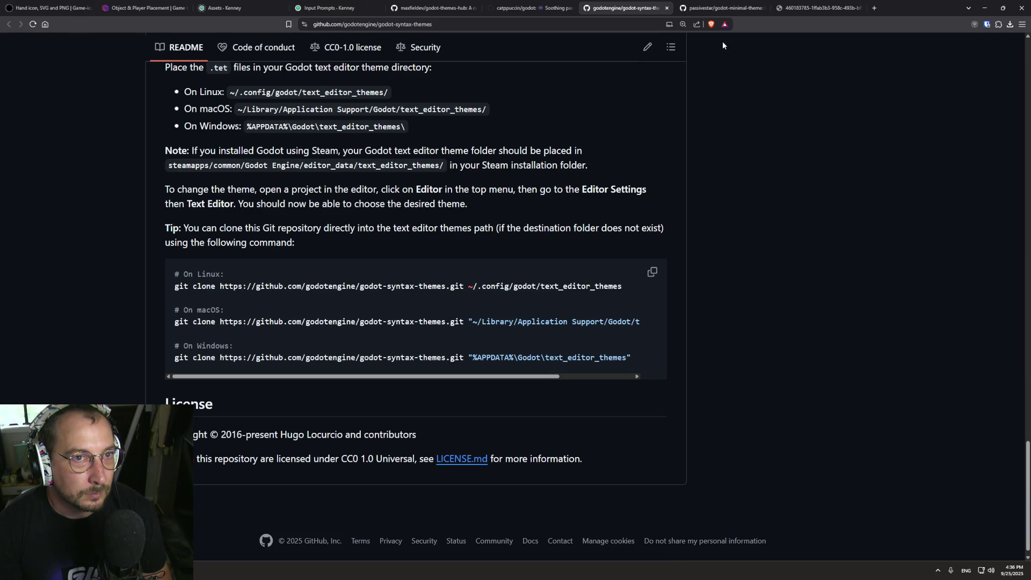
# Back on the Catppuccin README, read the Interface Theme colour values, then return to Godot.
pyautogui.click(527, 9)
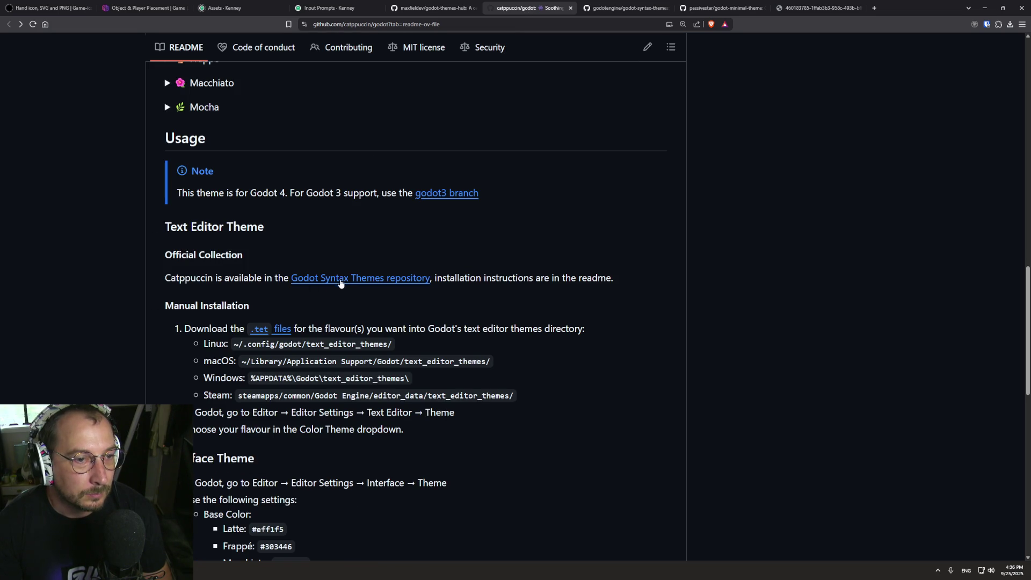
pyautogui.scroll(-6, 181, 252)
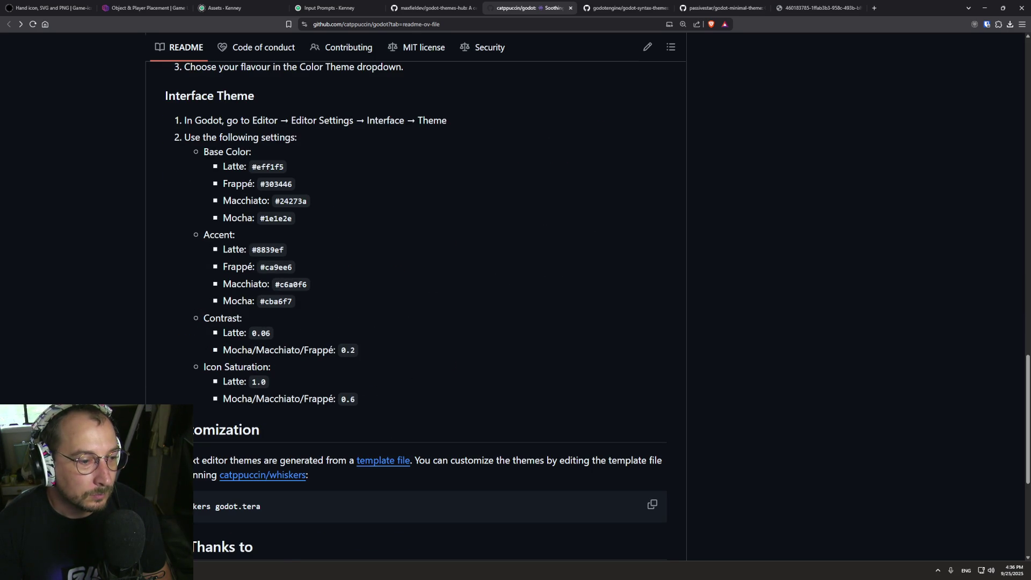
pyautogui.hotkey('alt', 'Tab')
pyautogui.hotkey('alt', 'Tab')
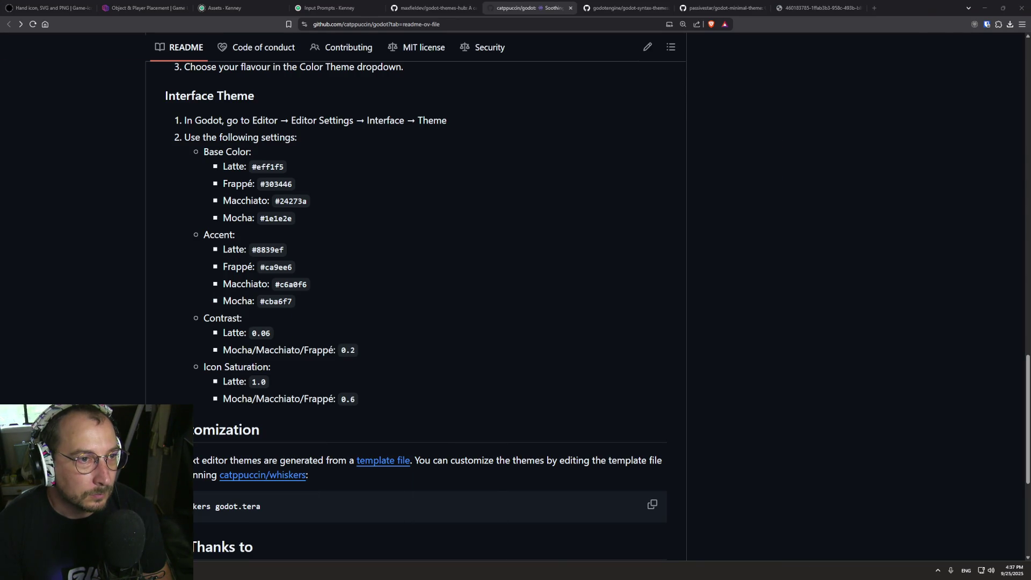
pyautogui.hotkey('alt', 'Tab')
# In Editor Settings > Interface > Theme, set Base Color to Latte #eff1f5 from the README.
pyautogui.click(85, 19)
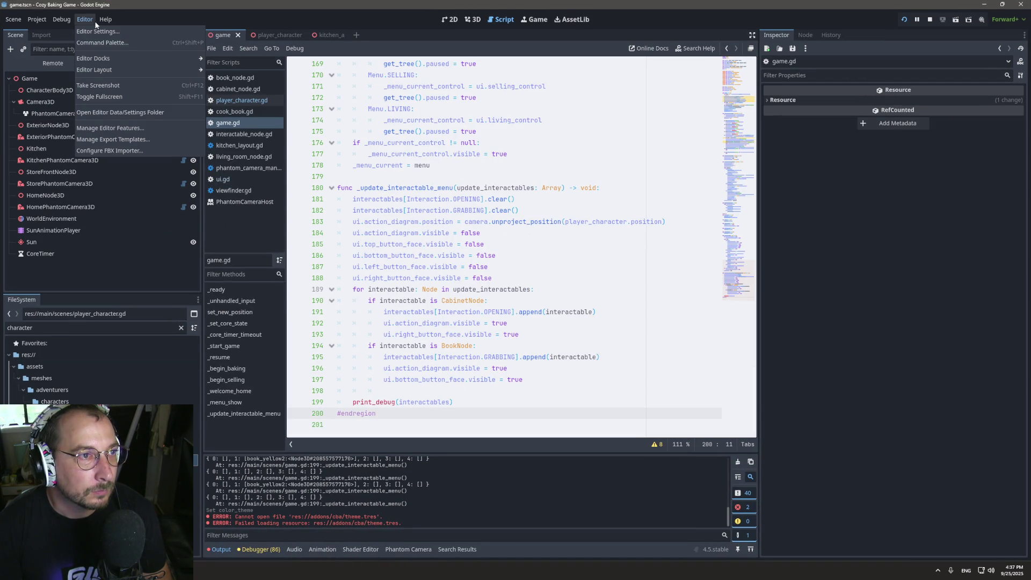
pyautogui.click(97, 31)
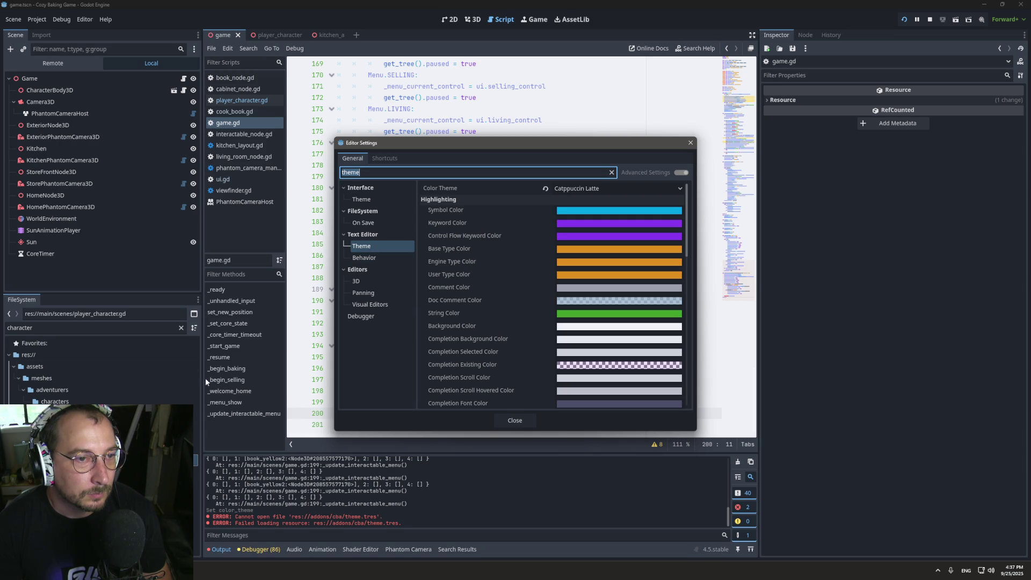
pyautogui.click(361, 200)
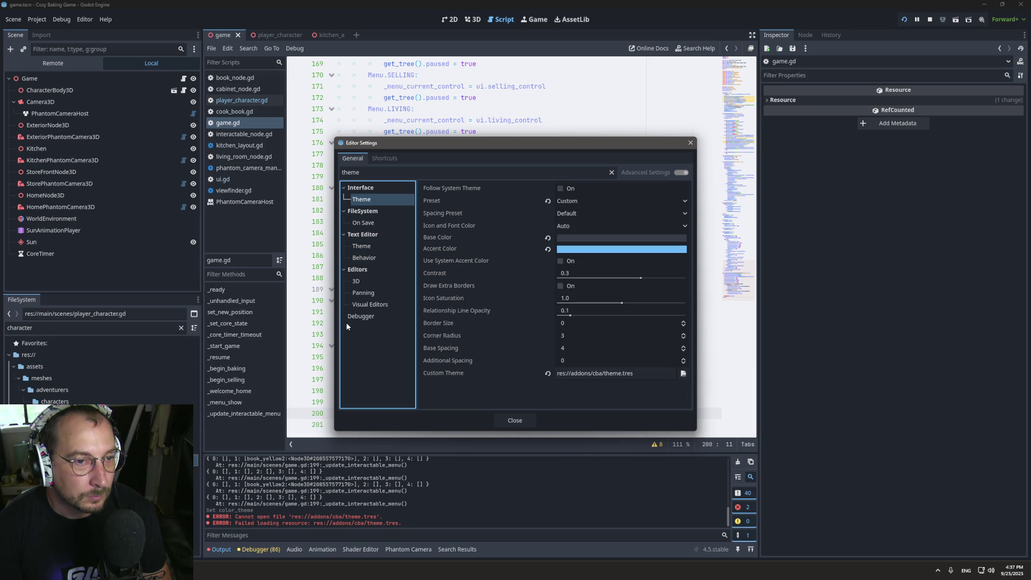
pyautogui.hotkey('alt', 'Tab')
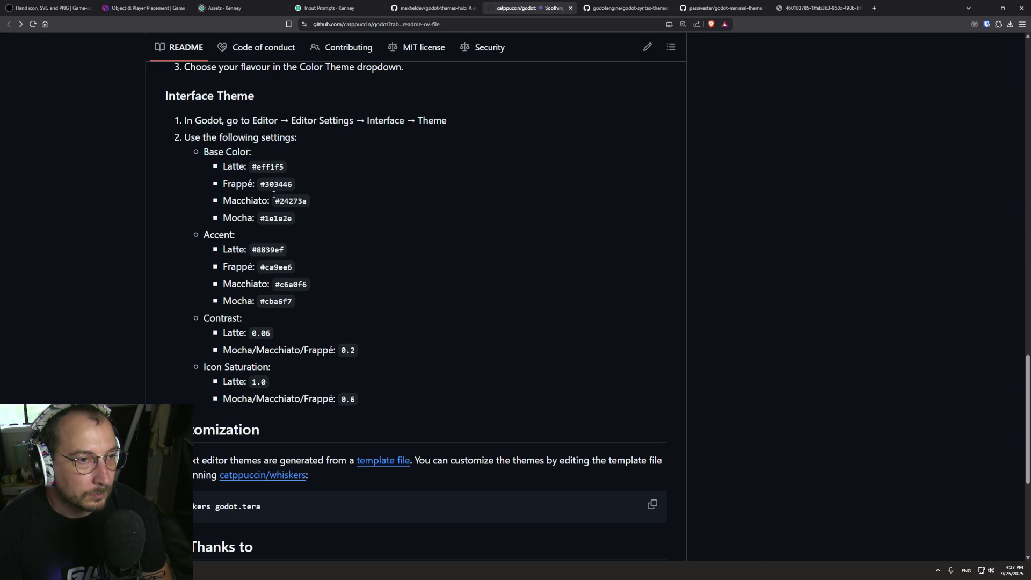
pyautogui.tripleClick(266, 166)
pyautogui.click(266, 166)
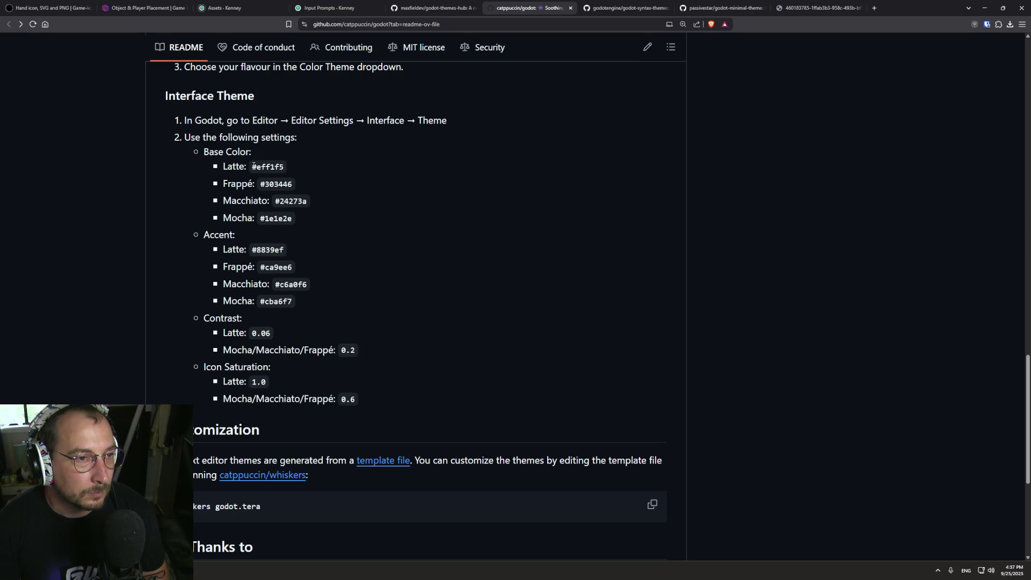
pyautogui.moveTo(253, 166); pyautogui.dragTo(285, 167)
pyautogui.hotkey('ctrl', 'c')
pyautogui.hotkey('alt', 'Tab')
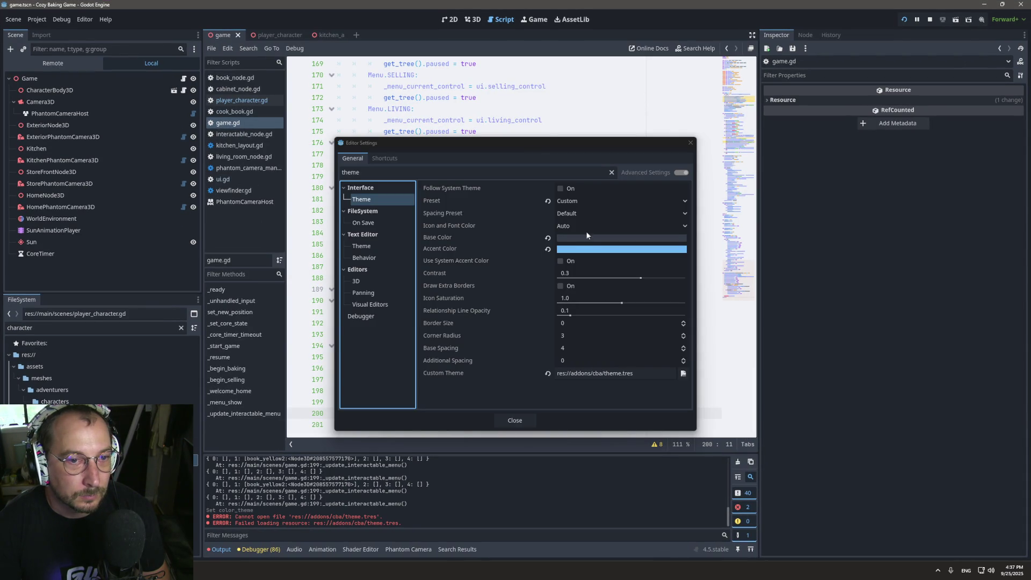
pyautogui.click(574, 239)
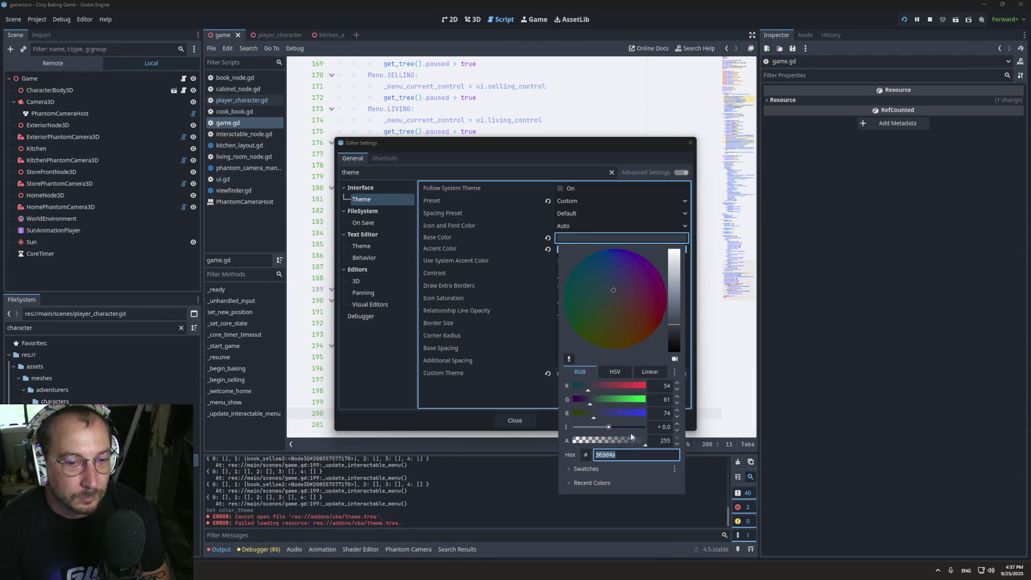
pyautogui.hotkey('ctrl', 'v')
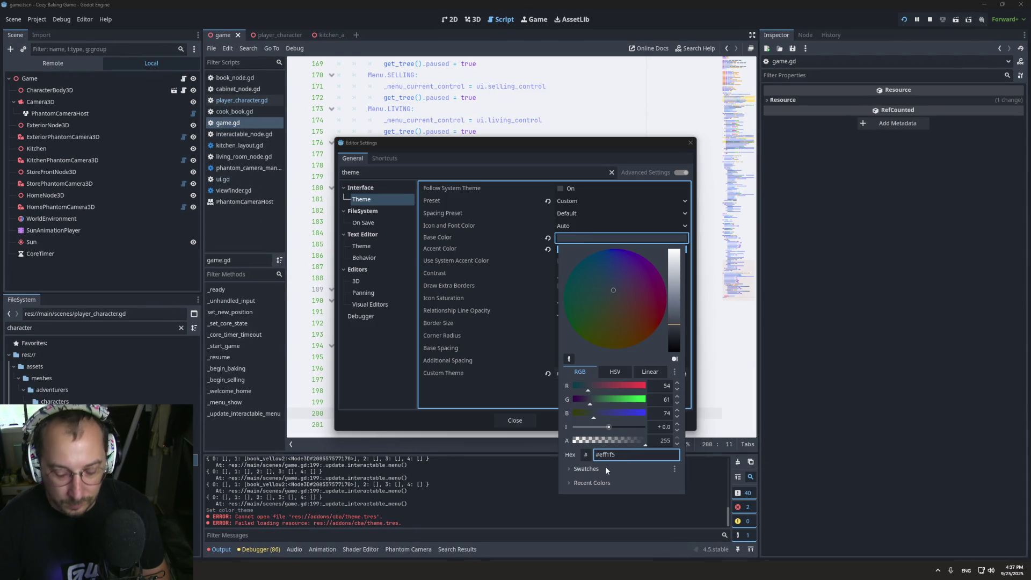
pyautogui.press('Escape')
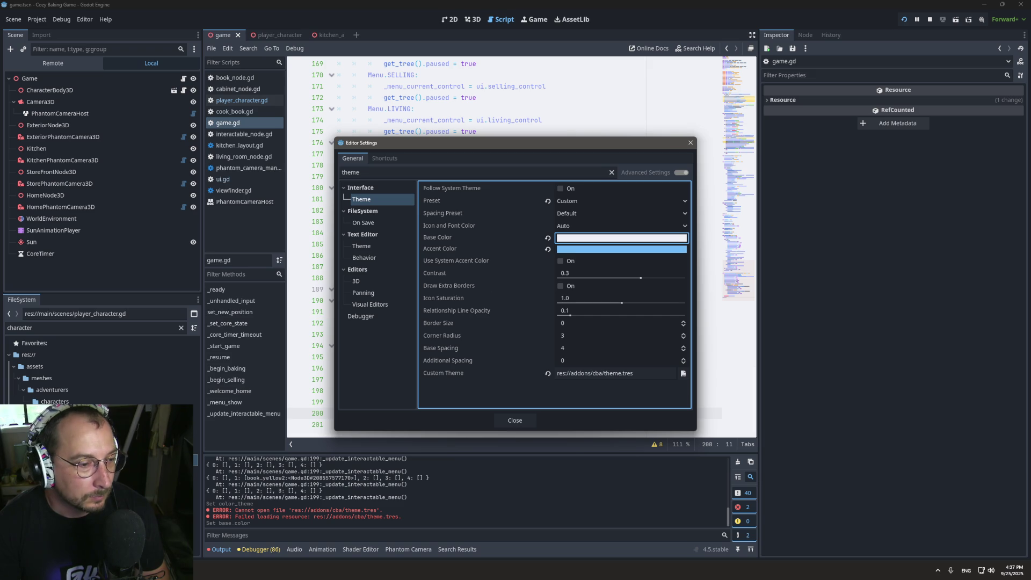
# Set the Accent Color to Latte #8839ef copied from the README.
pyautogui.hotkey('alt', 'Tab')
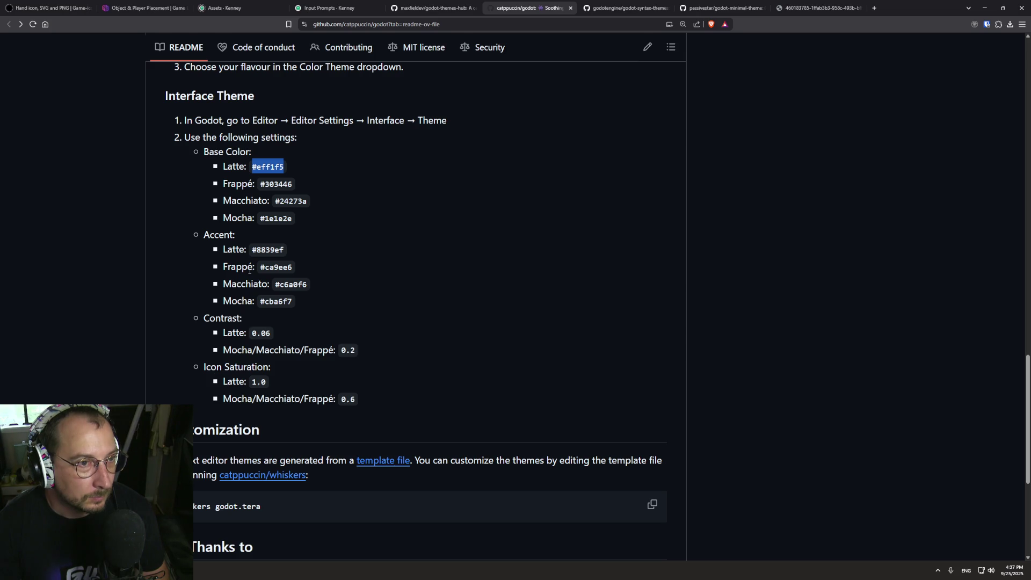
pyautogui.doubleClick(272, 248)
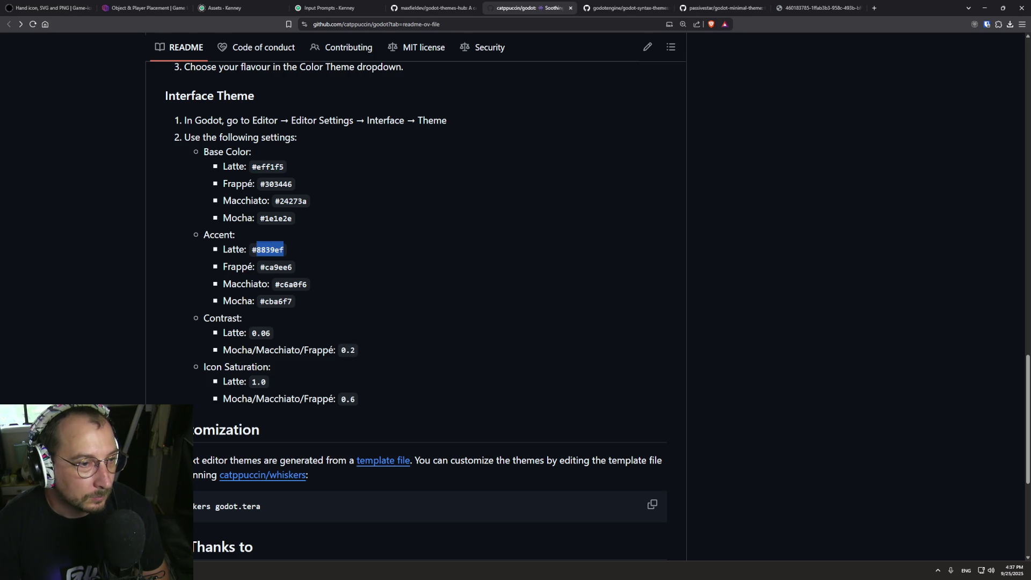
pyautogui.hotkey('alt', 'Tab')
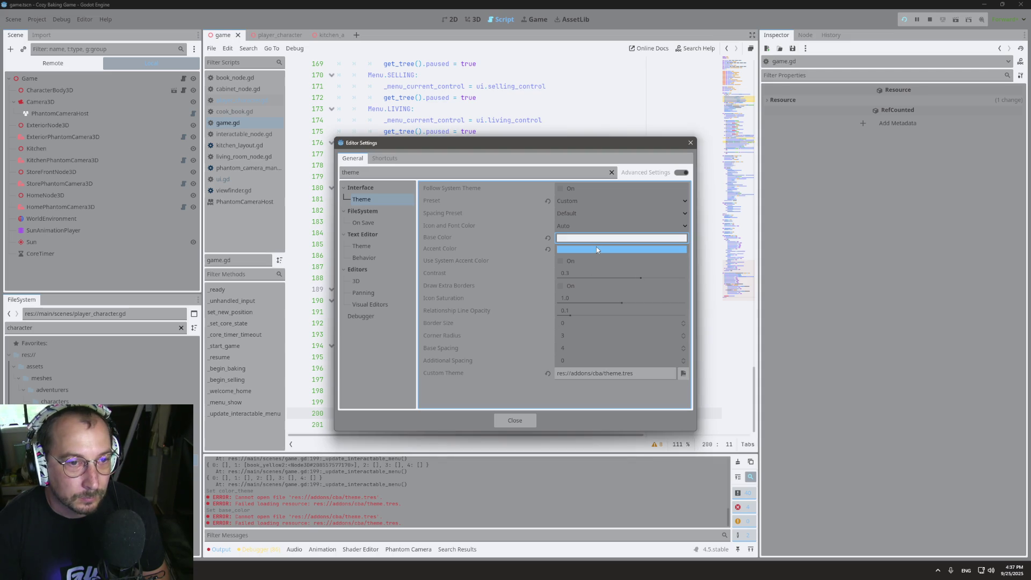
pyautogui.click(596, 249)
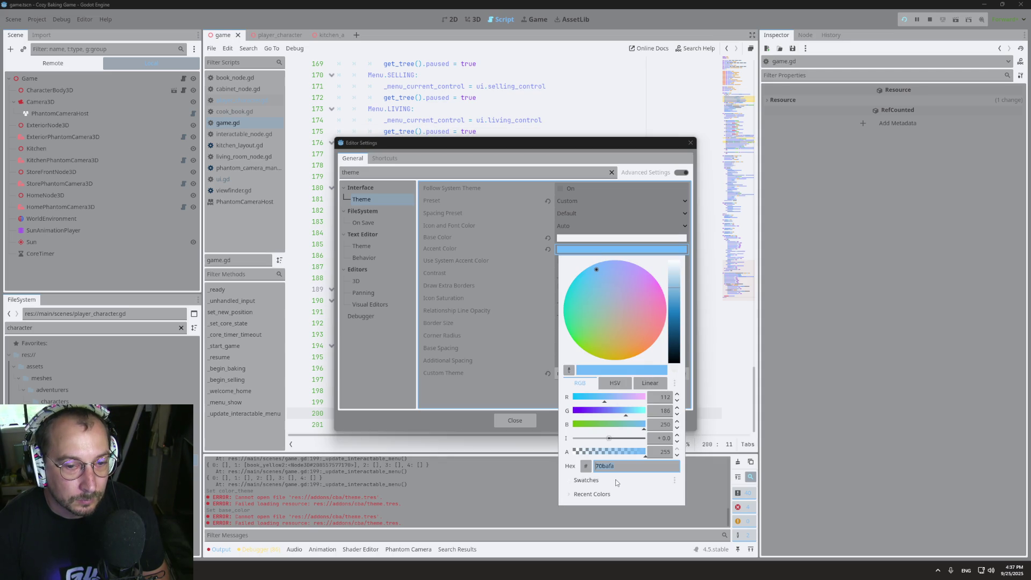
pyautogui.press('Return')
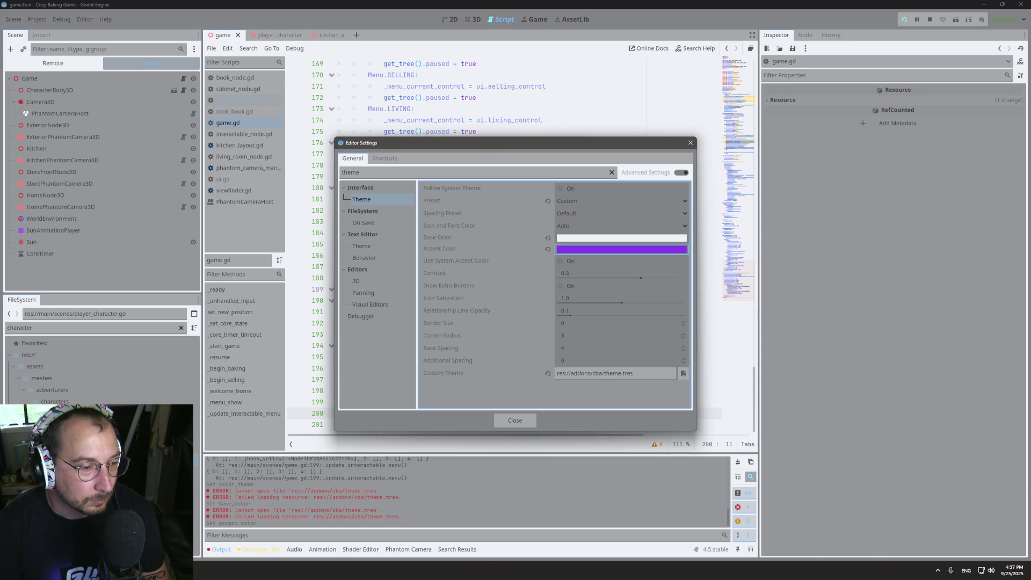
# Enter the README's Contrast value and toggle the extra borders option.
pyautogui.hotkey('alt', 'Tab')
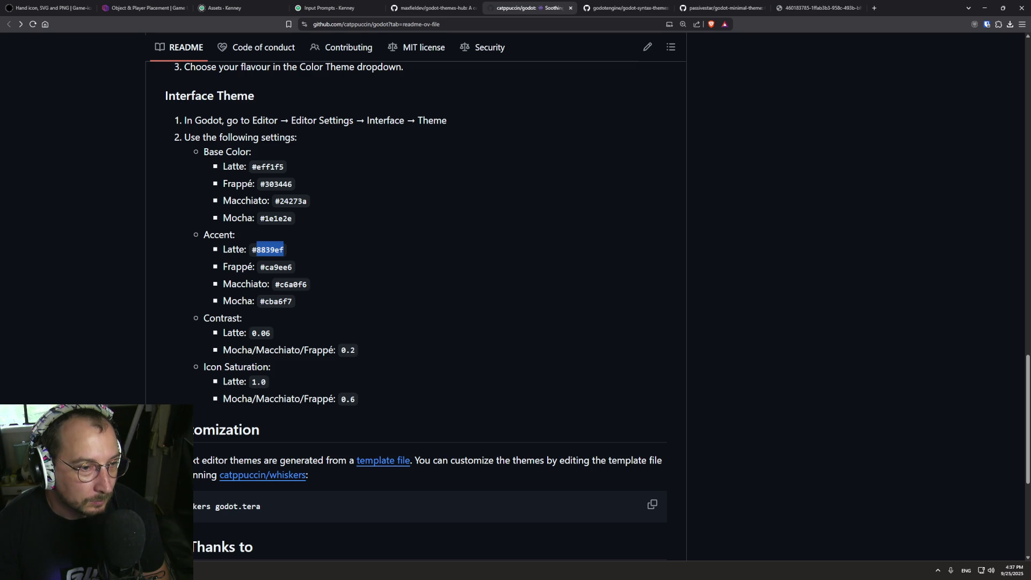
pyautogui.hotkey('alt', 'Tab')
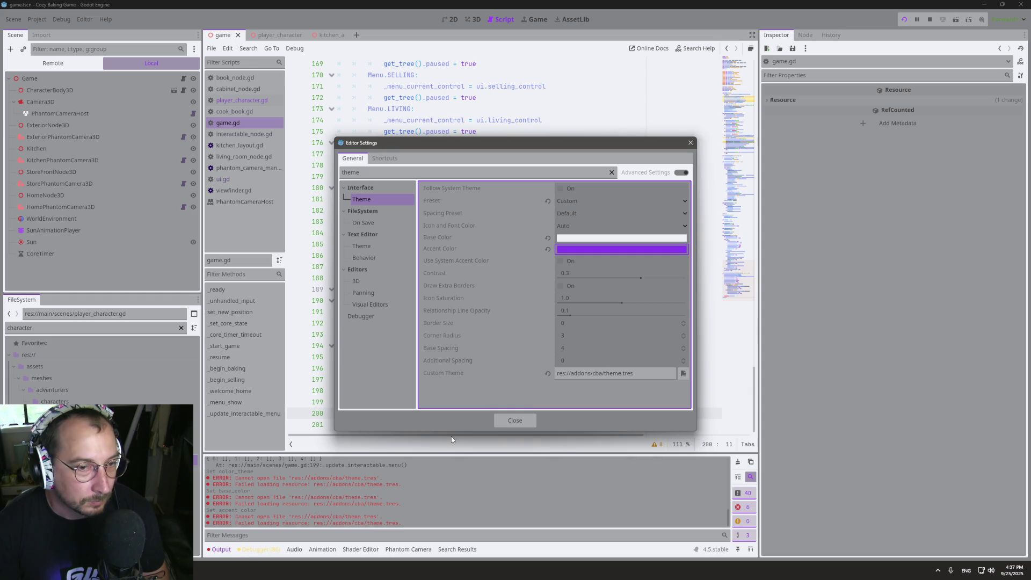
pyautogui.click(605, 277)
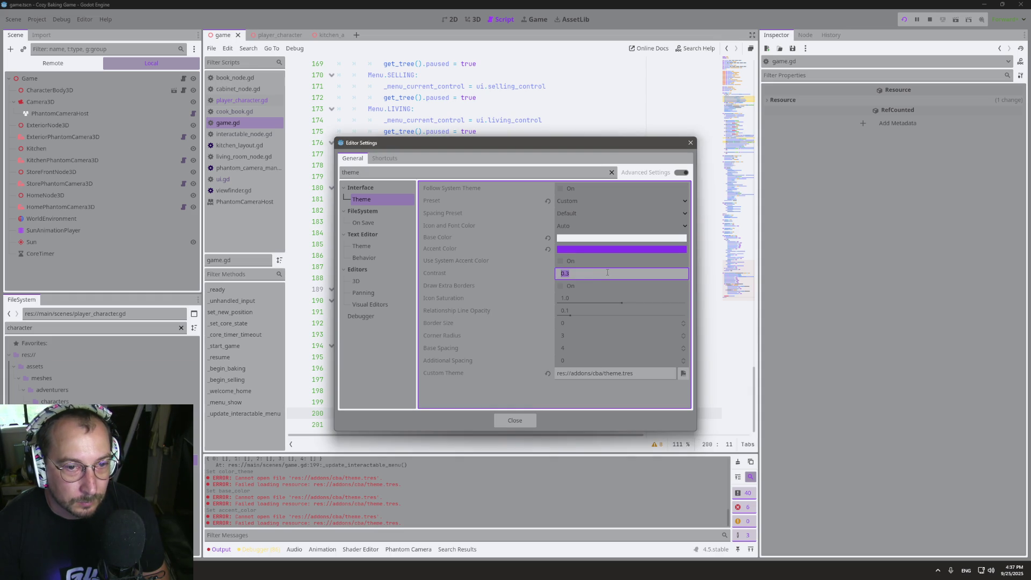
pyautogui.press('BackSpace')
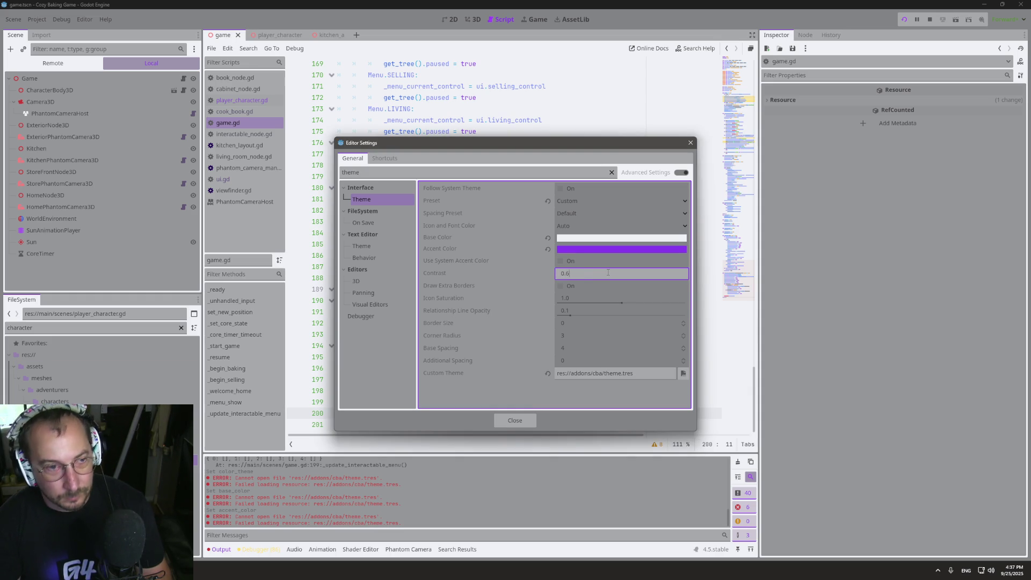
pyautogui.write('6')
pyautogui.press('Tab')
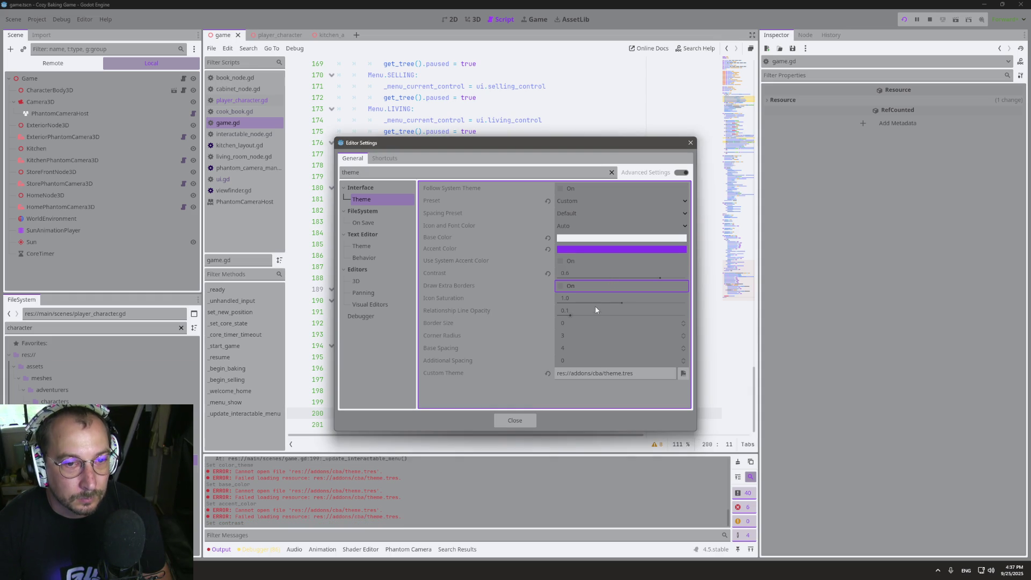
pyautogui.click(594, 282)
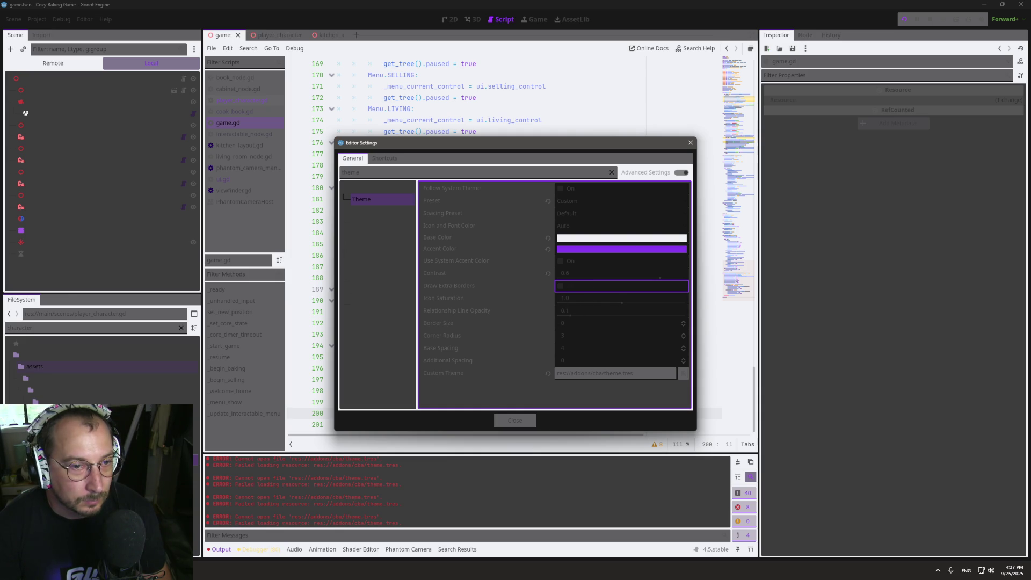
# Correct the Contrast to 0.06 and close the editor settings.
pyautogui.hotkey('alt', 'Tab')
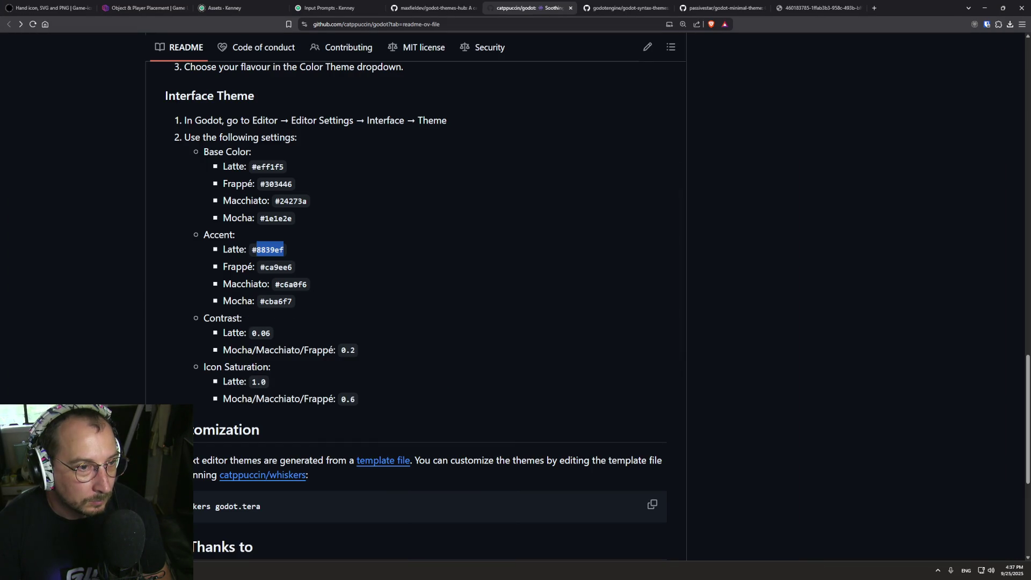
pyautogui.hotkey('alt', 'Tab')
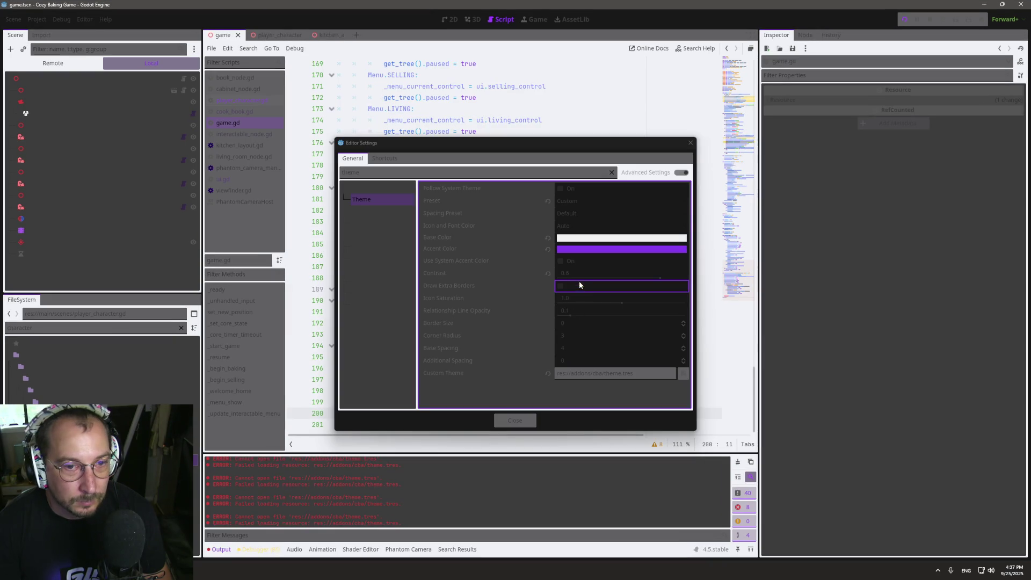
pyautogui.click(575, 274)
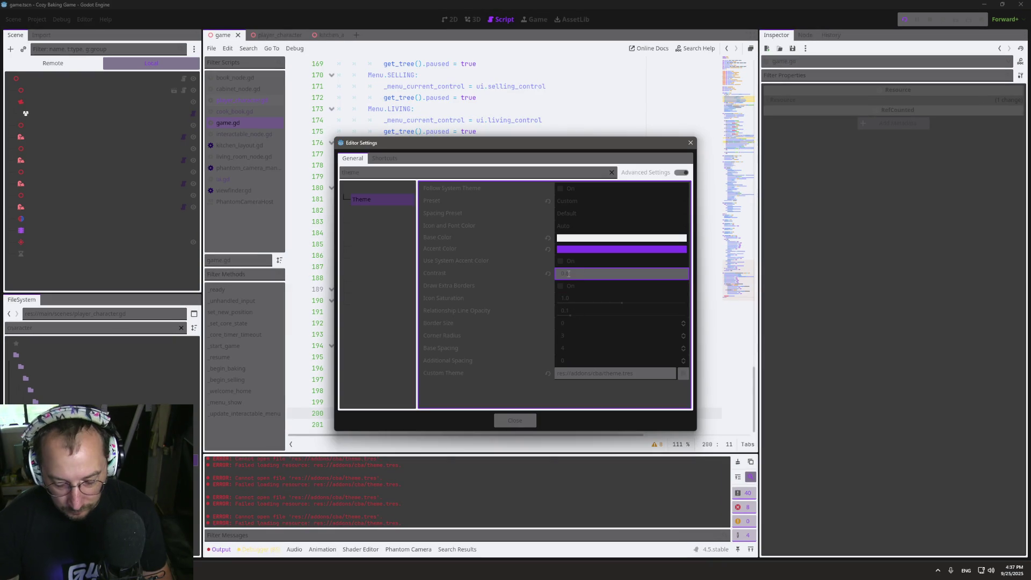
pyautogui.press('Tab')
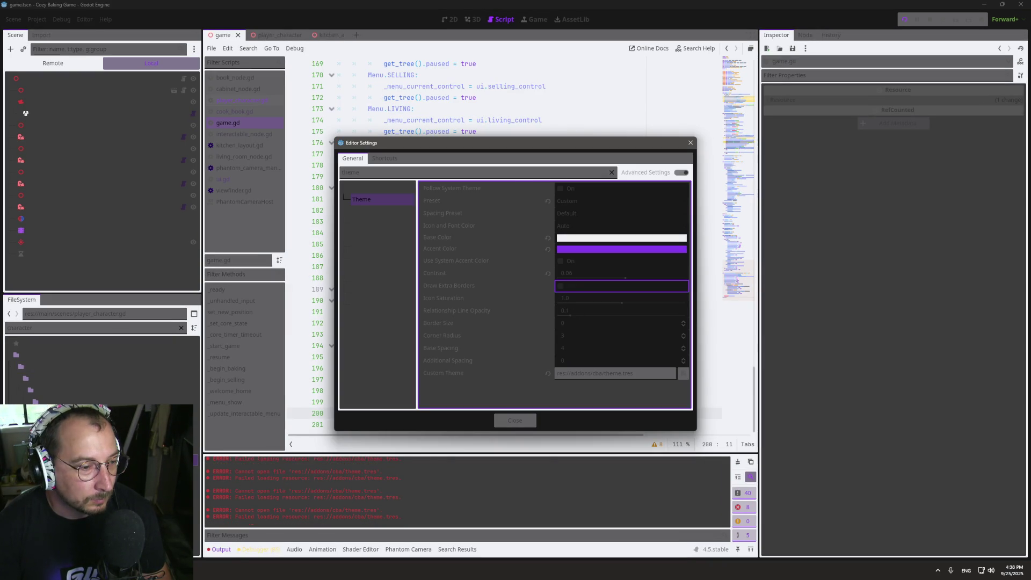
pyautogui.hotkey('alt', 'Tab')
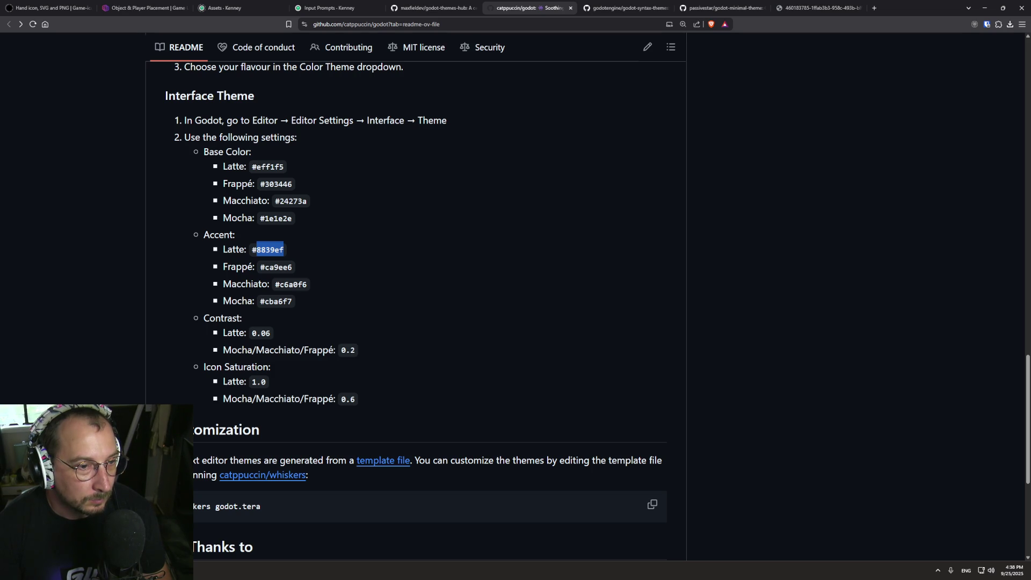
pyautogui.hotkey('alt', 'Tab')
pyautogui.hotkey('alt', 'Tab')
pyautogui.hotkey('alt', 'Tab')
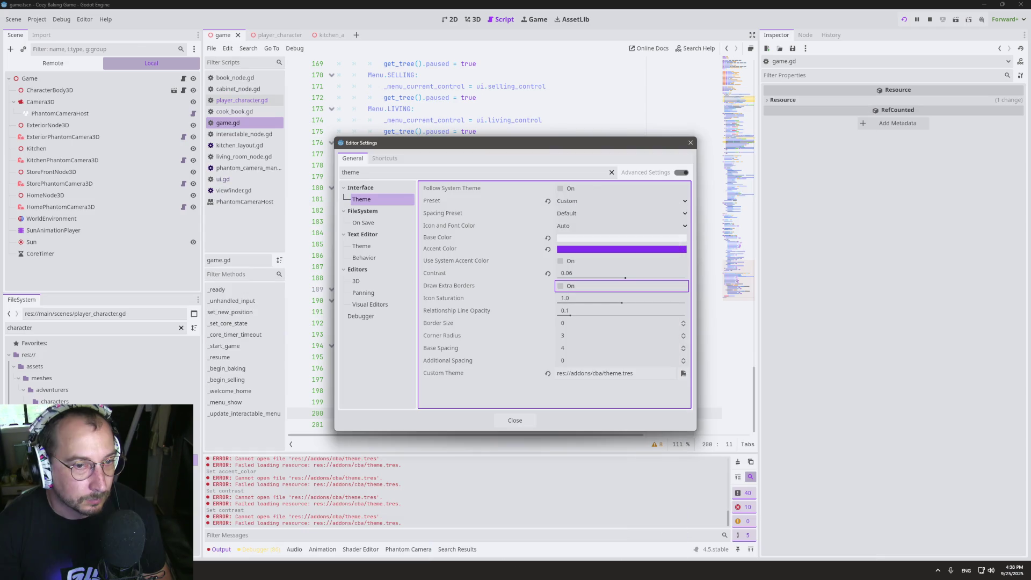
pyautogui.click(515, 420)
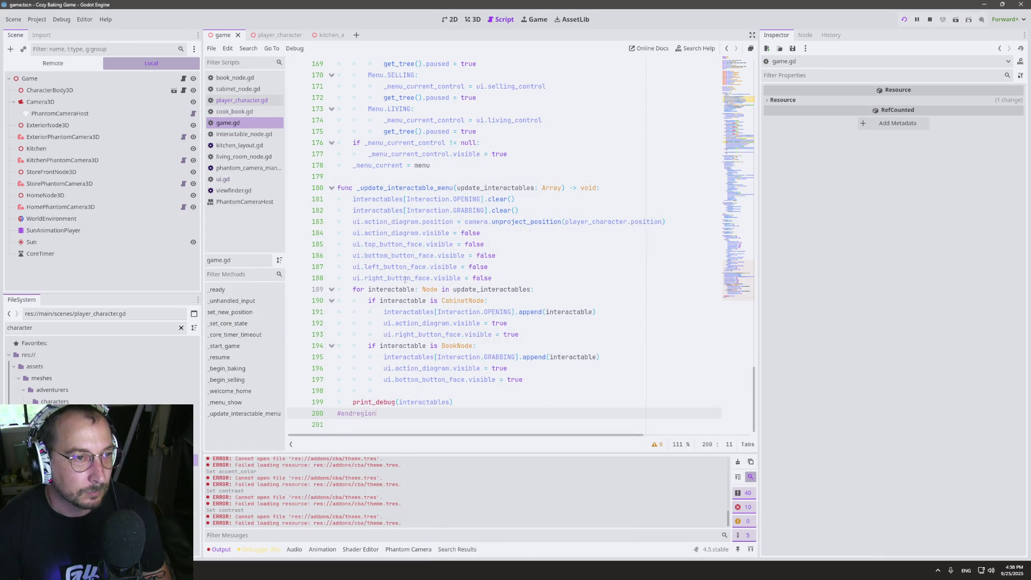
pyautogui.press('ctrl+super+Right')
pyautogui.press('ctrl+super+Left')
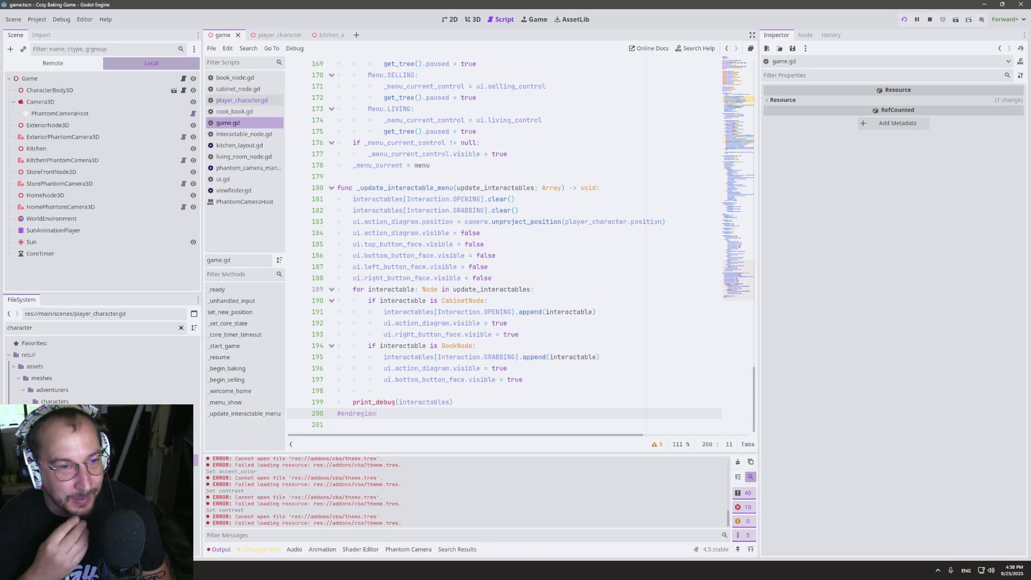
pyautogui.scroll(2, 485, 201)
pyautogui.scroll(13, 485, 200)
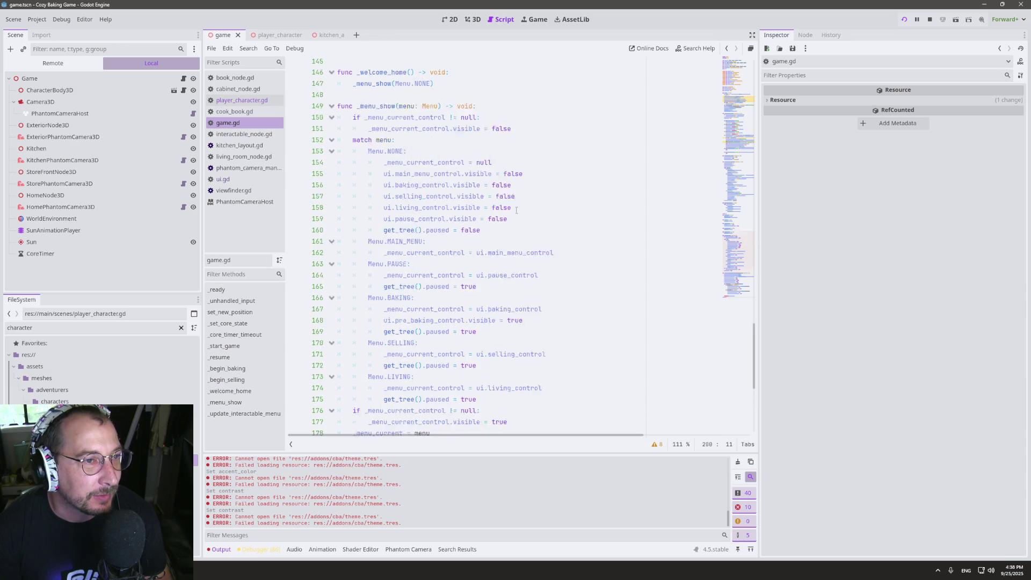
pyautogui.scroll(3, 508, 215)
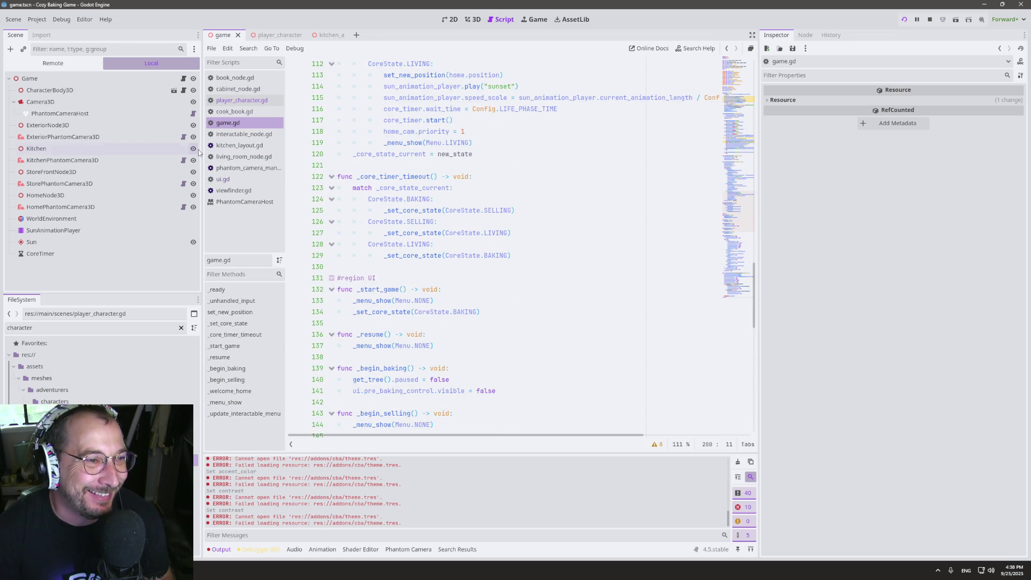
pyautogui.moveTo(202, 148); pyautogui.dragTo(145, 142)
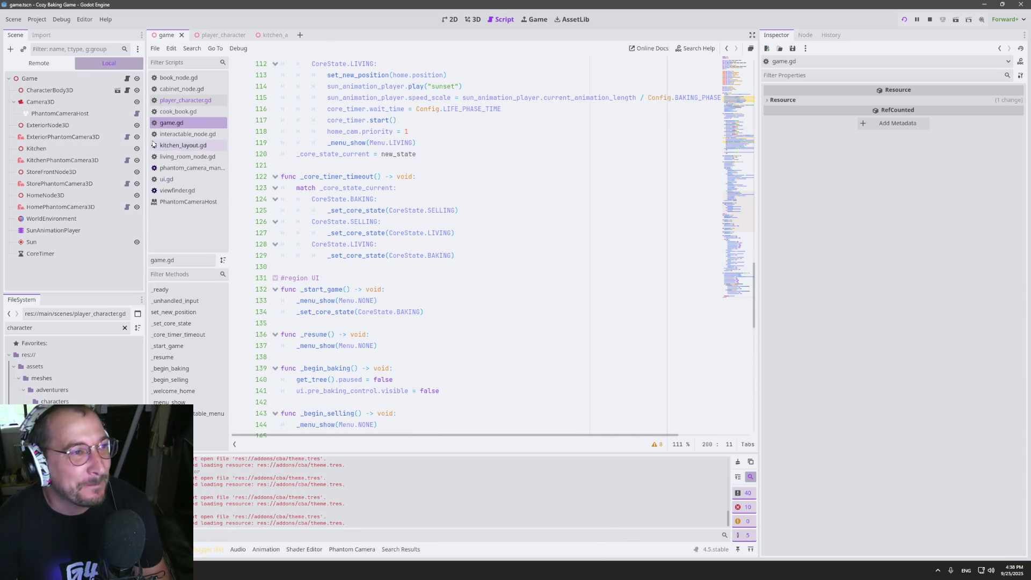
pyautogui.scroll(2, 519, 180)
pyautogui.scroll(9, 519, 179)
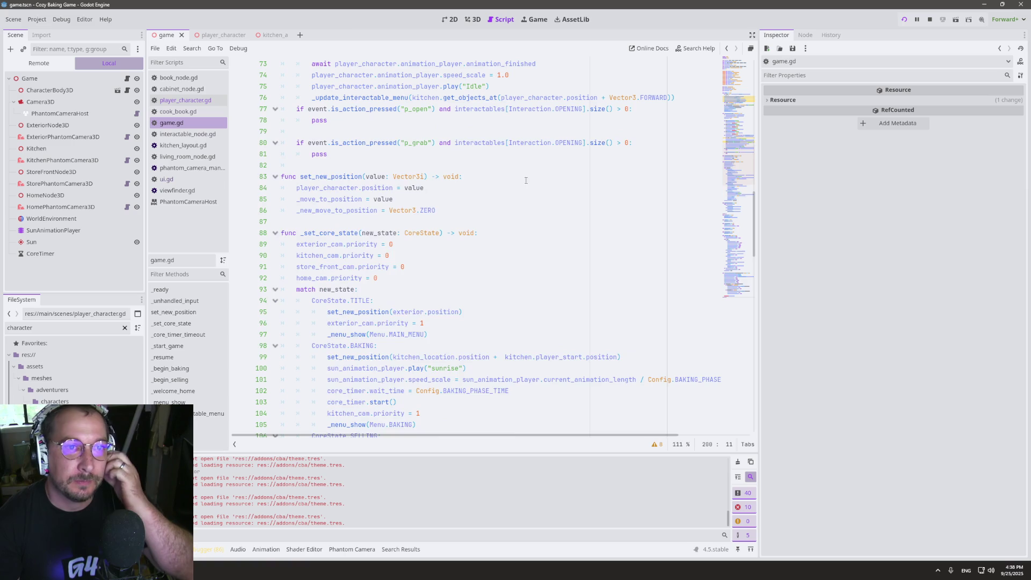
pyautogui.scroll(3, 676, 192)
pyautogui.scroll(3, 677, 192)
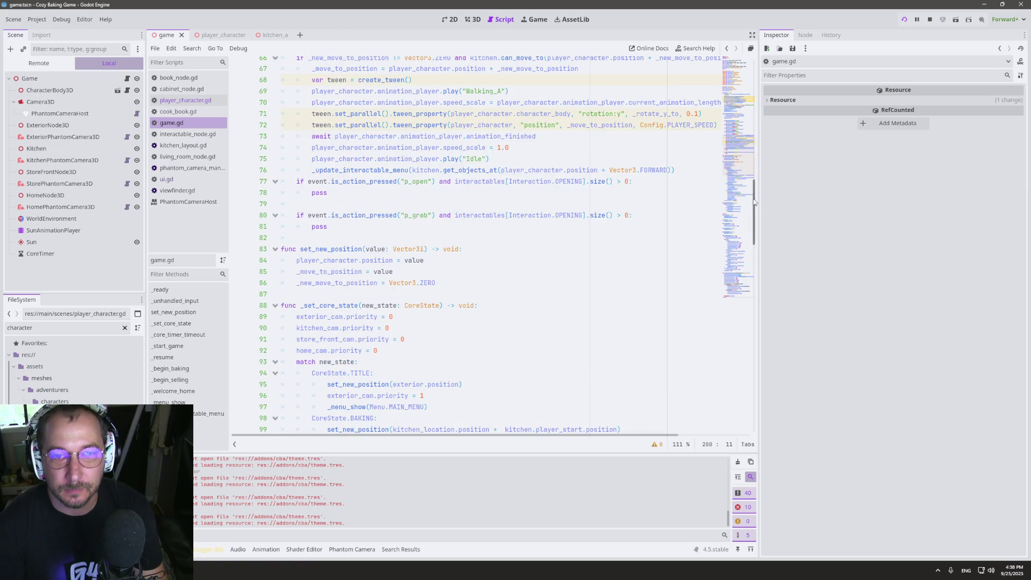
pyautogui.moveTo(755, 213)
pyautogui.mouseDown()
pyautogui.moveTo(752, 95)
pyautogui.moveTo(899, 128)
pyautogui.moveTo(871, 129)
pyautogui.mouseUp()
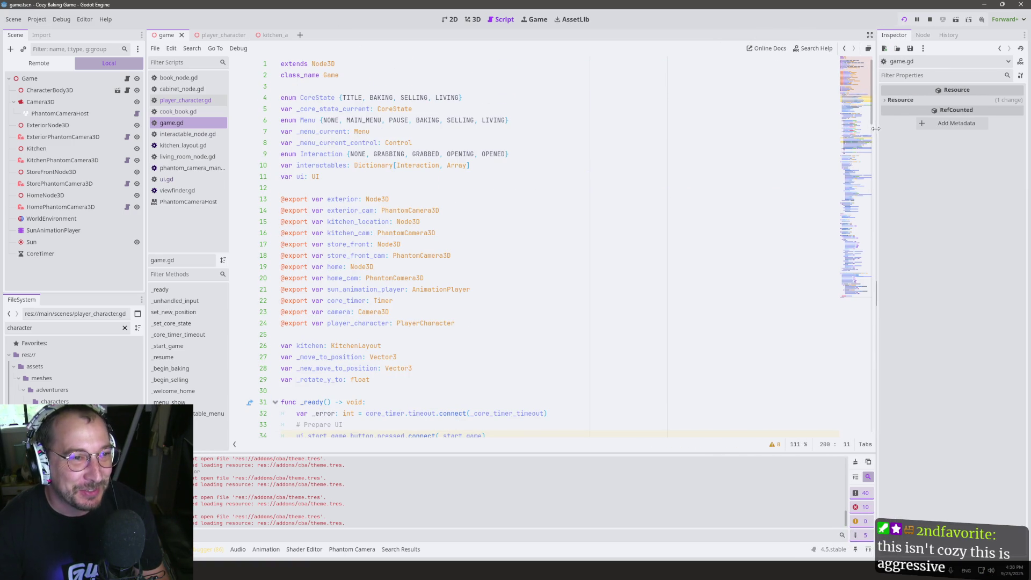
pyautogui.hotkey('alt', 'Tab')
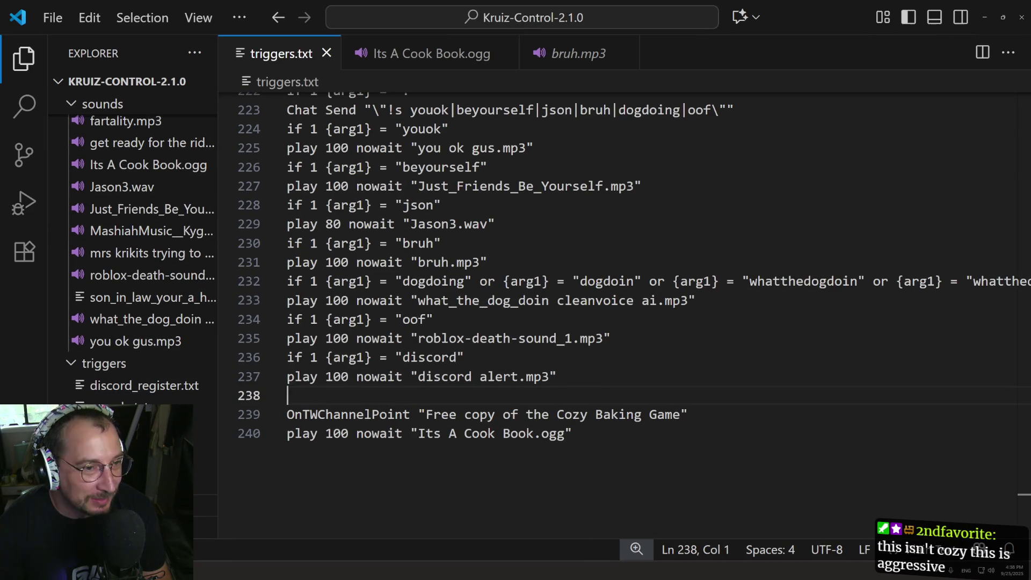
pyautogui.hotkey('alt', 'Tab')
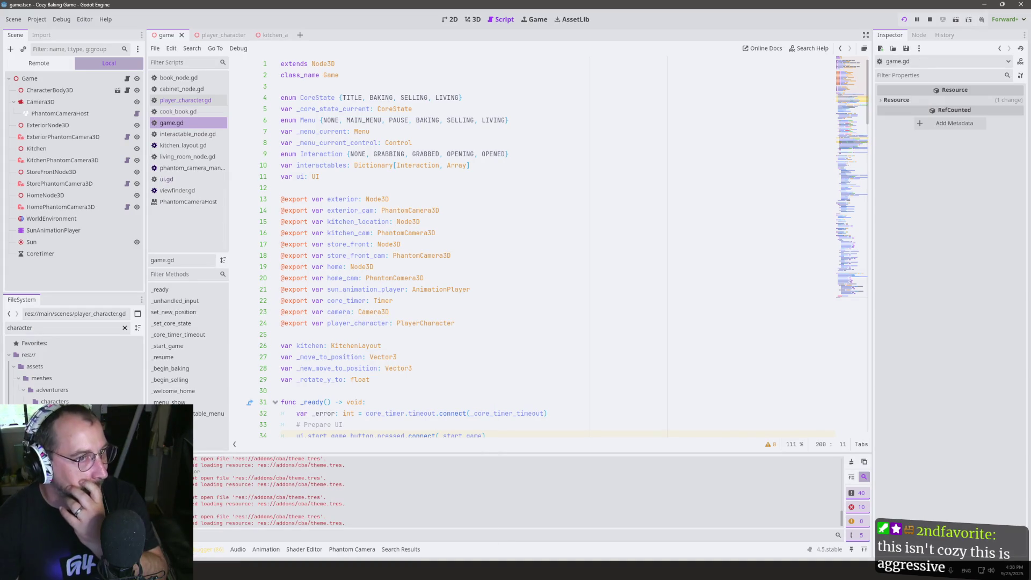
pyautogui.hotkey('alt', 'Tab')
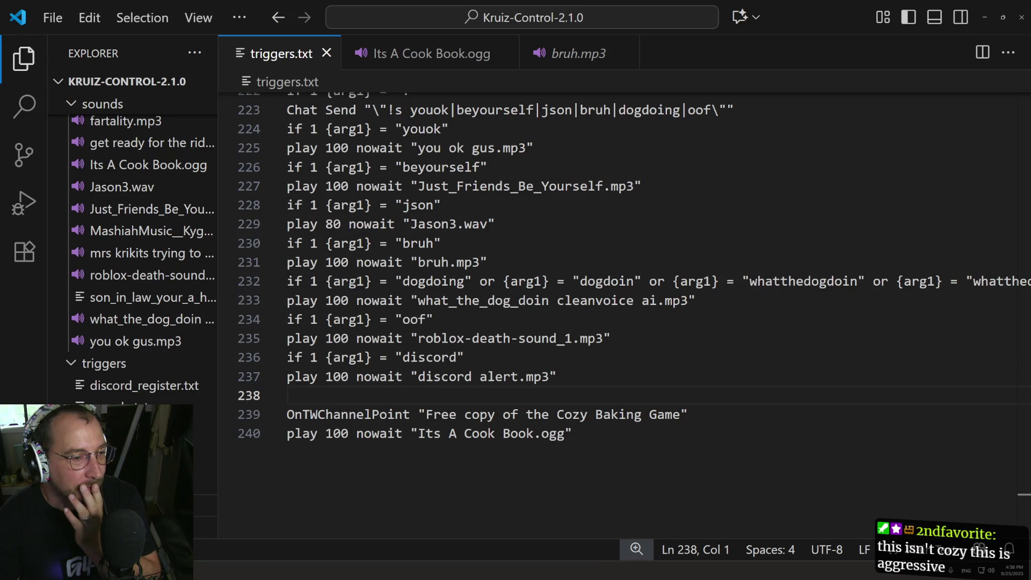
pyautogui.hotkey('alt', 'Tab')
pyautogui.hotkey('alt', 'Tab')
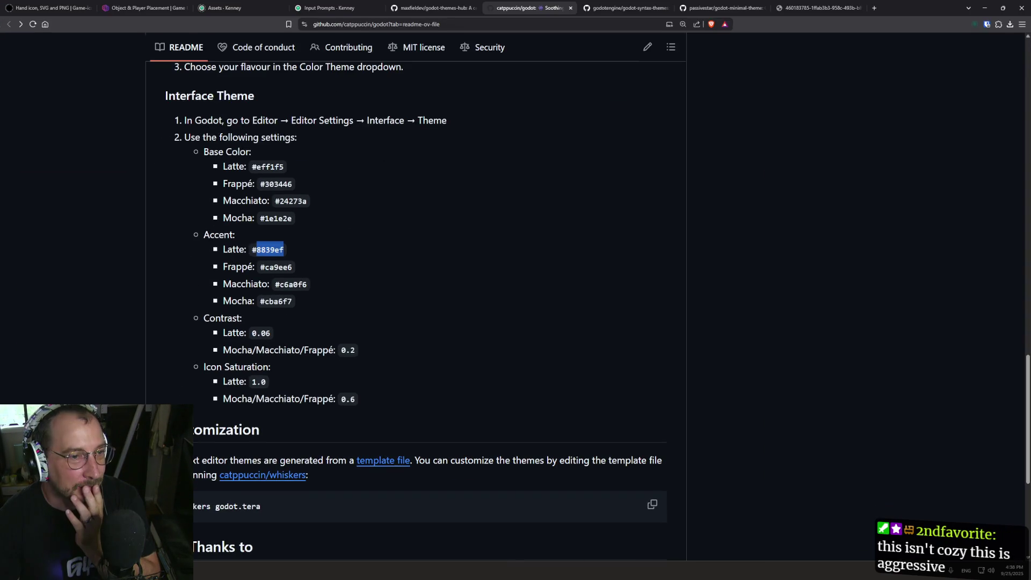
# Navigate the catppuccin/godot repository to its themes folder listing.
pyautogui.scroll(15, 256, 258)
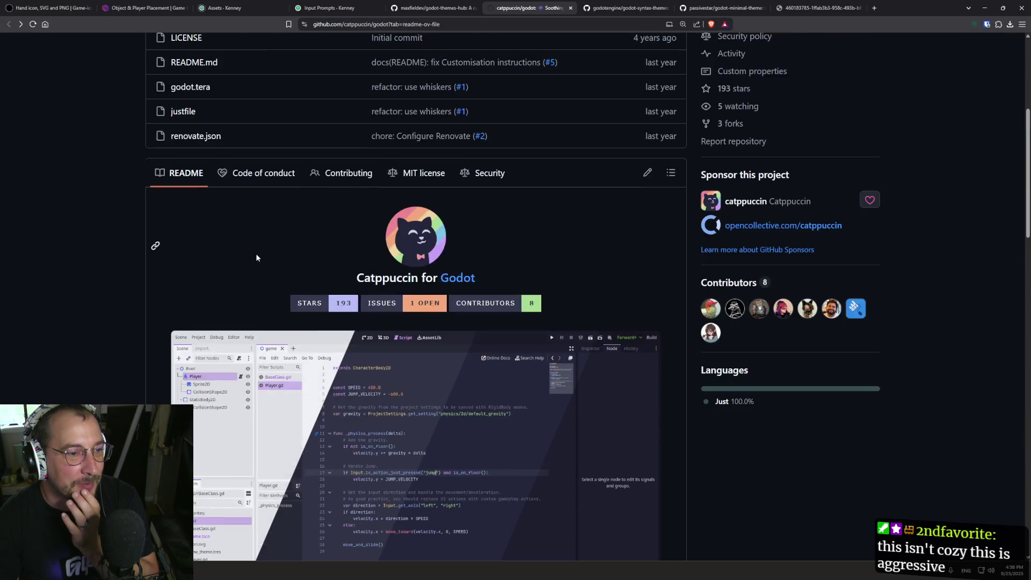
pyautogui.scroll(-6, 223, 290)
pyautogui.click(210, 387)
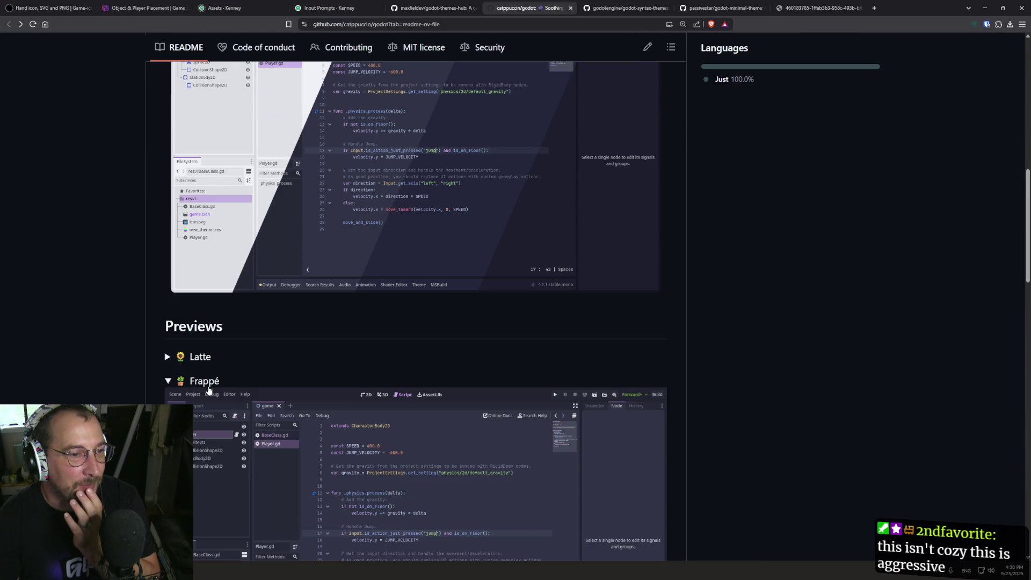
pyautogui.scroll(2, 371, 301)
pyautogui.scroll(9, 371, 300)
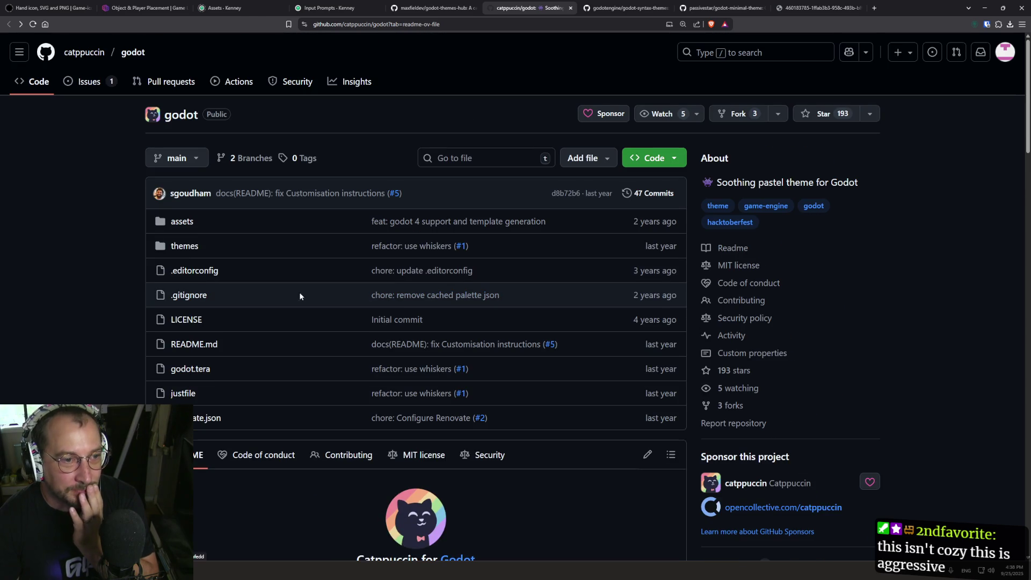
pyautogui.click(183, 246)
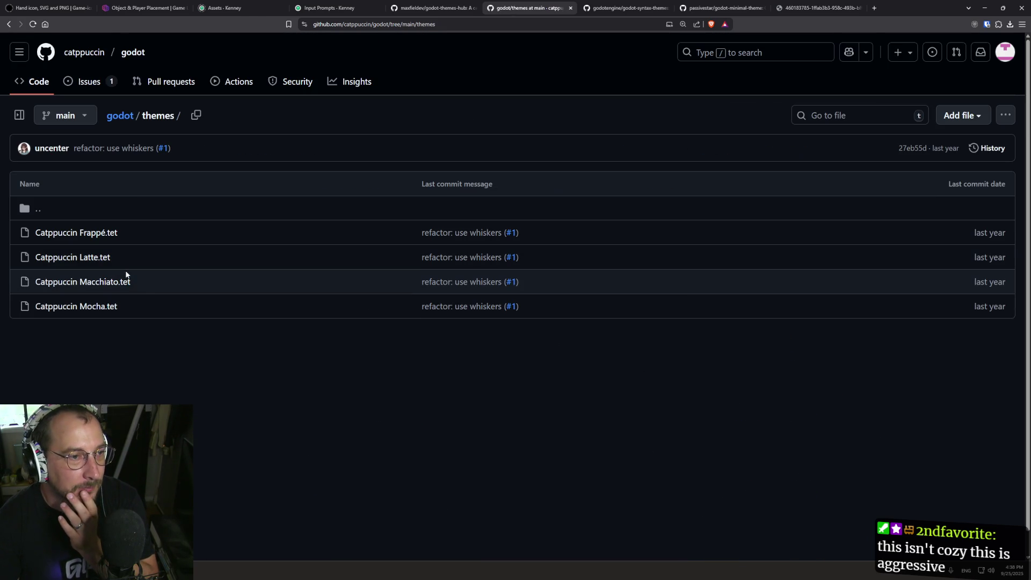
pyautogui.click(8, 24)
pyautogui.scroll(-9, 111, 269)
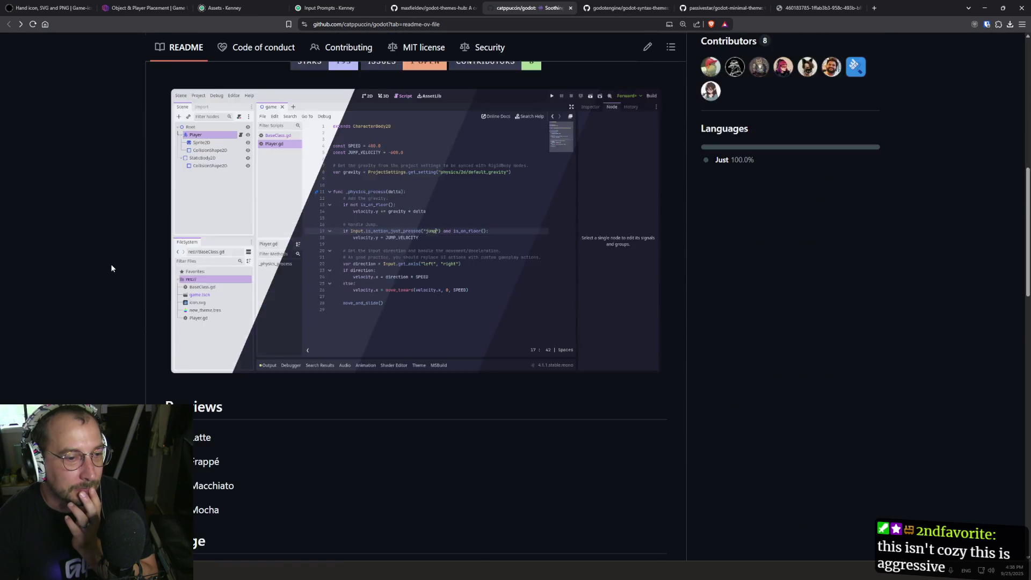
pyautogui.scroll(3, 95, 224)
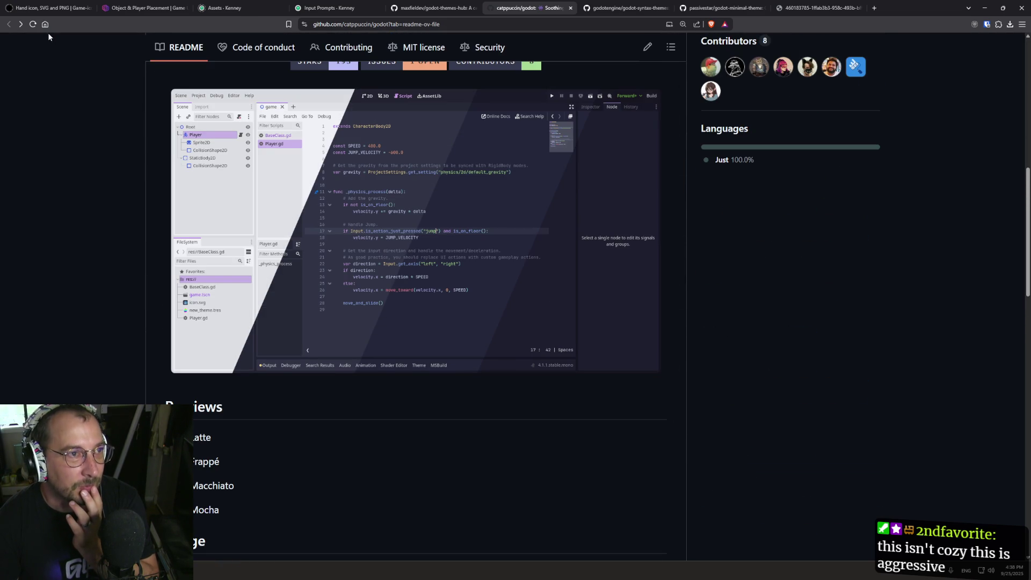
pyautogui.click(20, 25)
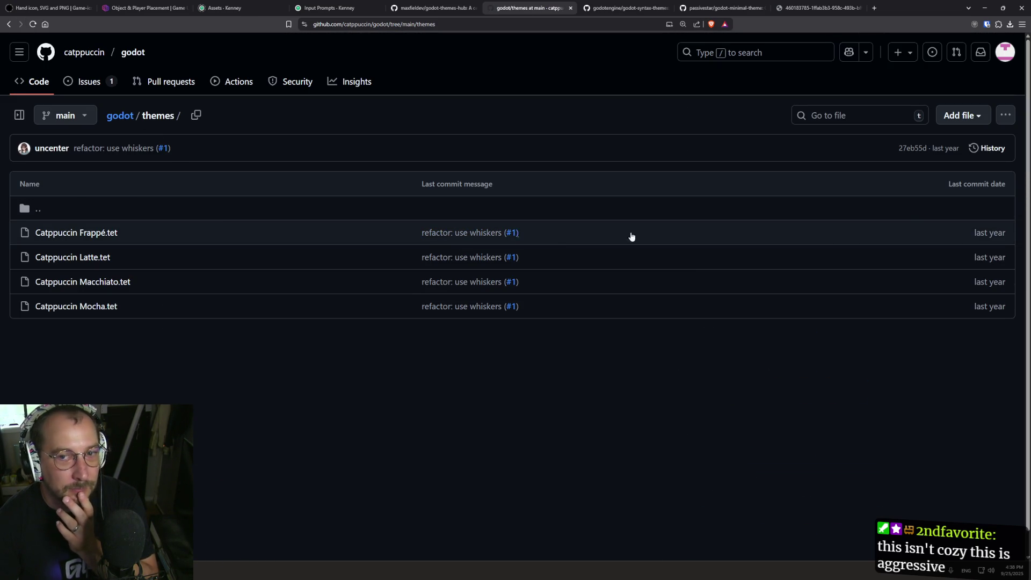
# Download the raw Catppuccin Frappé.tet file and save it into text_editor_themes.
pyautogui.click(105, 230)
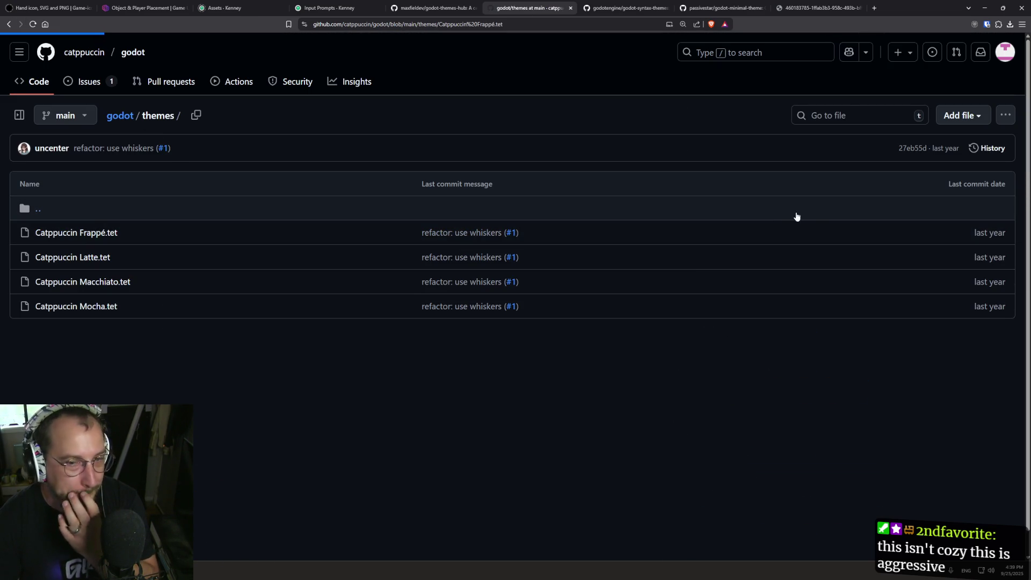
pyautogui.click(944, 185)
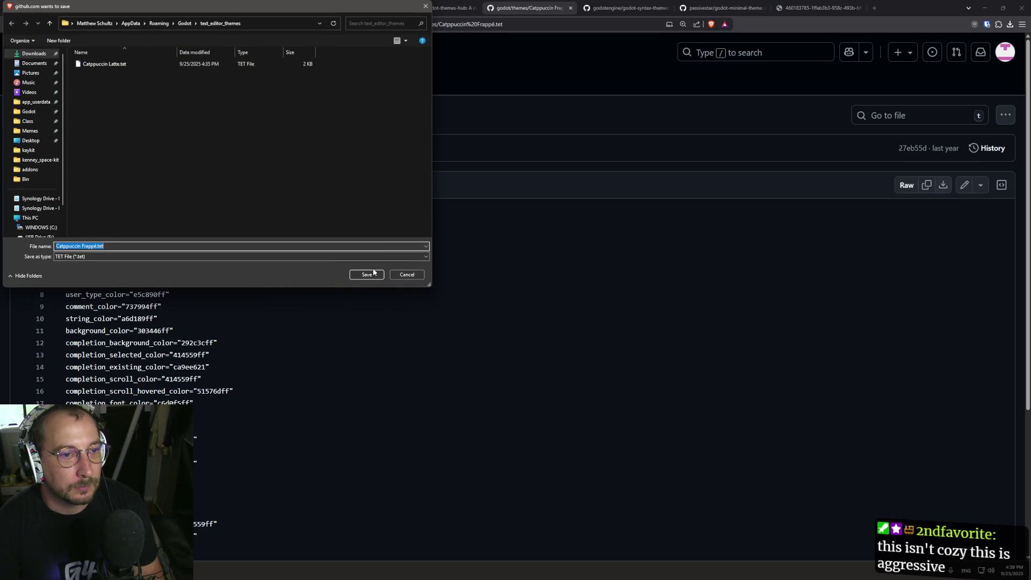
pyautogui.click(367, 275)
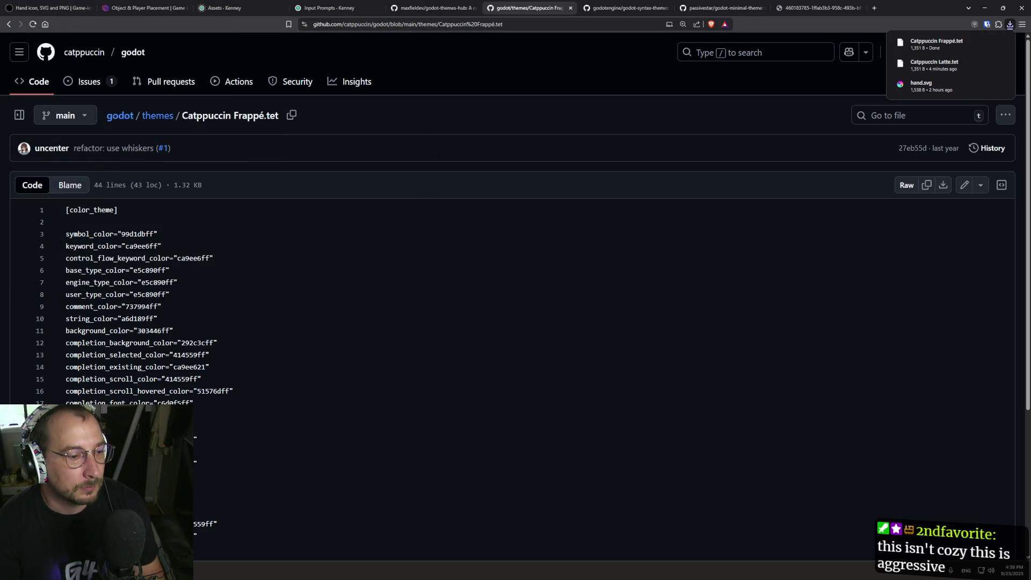
pyautogui.hotkey('alt', 'Tab')
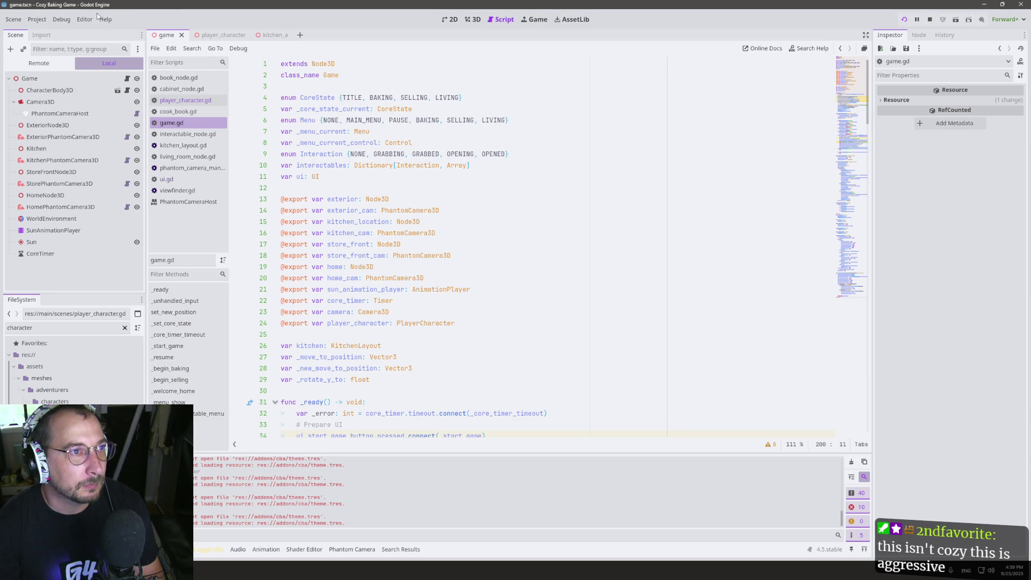
# Choose Catppuccin Frappé as the Text Editor > Theme color theme in Editor Settings.
pyautogui.click(85, 19)
pyautogui.click(95, 32)
pyautogui.click(388, 246)
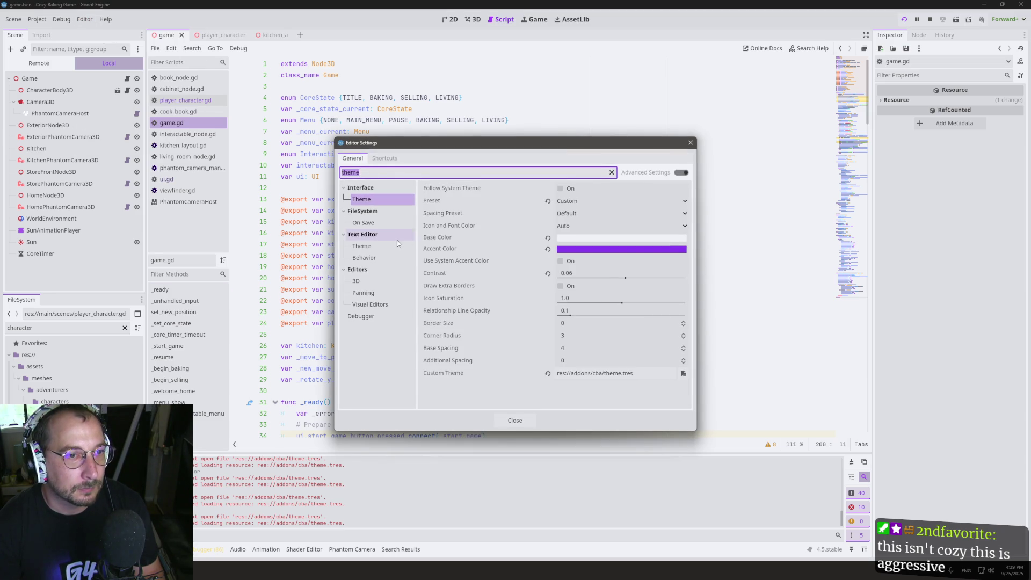
pyautogui.click(649, 189)
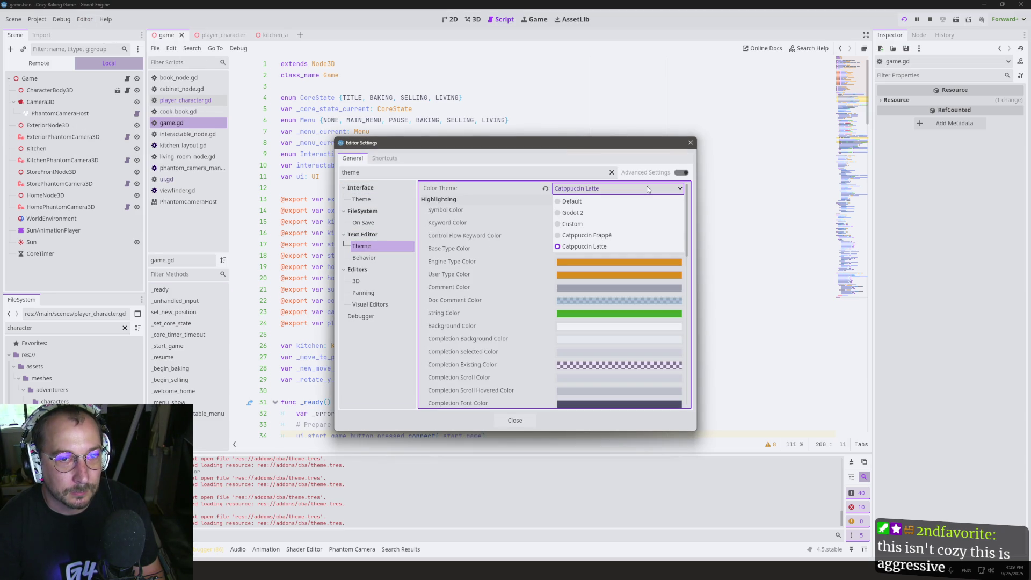
pyautogui.click(618, 235)
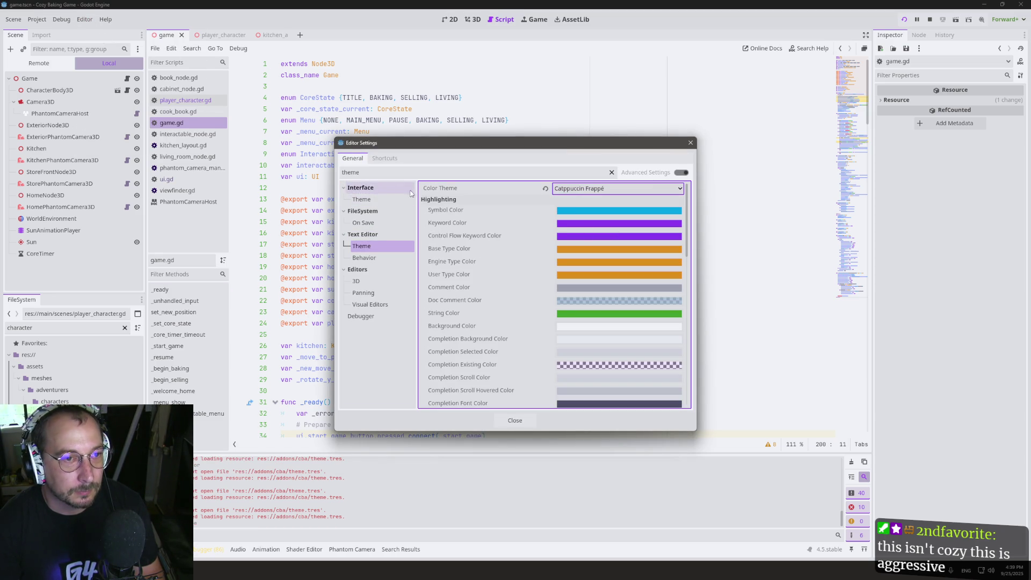
pyautogui.click(369, 202)
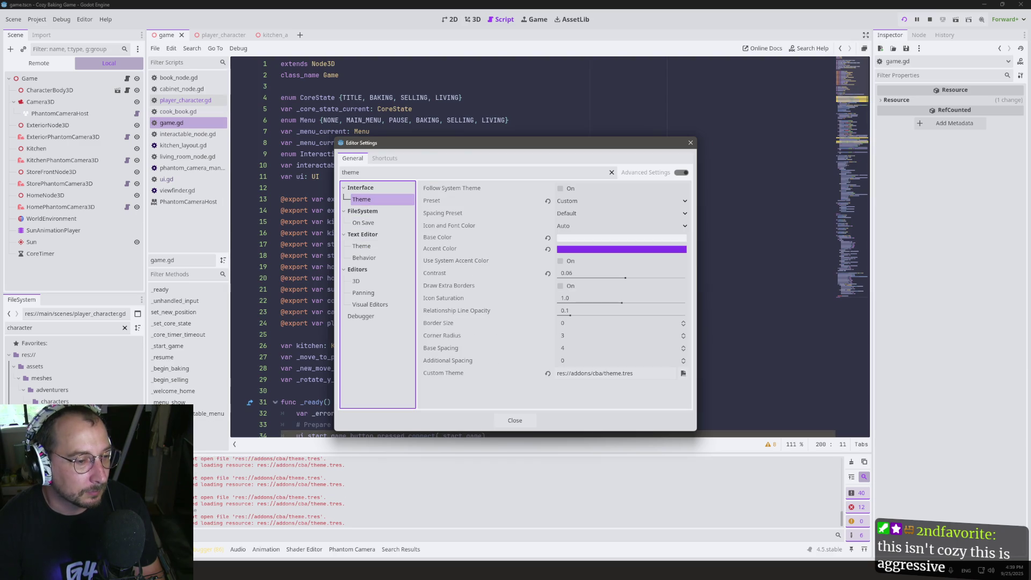
pyautogui.hotkey('alt', 'Tab')
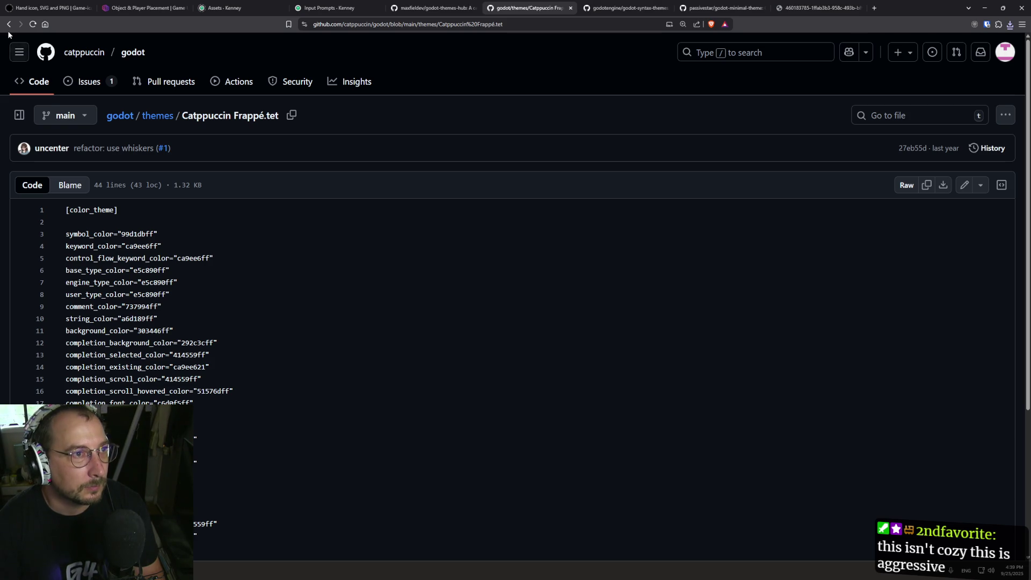
# Return to the catppuccin/godot README and copy the Frappé base colour 303446.
pyautogui.rightClick(9, 24)
pyautogui.click(32, 40)
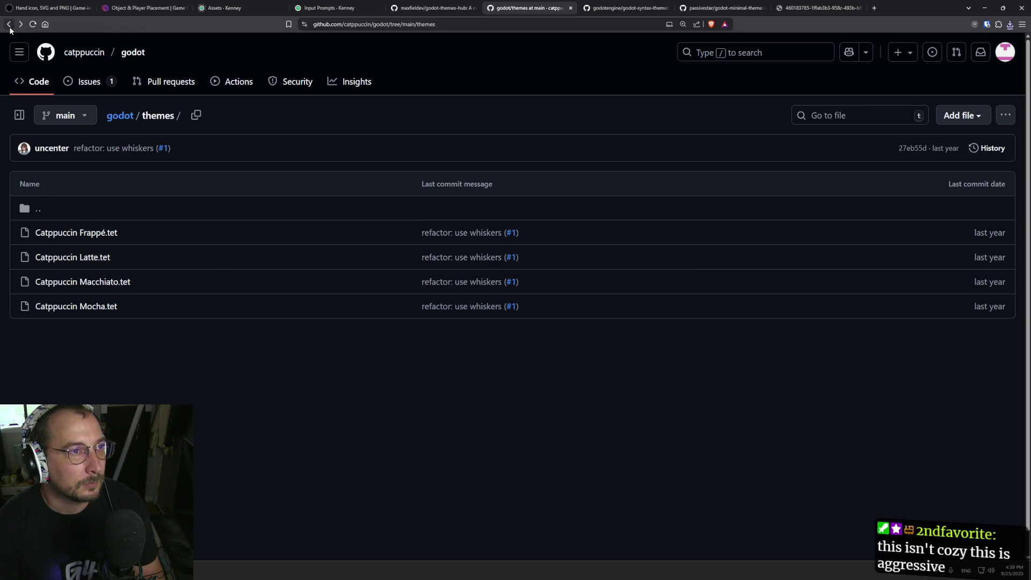
pyautogui.click(8, 24)
pyautogui.scroll(-8, 223, 386)
pyautogui.scroll(-4, 226, 387)
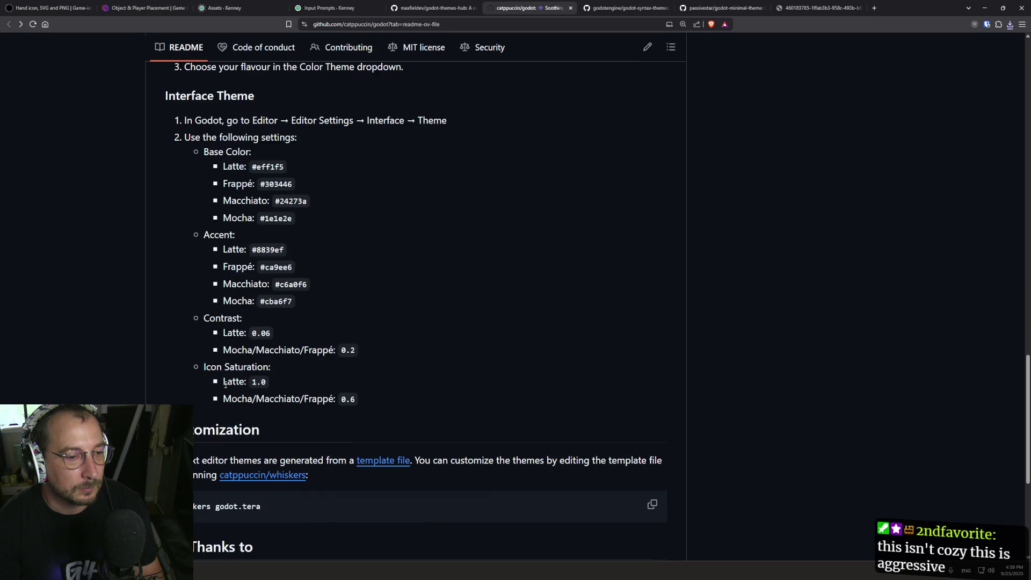
pyautogui.scroll(1, 261, 304)
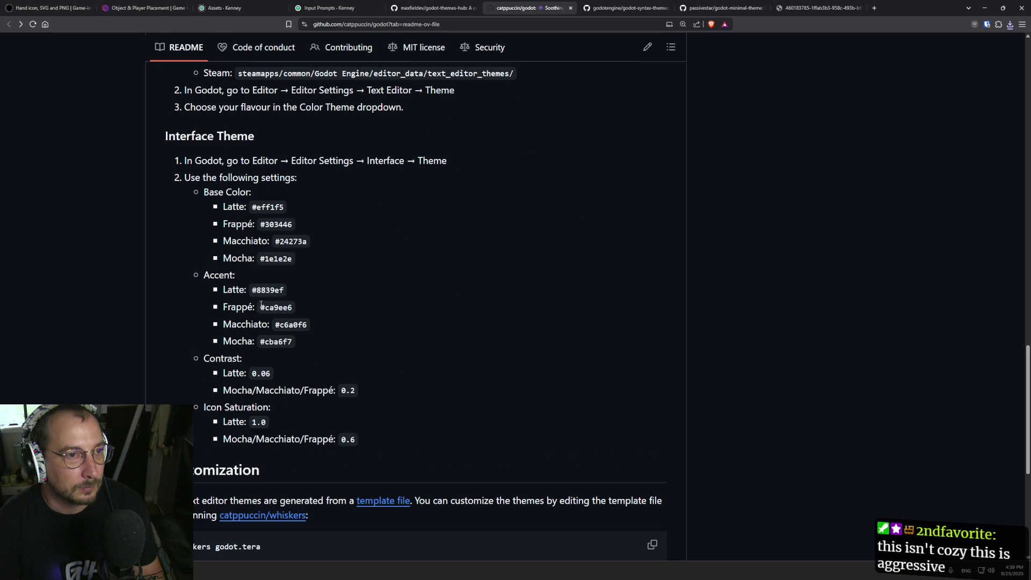
pyautogui.doubleClick(278, 225)
pyautogui.scroll(10, 366, 260)
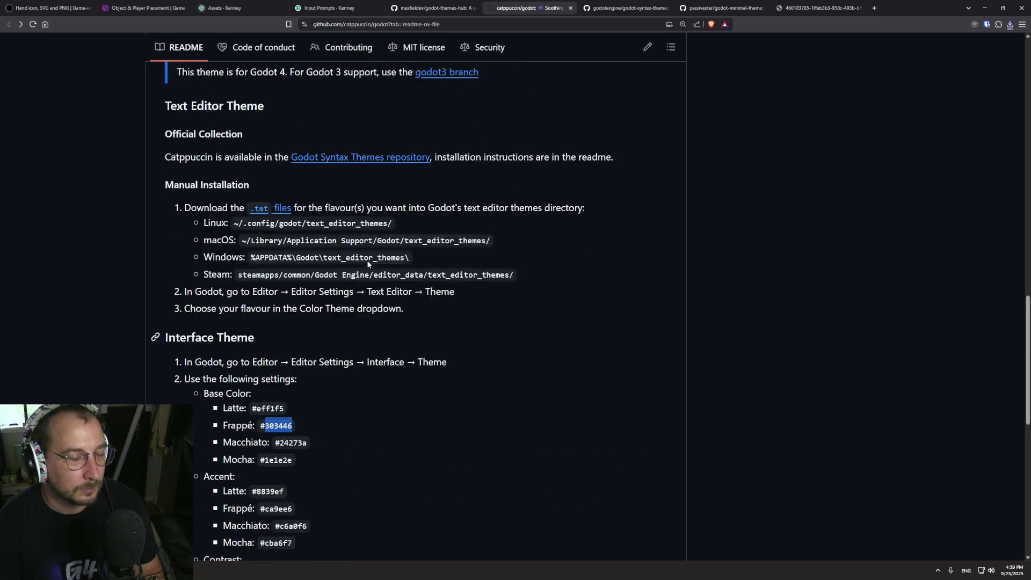
pyautogui.scroll(-2, 365, 261)
pyautogui.scroll(-6, 365, 262)
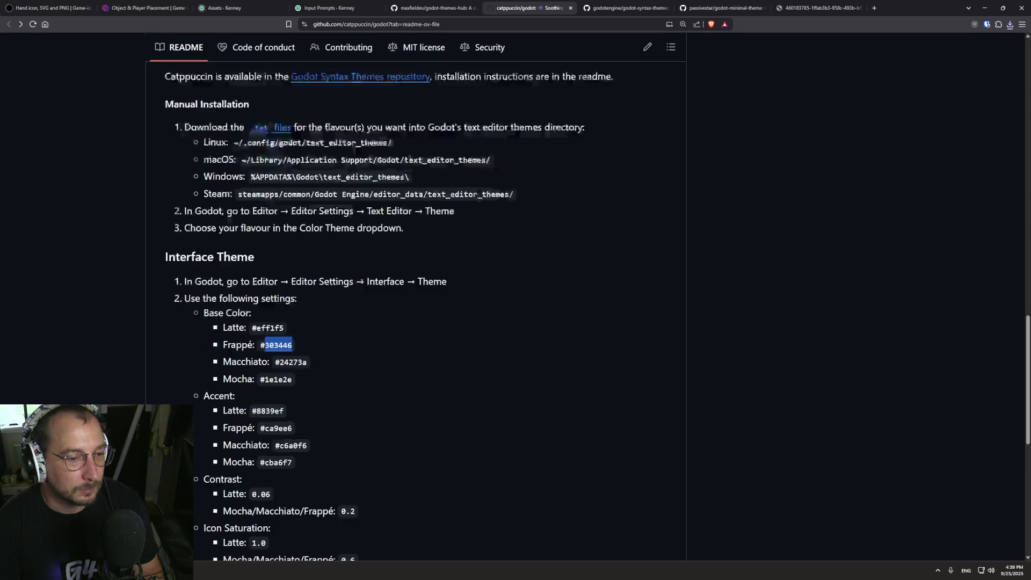
pyautogui.hotkey('alt', 'Tab')
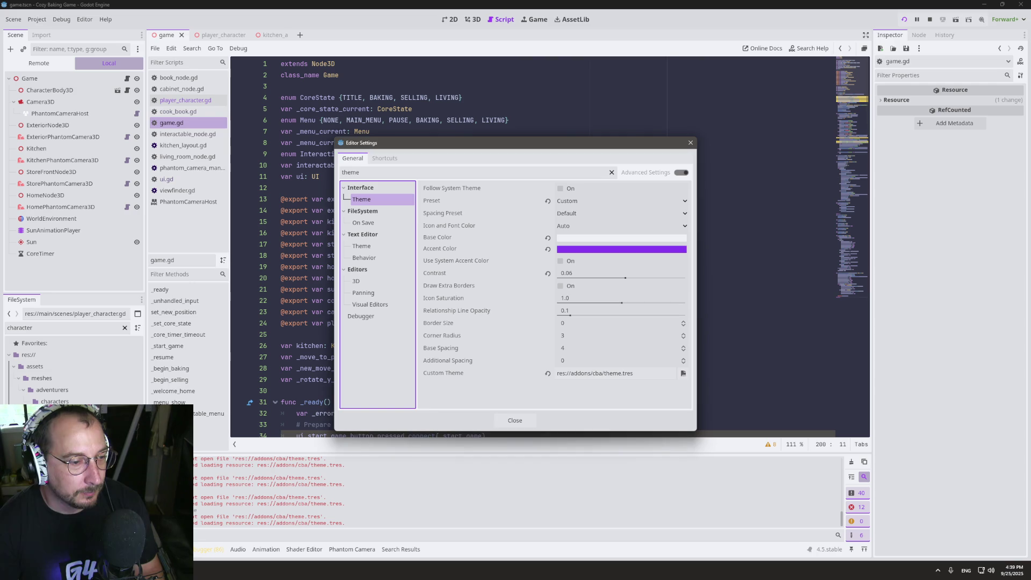
pyautogui.click(573, 239)
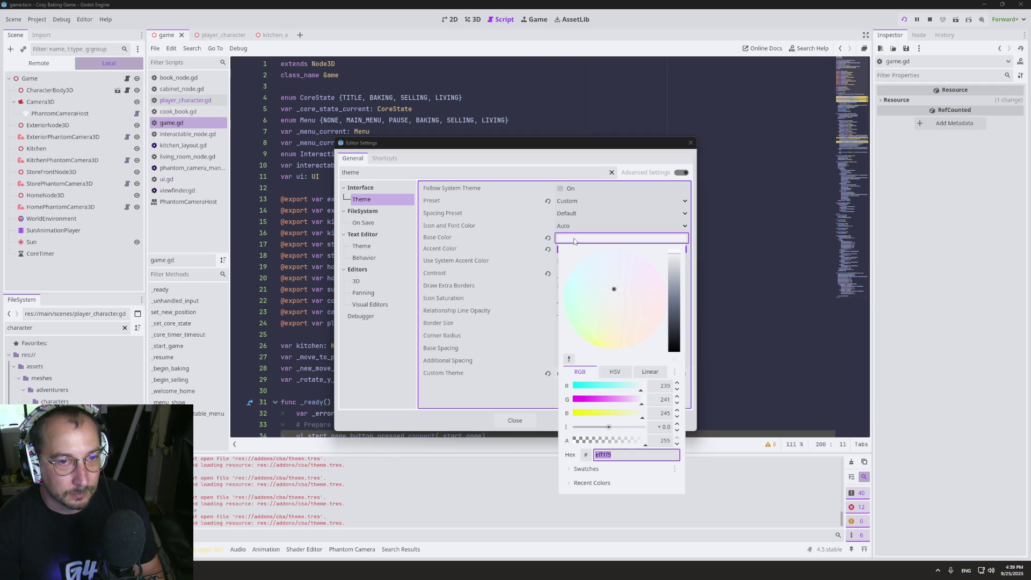
pyautogui.click(470, 343)
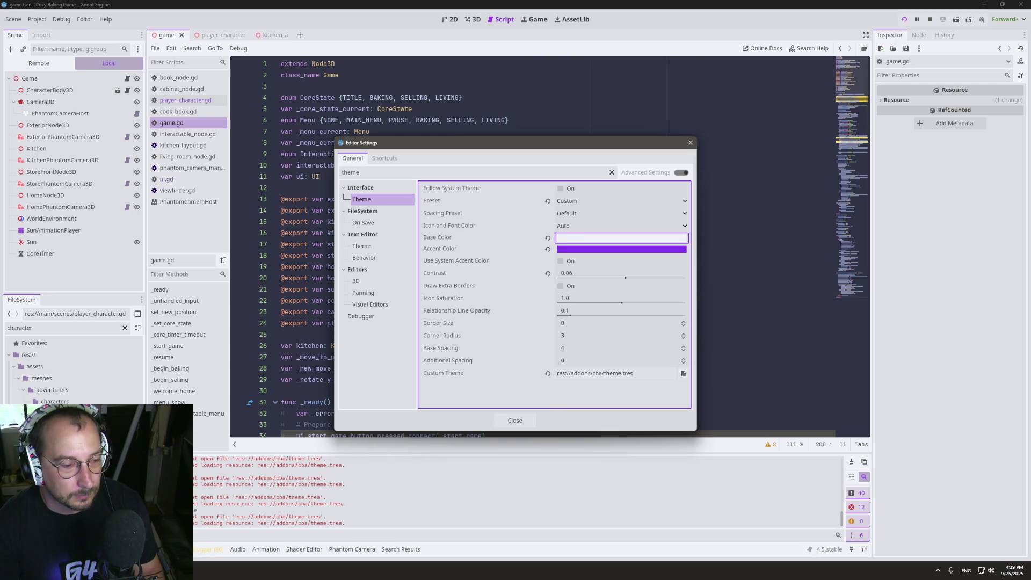
# Set Godot's Accent Color to the Frappé light purple #ca9ee6.
pyautogui.hotkey('alt', 'Tab')
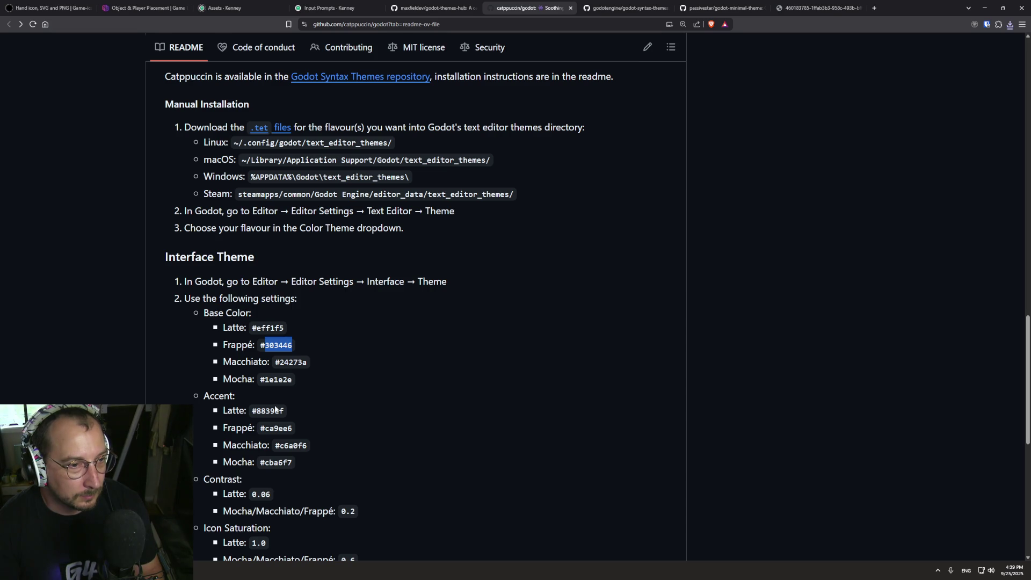
pyautogui.doubleClick(281, 429)
pyautogui.hotkey('ctrl', 'c')
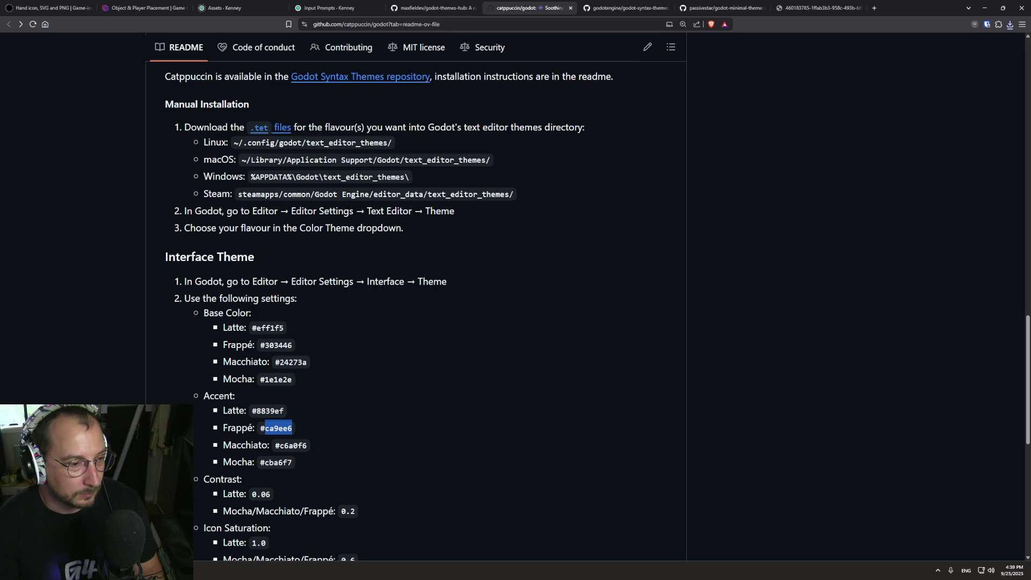
pyautogui.hotkey('alt', 'Tab')
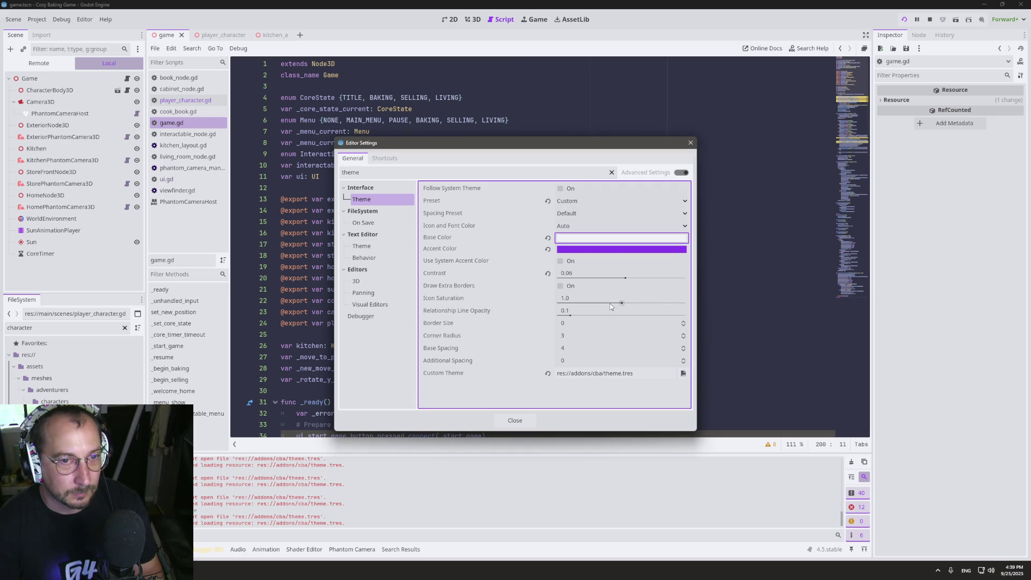
pyautogui.click(589, 251)
pyautogui.hotkey('ctrl', 'v')
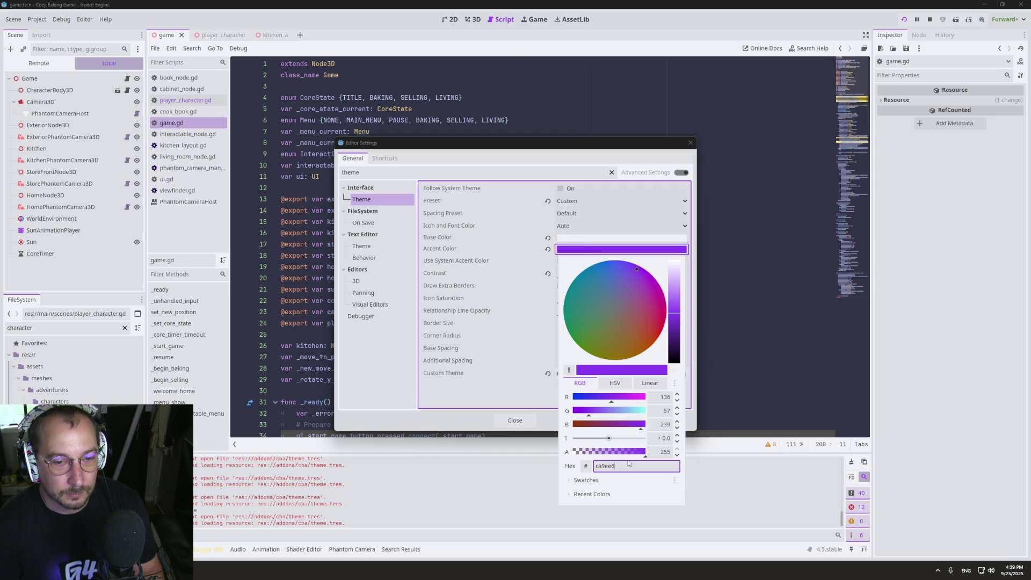
pyautogui.click(334, 404)
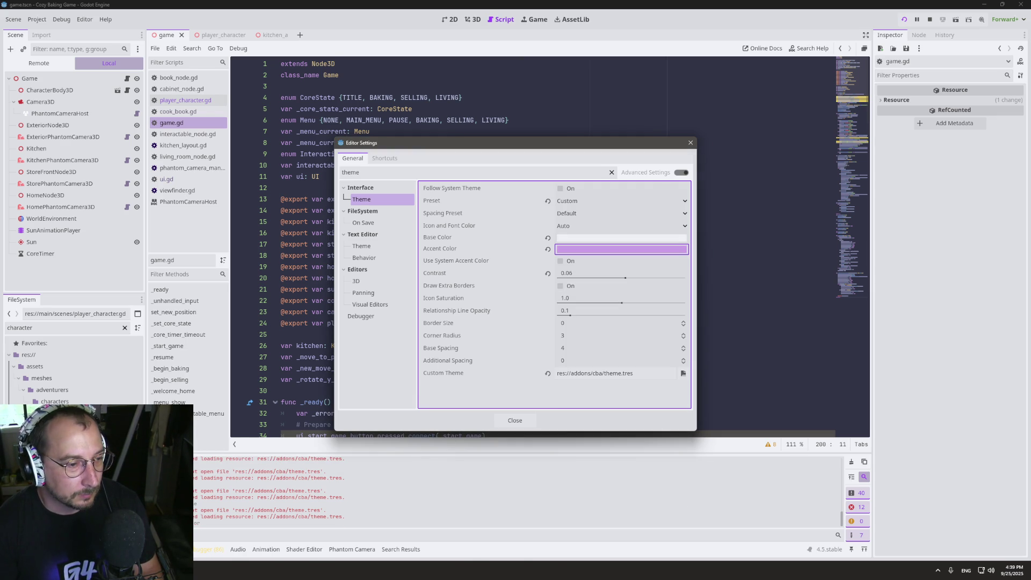
# Paste the Frappé base colour #303446 into the Base Color picker's hex field.
pyautogui.hotkey('alt', 'Tab')
pyautogui.click(278, 410)
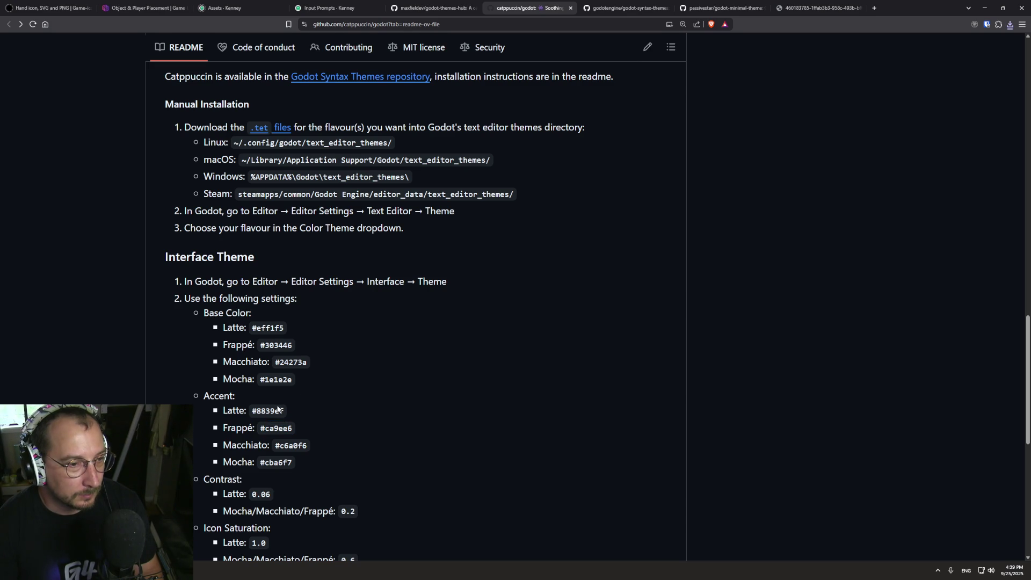
pyautogui.doubleClick(275, 345)
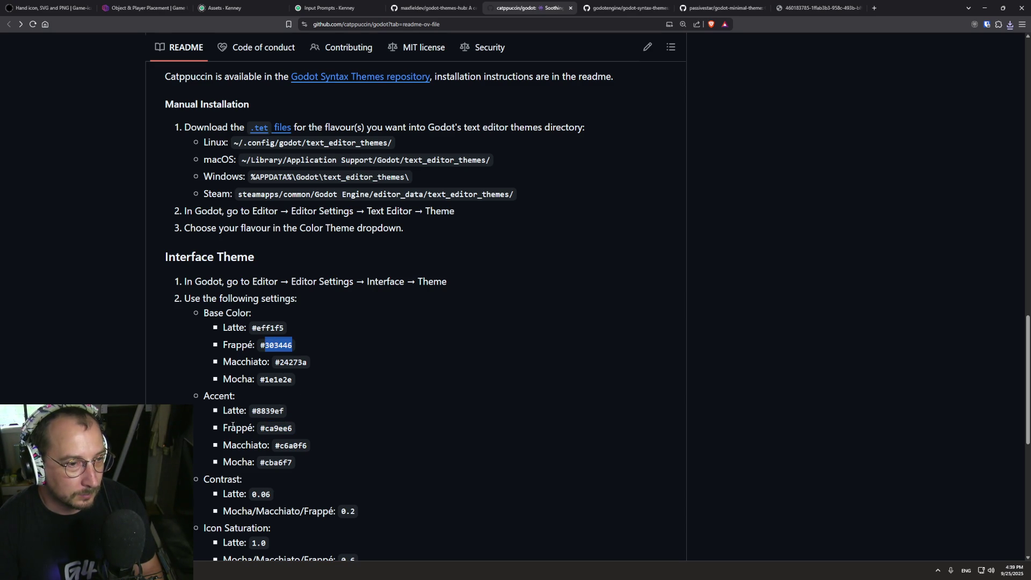
pyautogui.hotkey('alt', 'Tab')
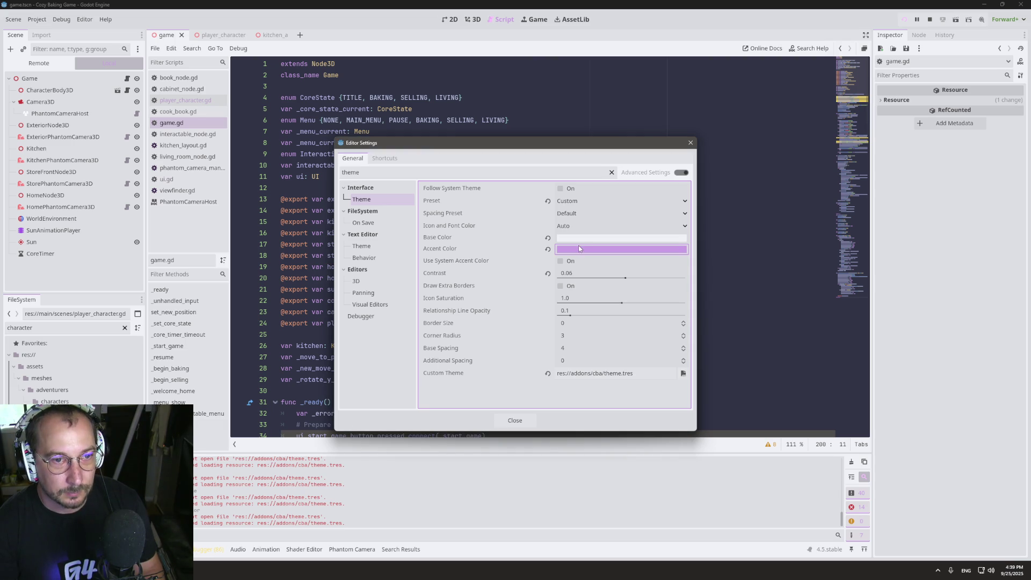
pyautogui.click(586, 242)
pyautogui.write('303446')
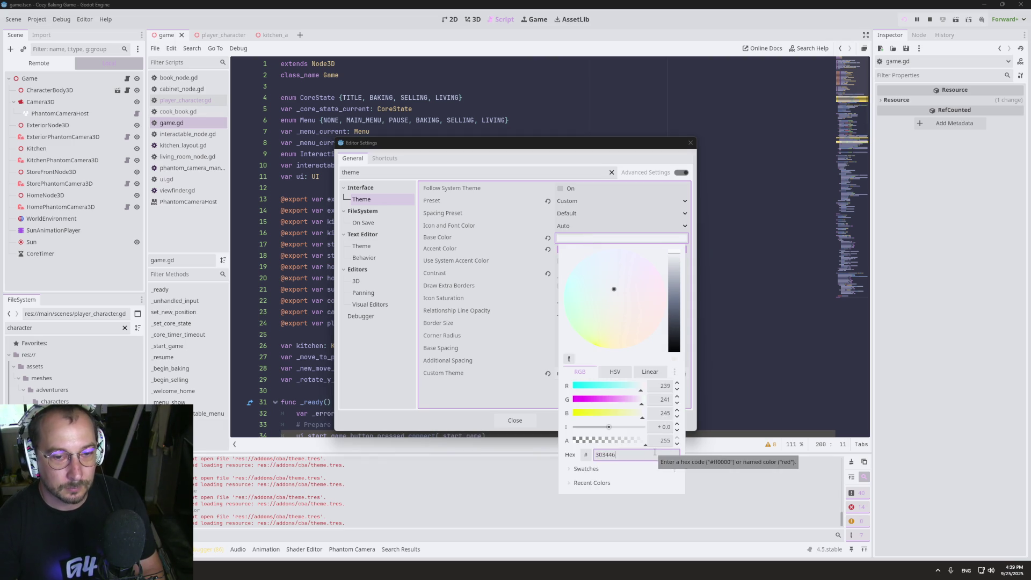
pyautogui.click(655, 452)
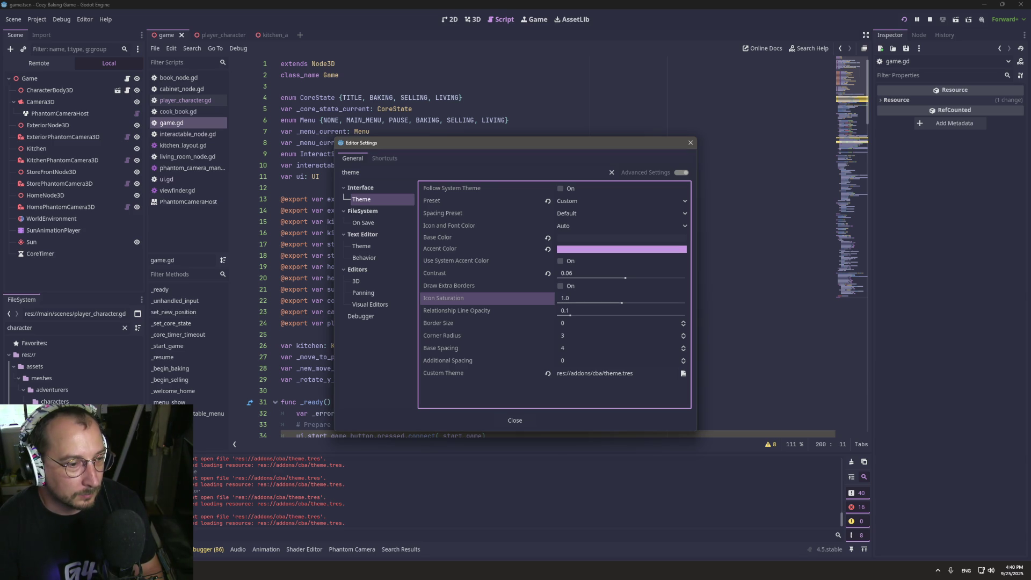
pyautogui.hotkey('alt', 'Tab')
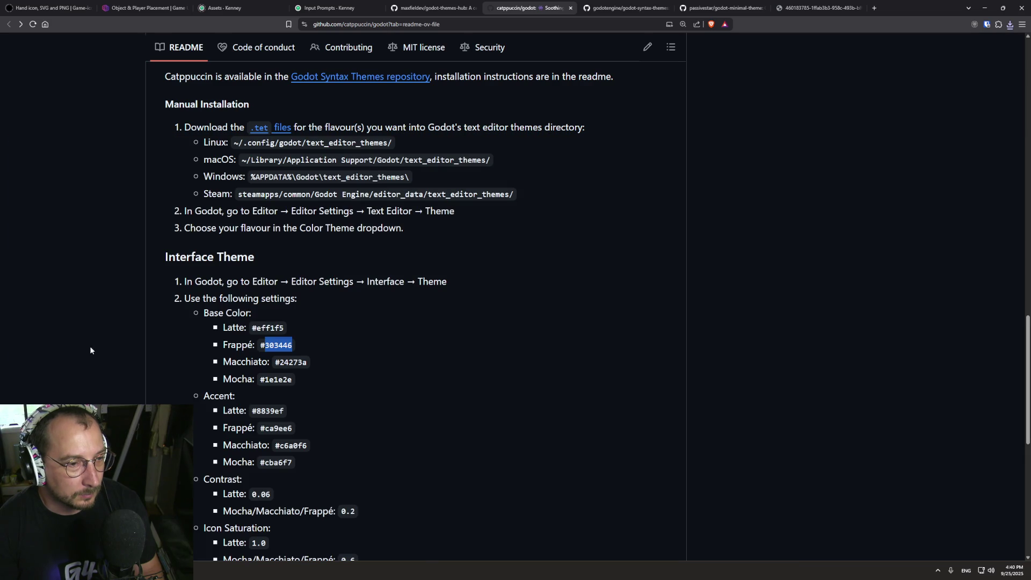
# Set the theme Contrast to 0.2 and Icon Saturation to 0.6.
pyautogui.scroll(-2, 178, 395)
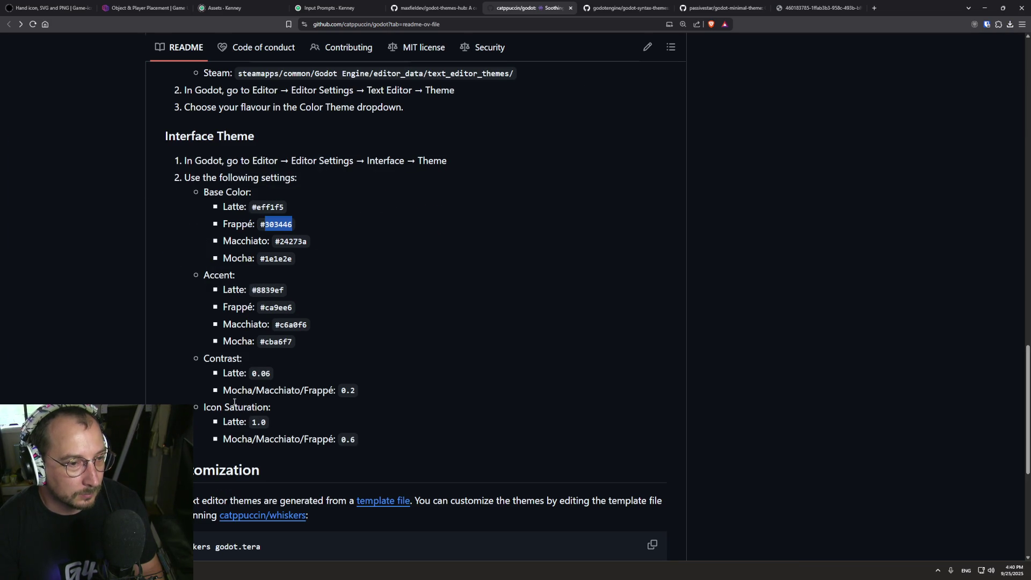
pyautogui.click(347, 391)
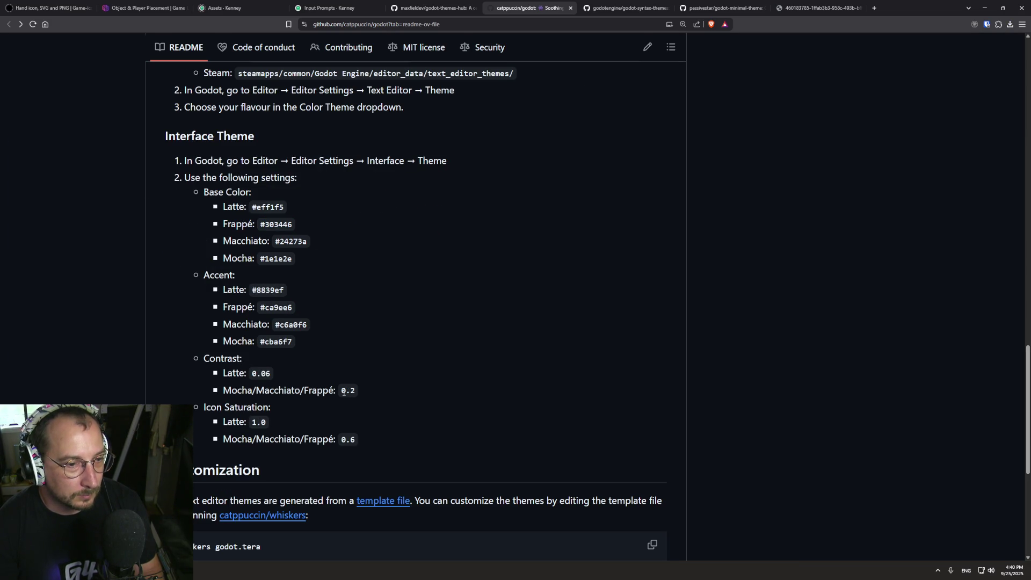
pyautogui.moveTo(341, 390); pyautogui.dragTo(359, 392)
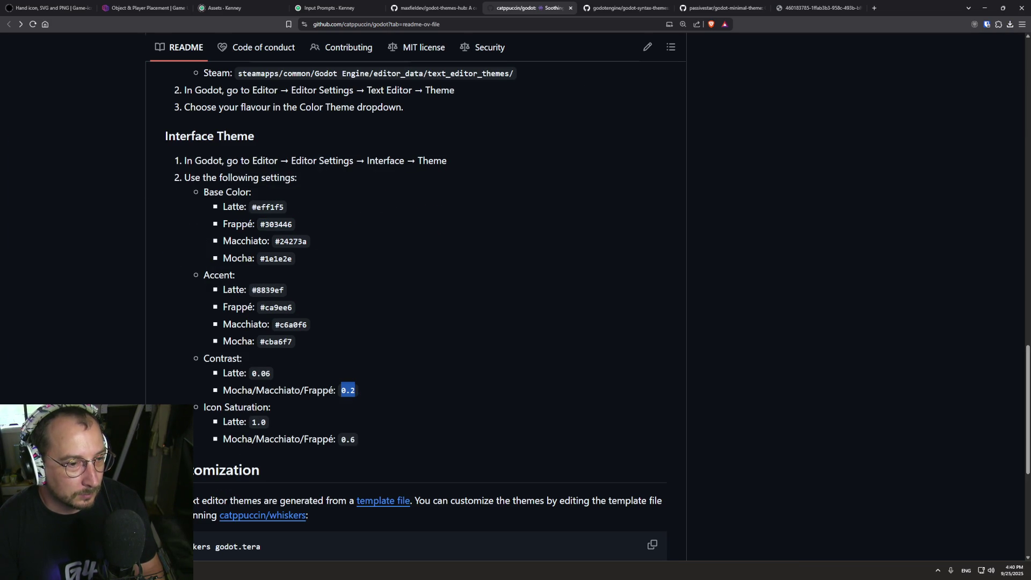
pyautogui.hotkey('alt', 'Tab')
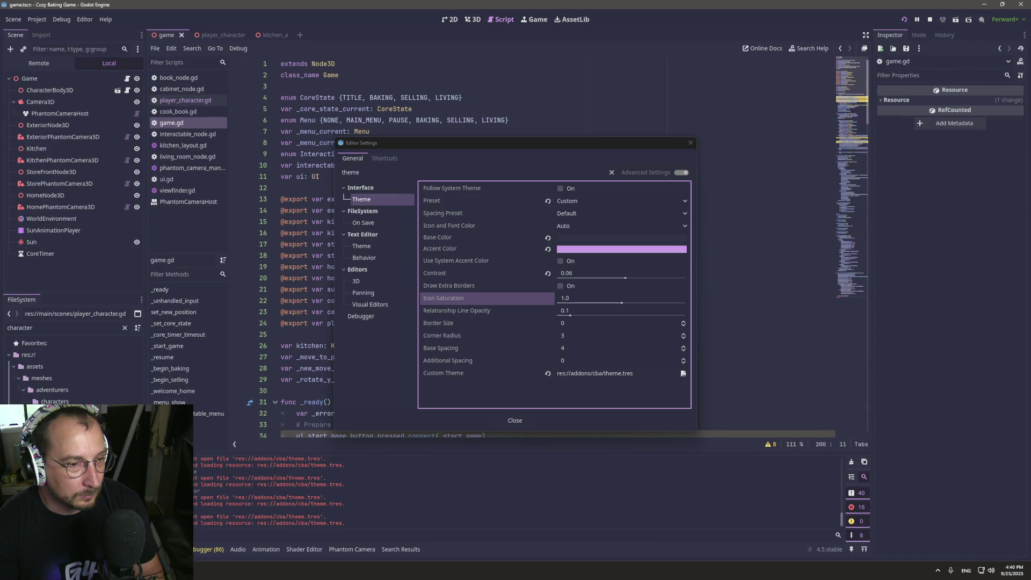
pyautogui.click(590, 277)
pyautogui.write('0.2')
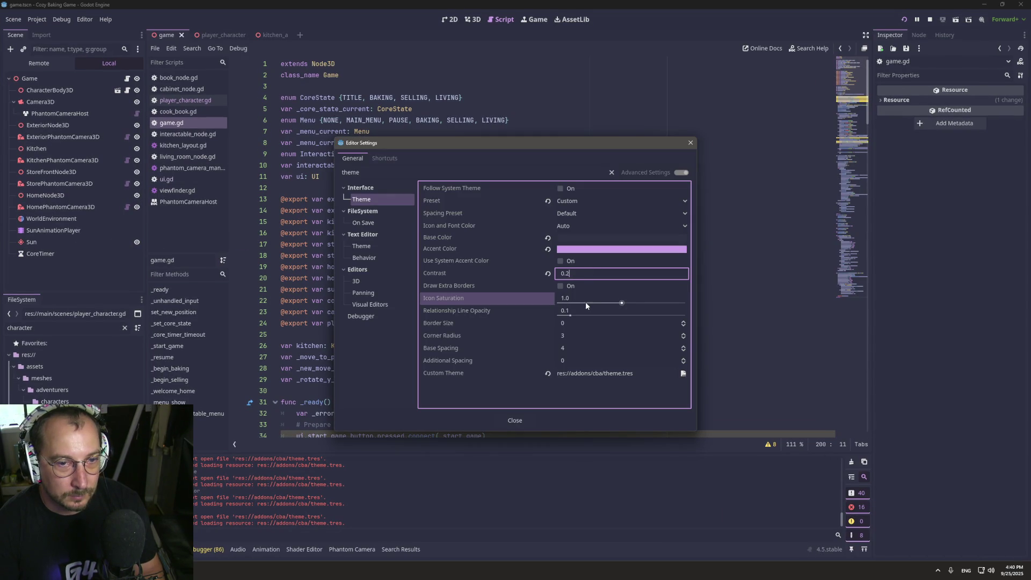
pyautogui.click(585, 301)
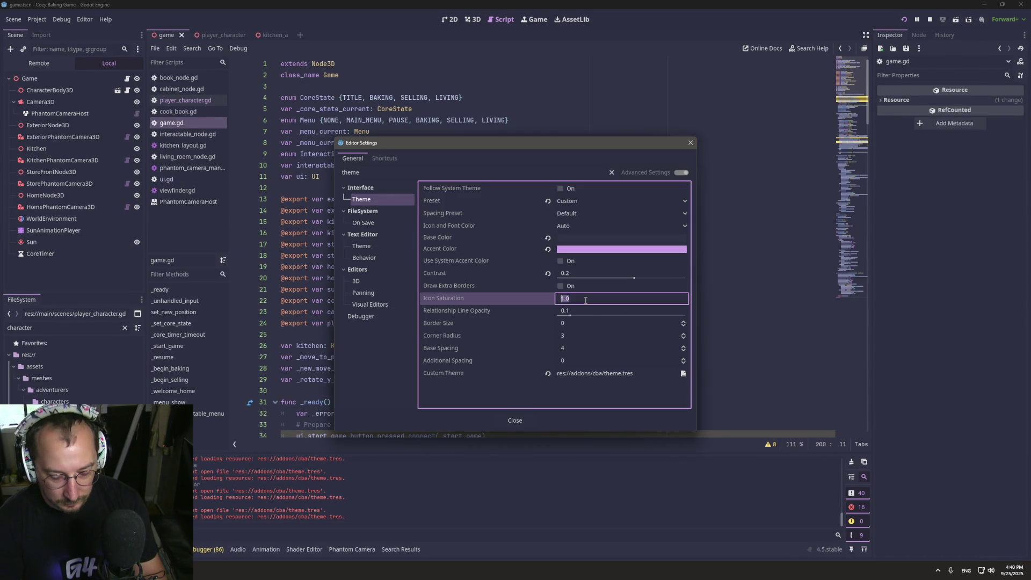
pyautogui.write('0.6')
pyautogui.press('Return')
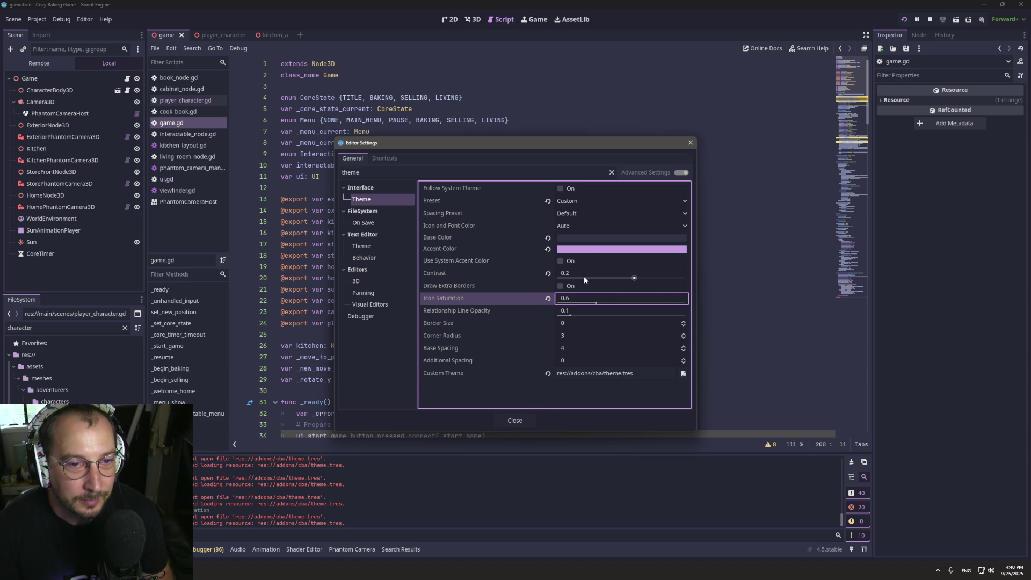
# Close the editor settings and move to the desktop showing Obsidian.
pyautogui.click(586, 271)
pyautogui.click(508, 428)
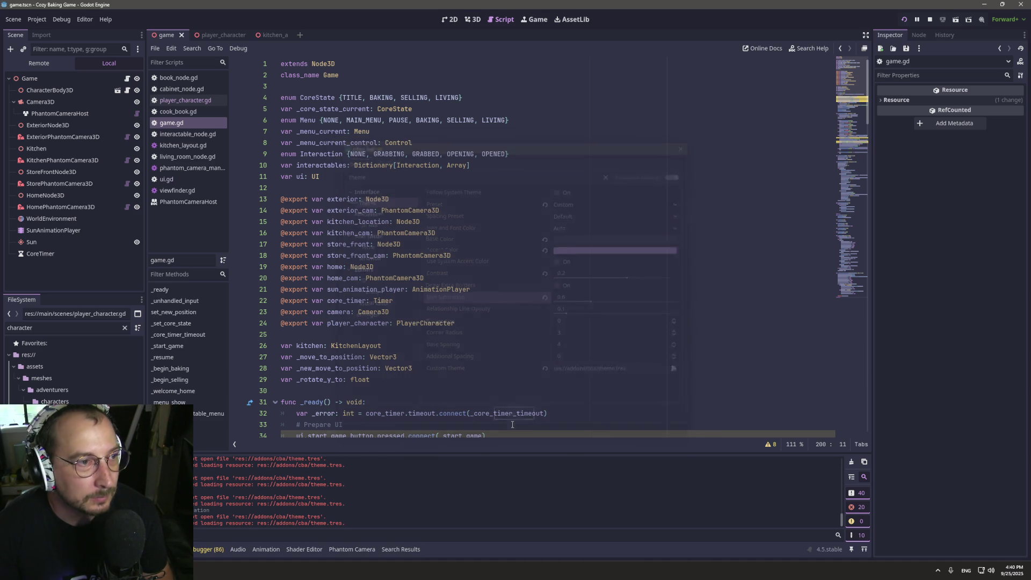
pyautogui.click(410, 194)
pyautogui.scroll(-20, 410, 194)
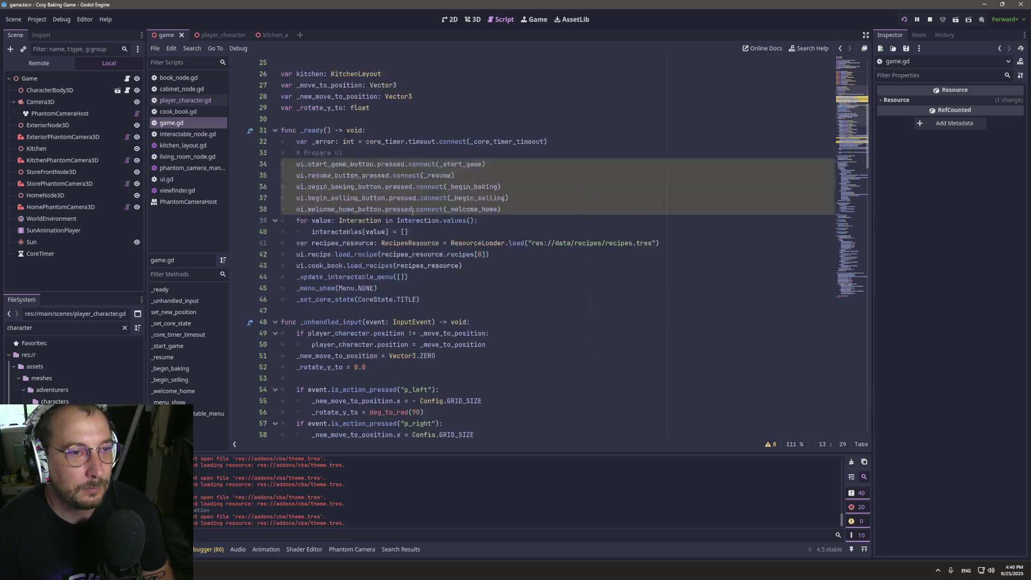
pyautogui.scroll(20, 410, 242)
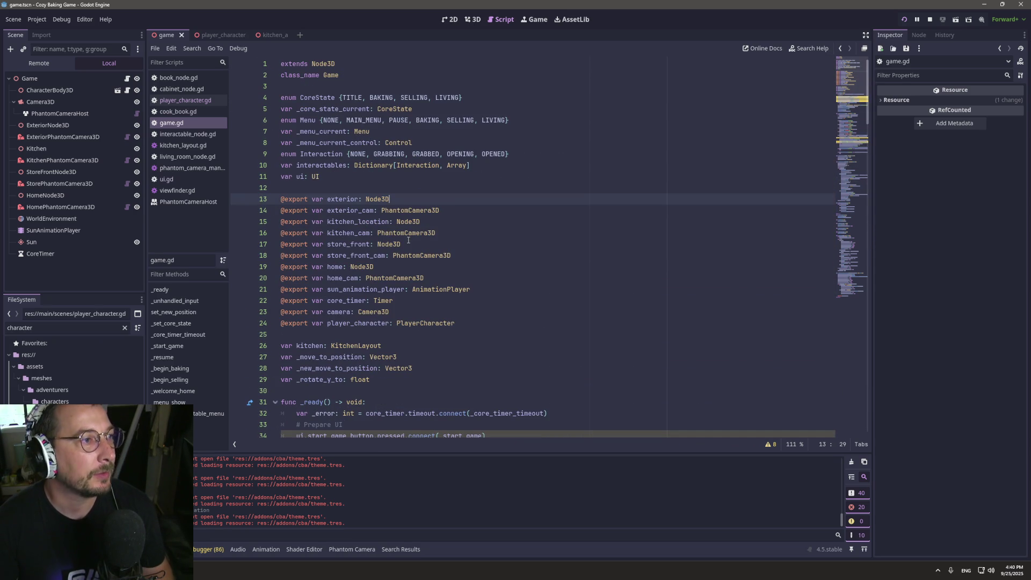
pyautogui.press('ctrl+super+Right')
pyautogui.press('ctrl+super+Left')
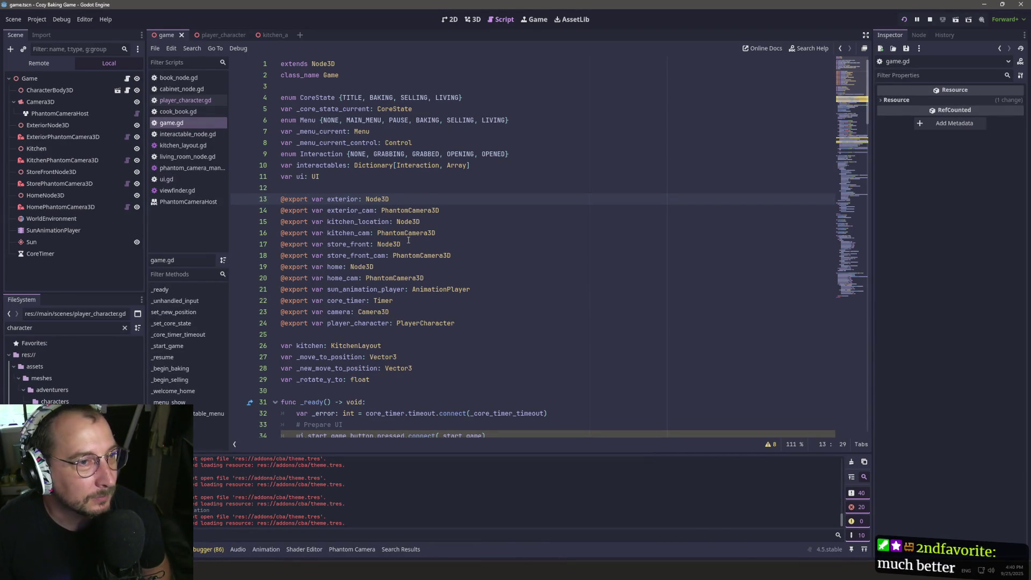
pyautogui.press('ctrl+super+Right')
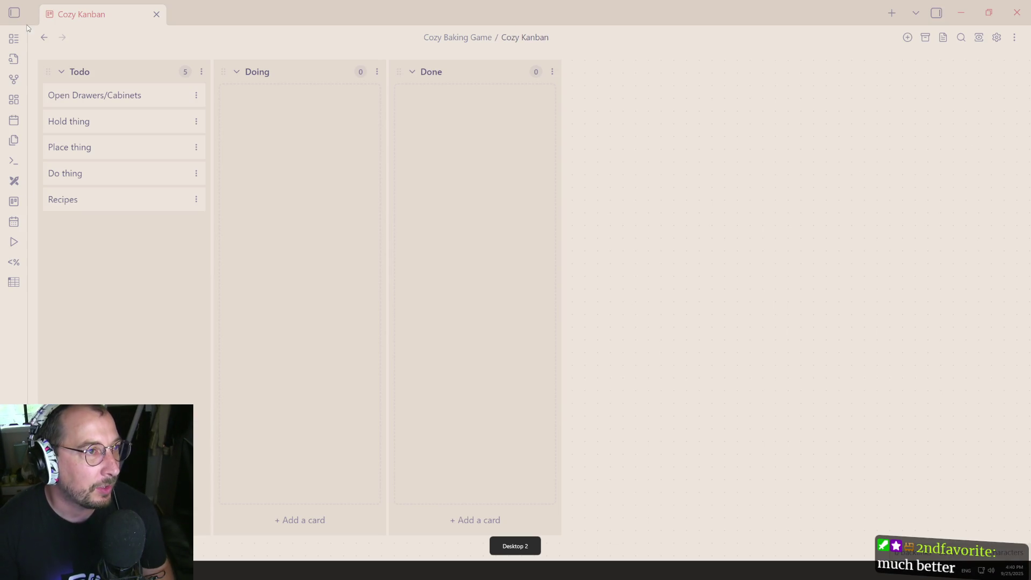
# Open Obsidian's Style Settings and expand the AnuPpuccin colour options.
pyautogui.click(14, 12)
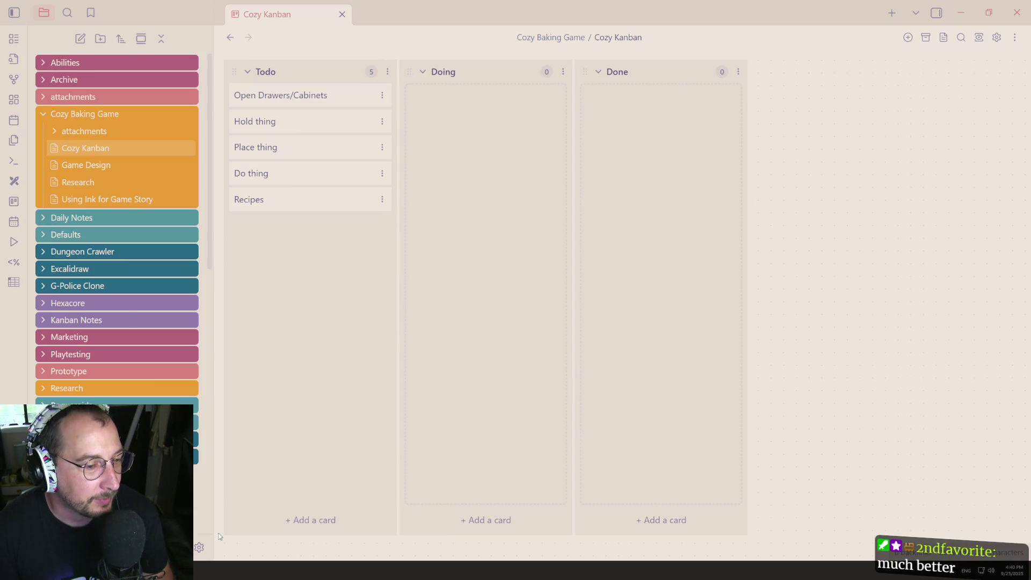
pyautogui.click(200, 548)
pyautogui.scroll(-3, 268, 253)
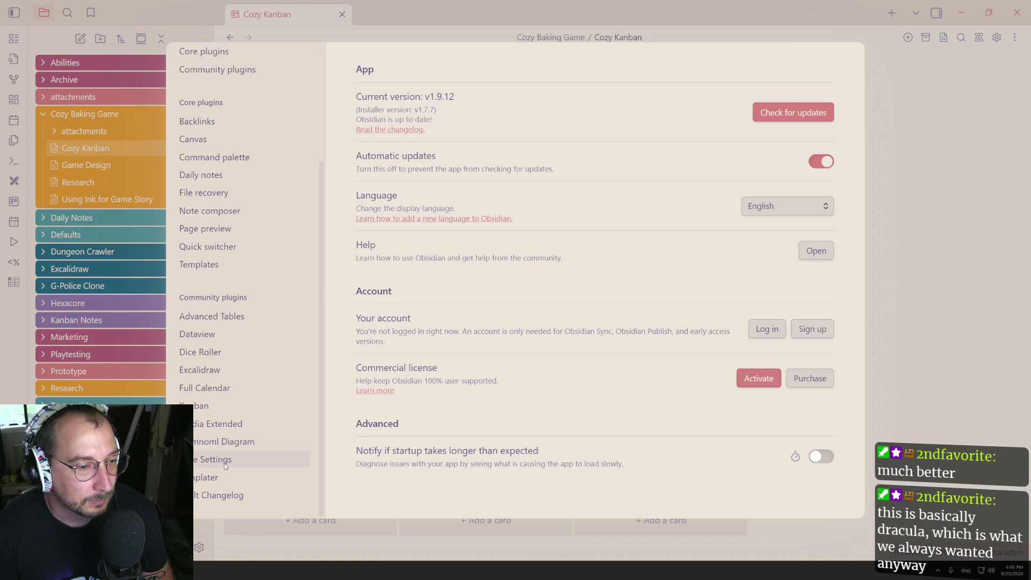
pyautogui.click(224, 463)
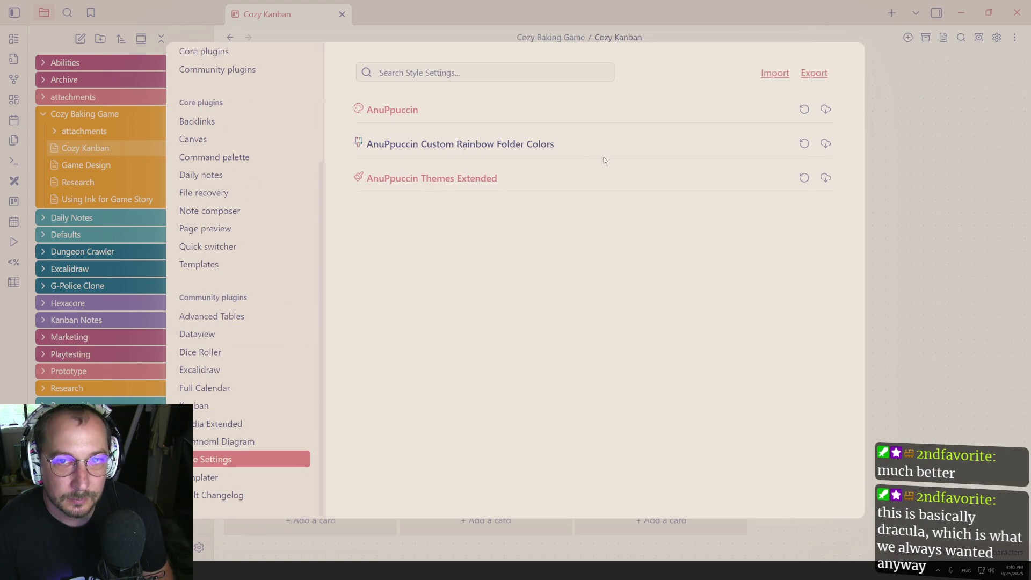
pyautogui.click(440, 120)
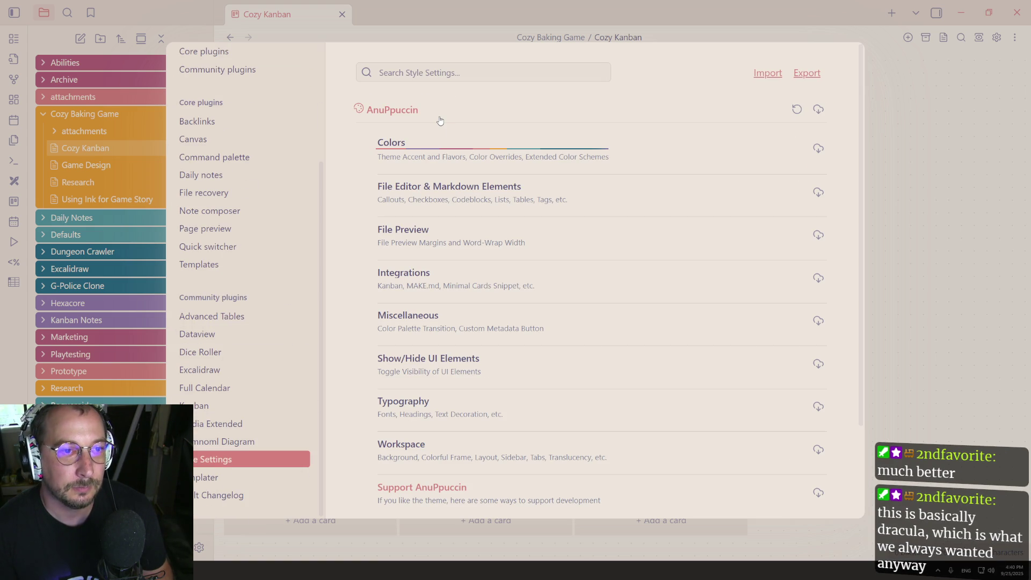
pyautogui.click(459, 138)
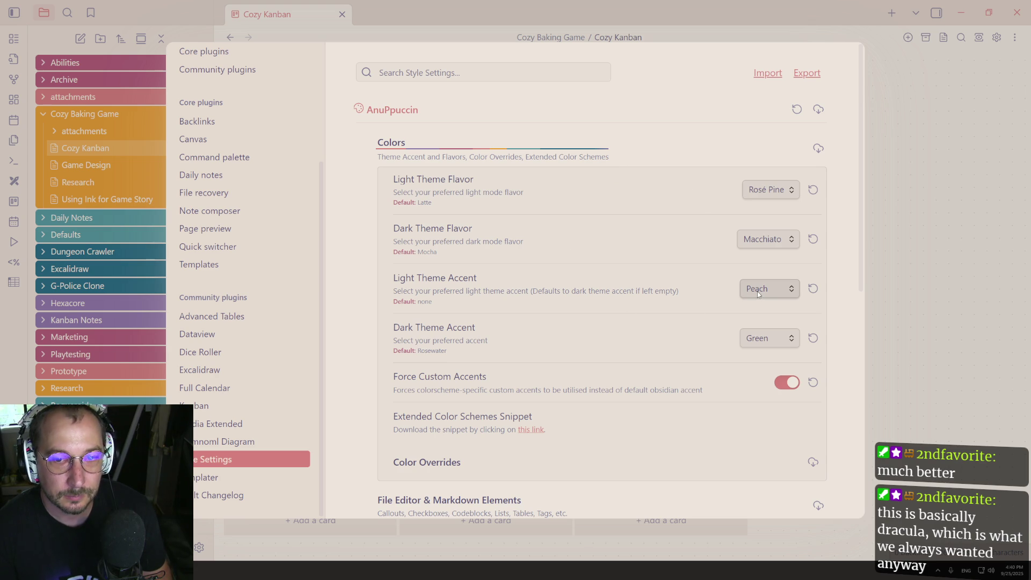
pyautogui.scroll(3, 229, 81)
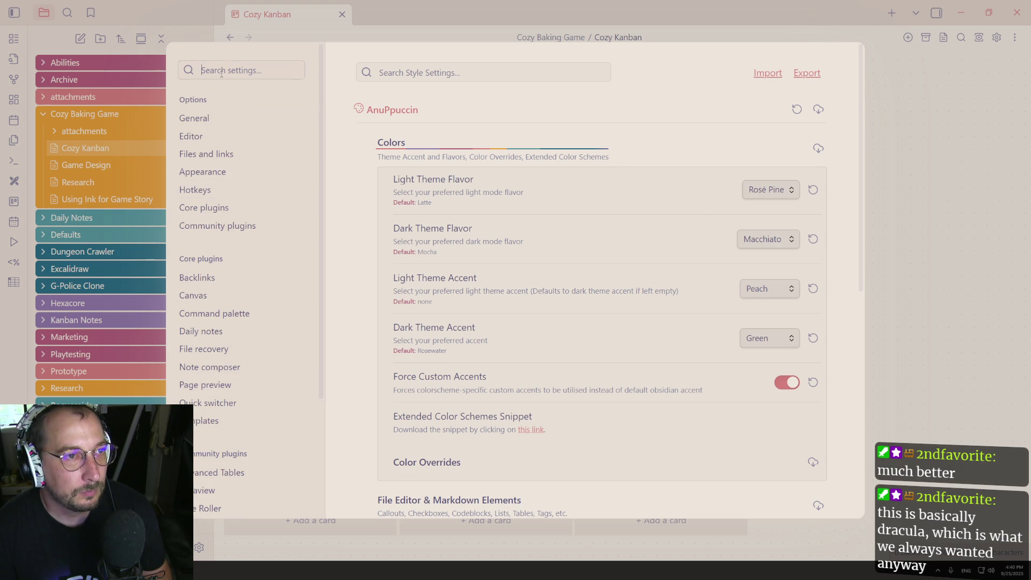
# Search settings for 'dark', go to the Use dark mode hotkey, then close settings.
pyautogui.click(221, 72)
pyautogui.write('dark')
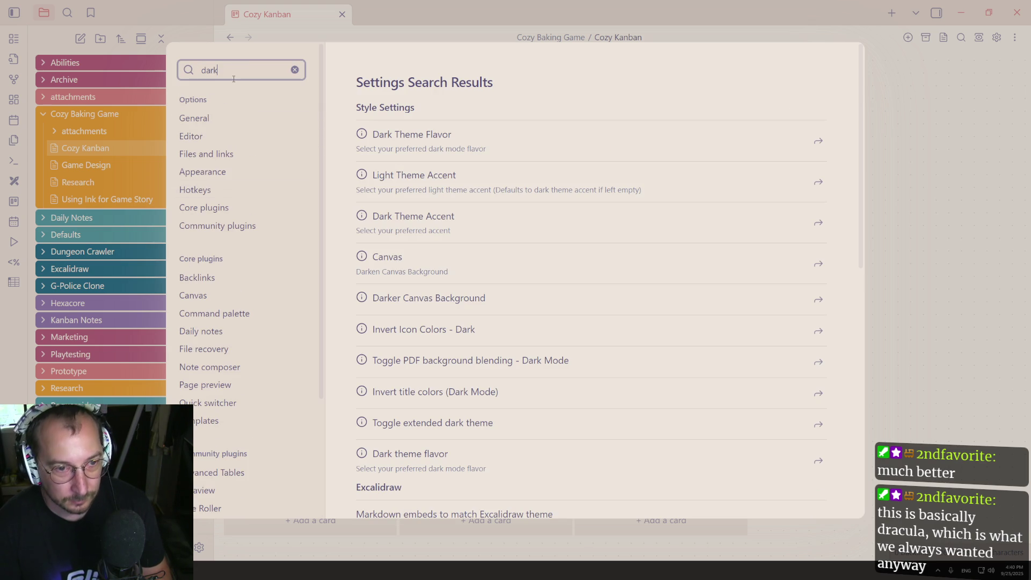
pyautogui.scroll(-10, 513, 169)
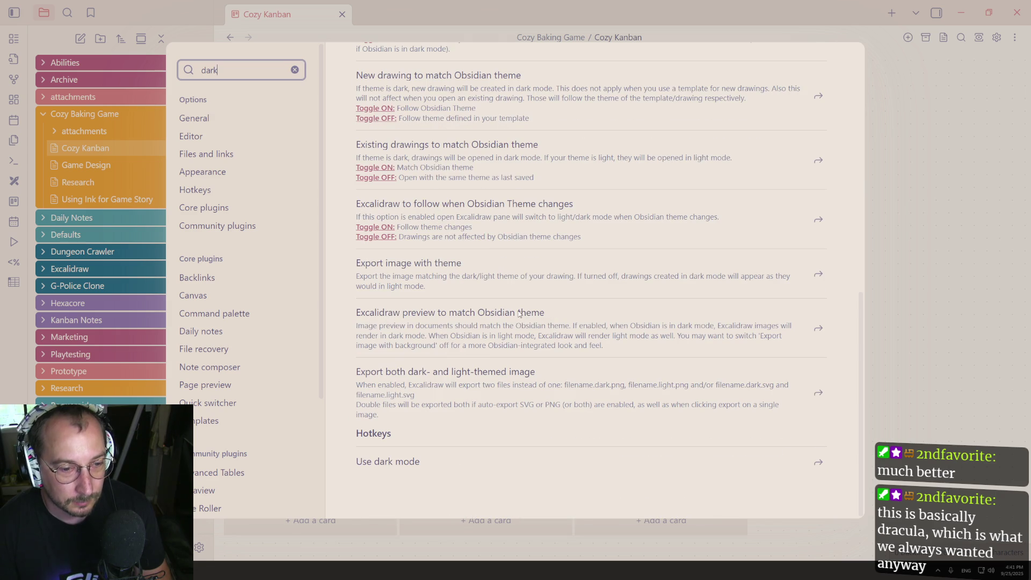
pyautogui.click(481, 468)
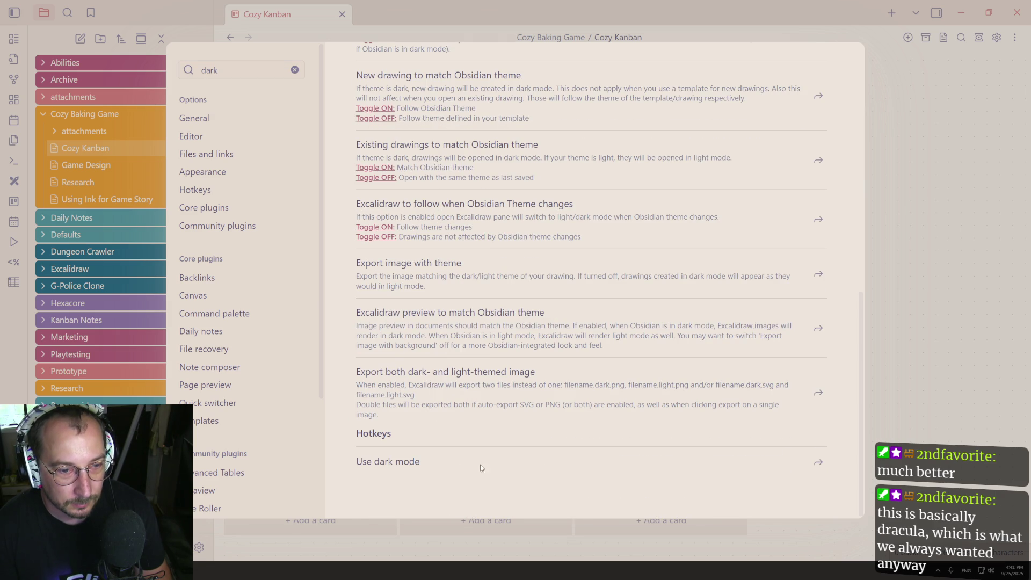
pyautogui.click(819, 463)
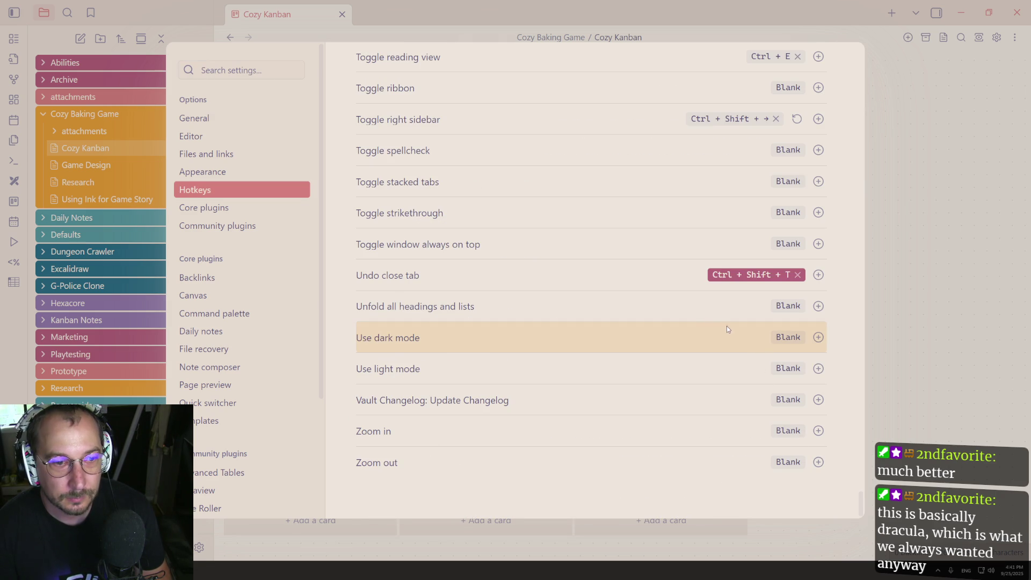
pyautogui.click(961, 155)
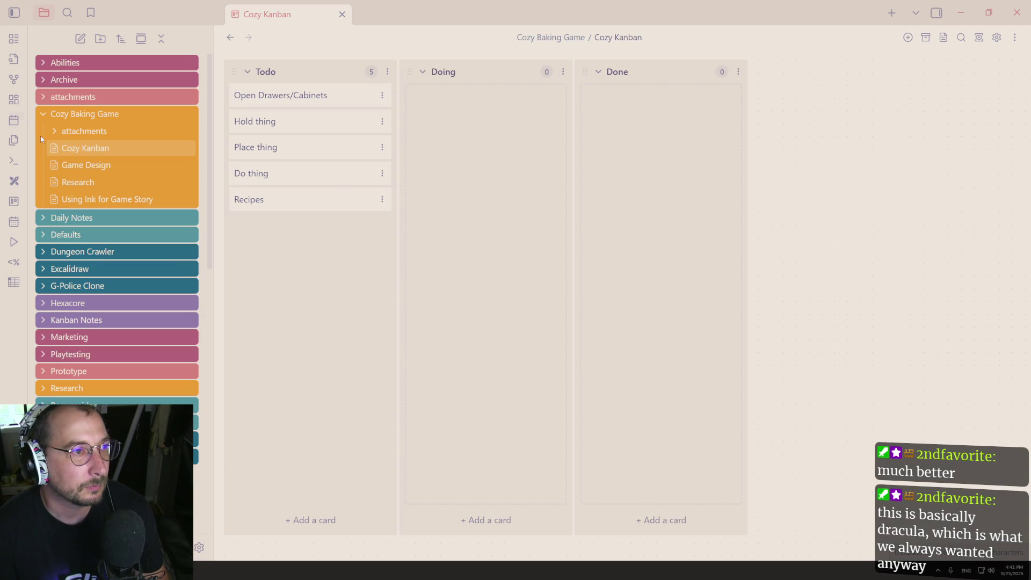
# Switch Obsidian to dark mode with the 'Use dark mode' command.
pyautogui.hotkey('ctrl', 'p')
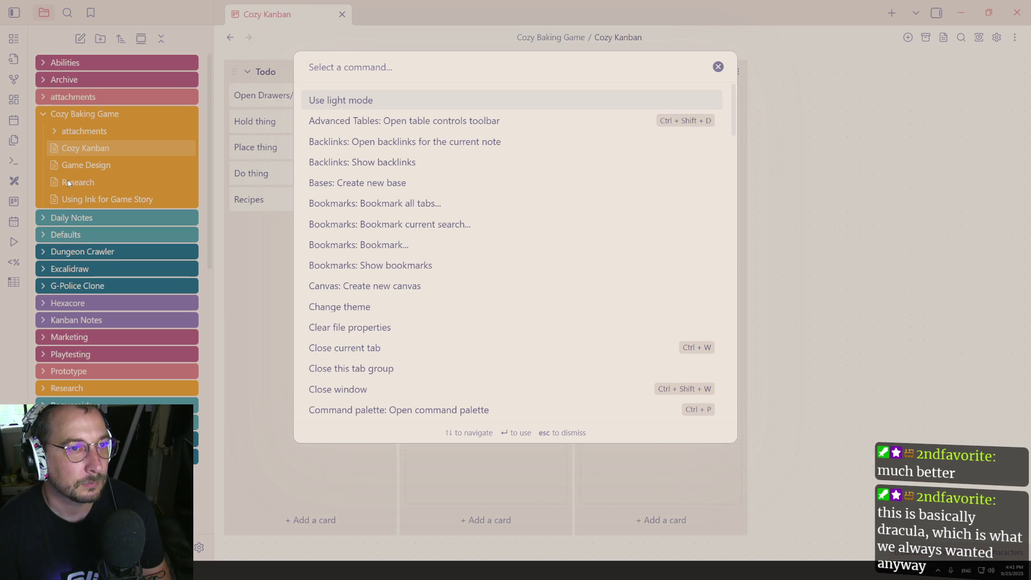
pyautogui.write('use')
pyautogui.press('Return')
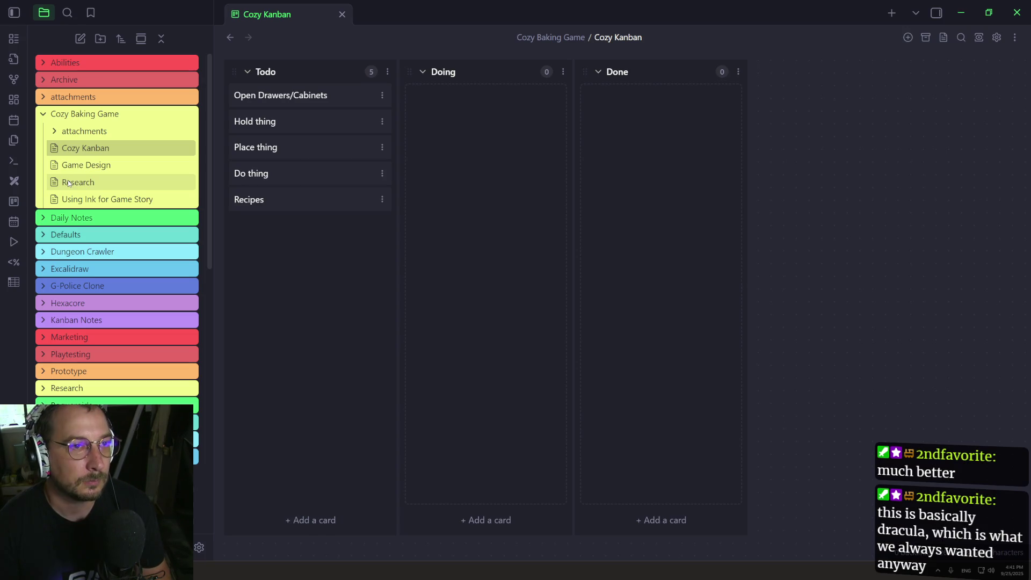
# Open the AnuPpuccin Colors section in Style Settings.
pyautogui.click(200, 548)
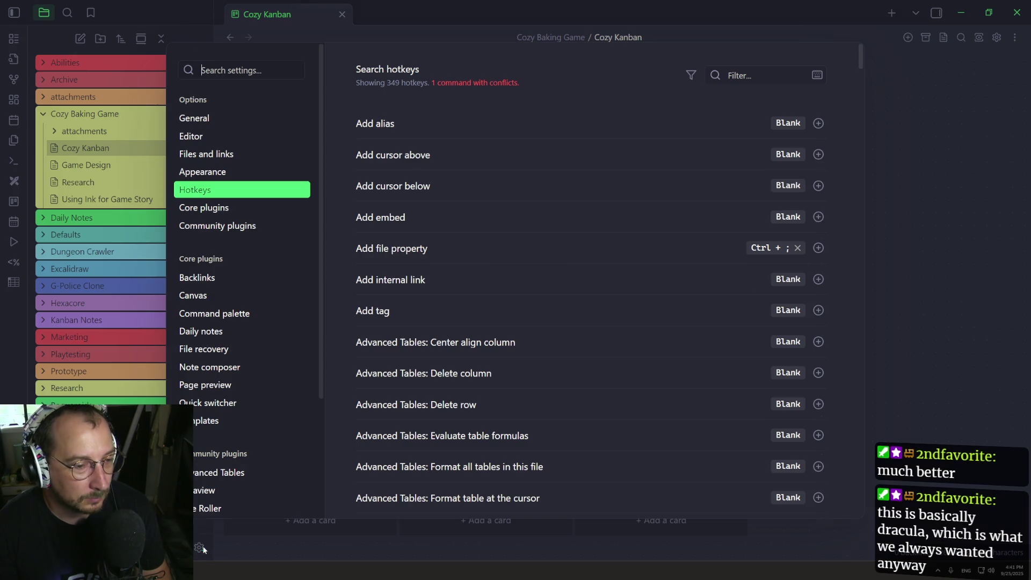
pyautogui.scroll(-3, 244, 399)
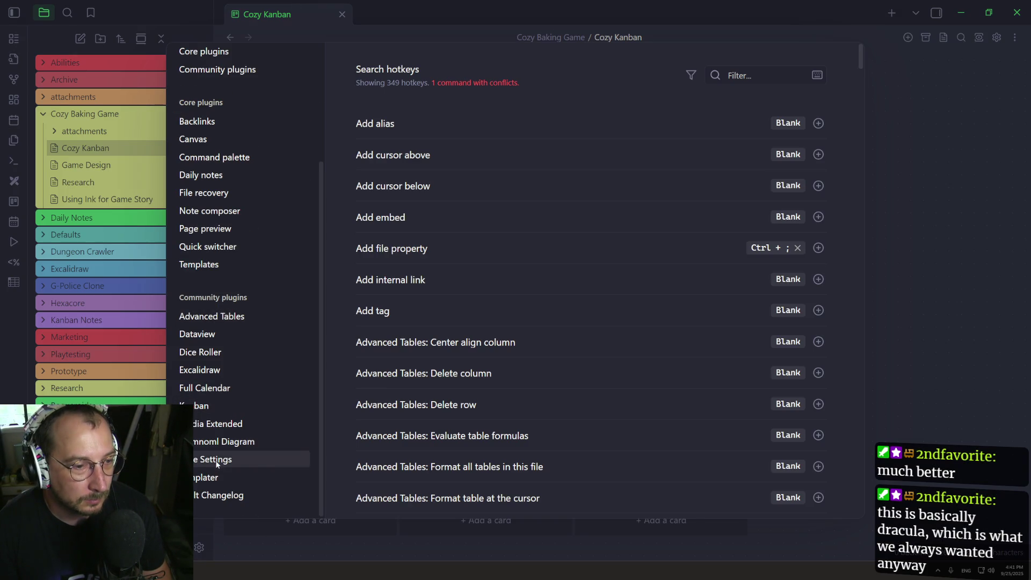
pyautogui.click(214, 459)
pyautogui.click(408, 113)
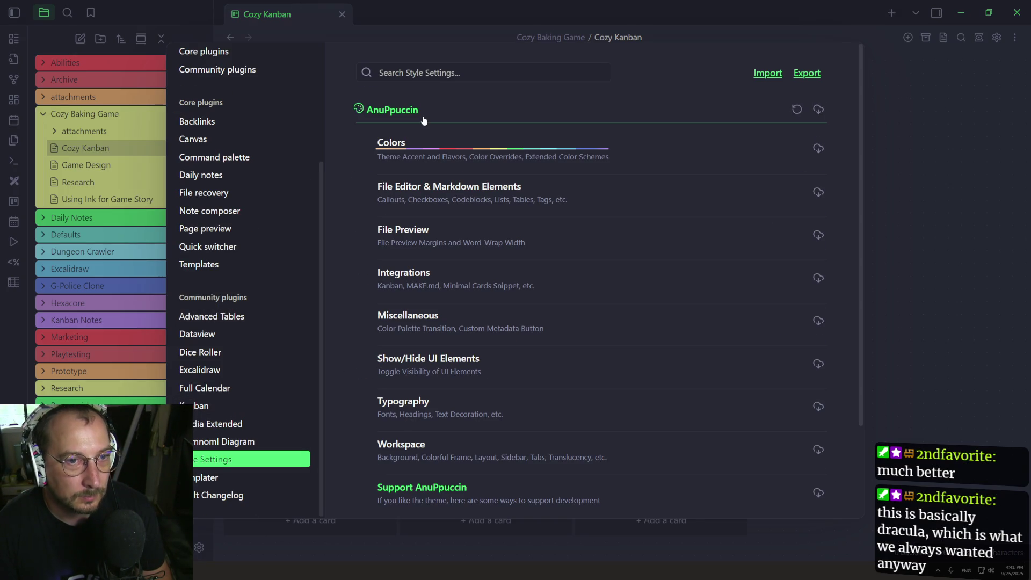
pyautogui.click(501, 160)
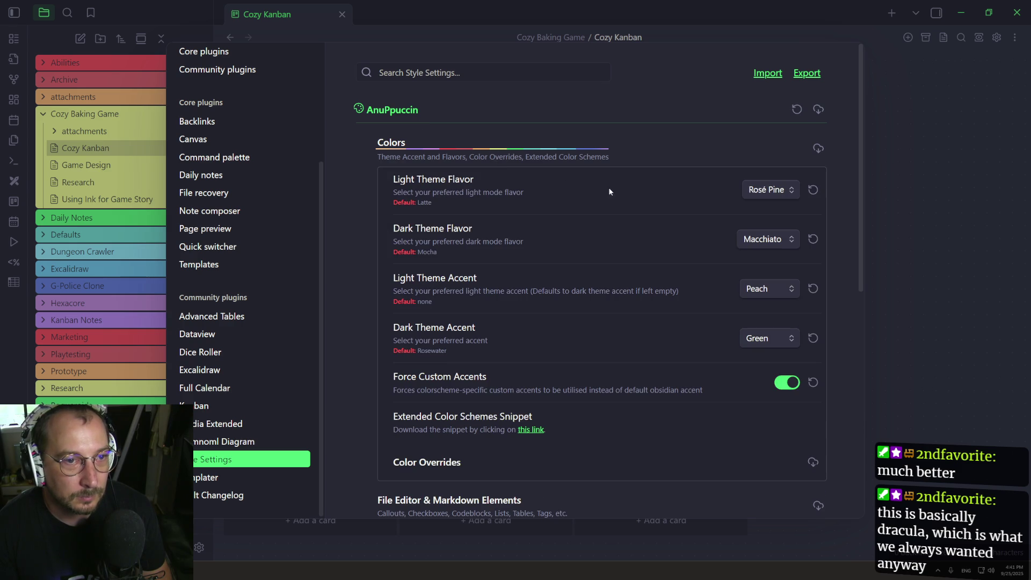
# Try the Mocha and Frappe dark flavors, leaving Mocha set and Rosé Pine as light flavor.
pyautogui.click(743, 240)
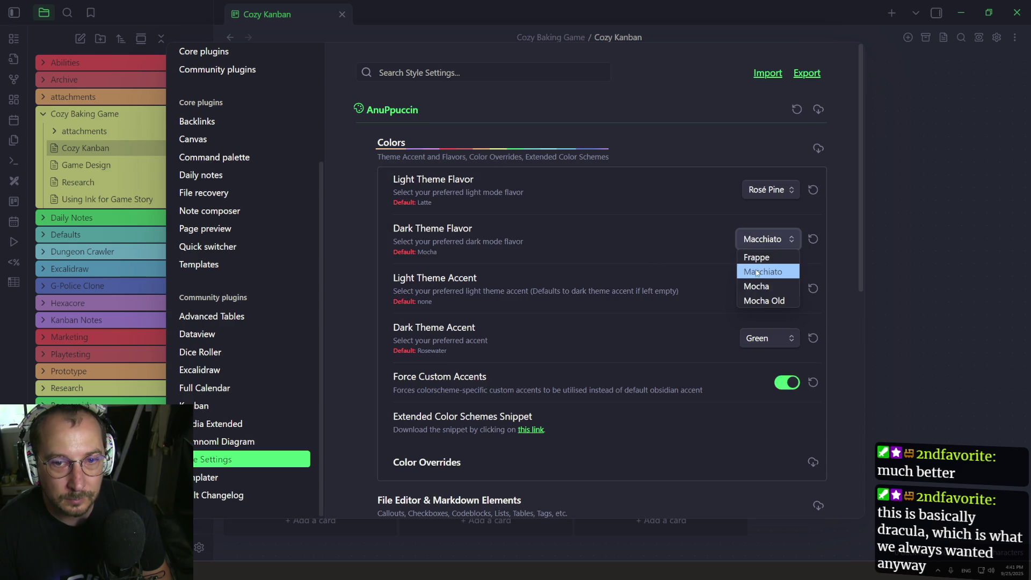
pyautogui.click(761, 286)
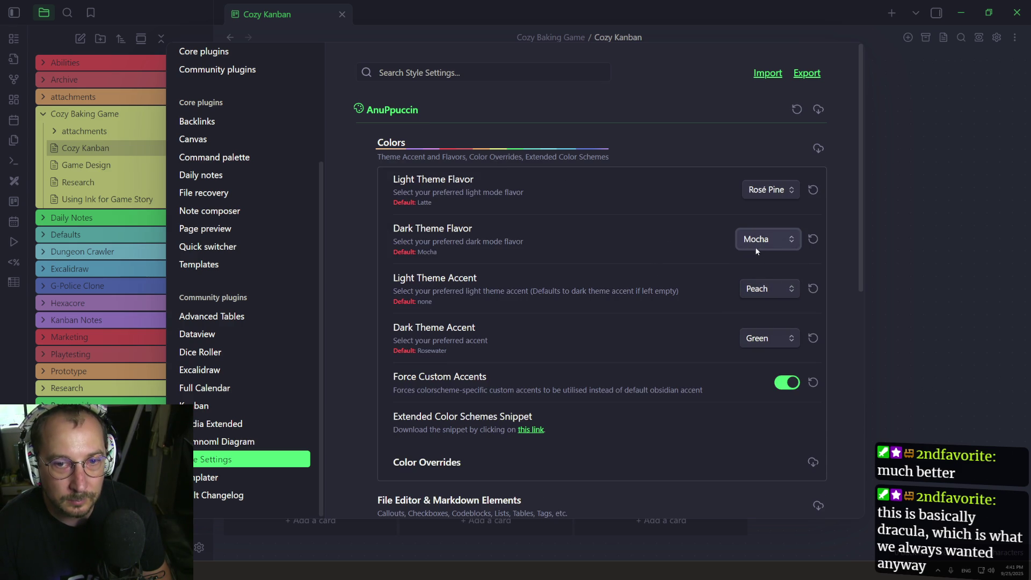
pyautogui.click(761, 242)
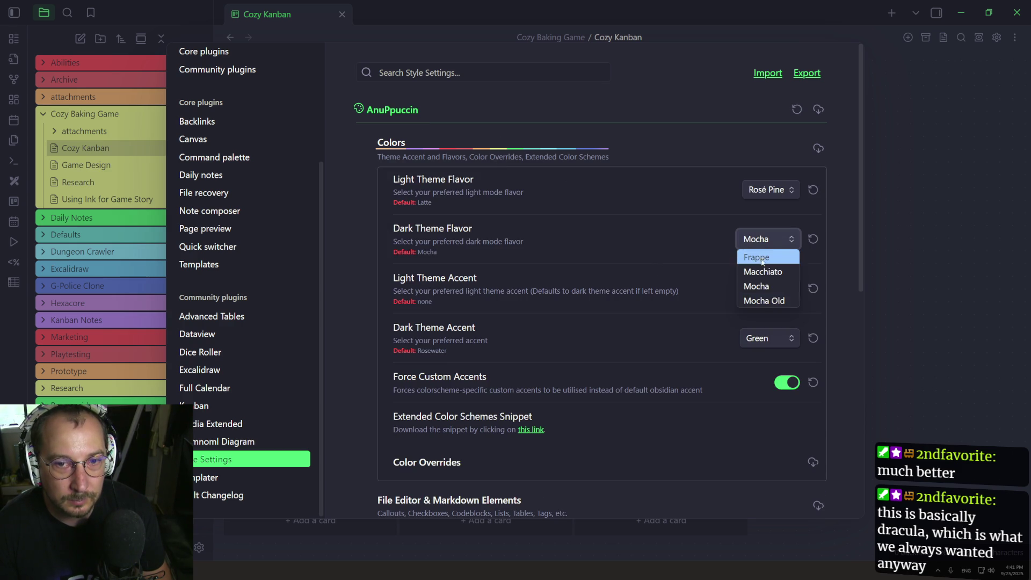
pyautogui.click(763, 259)
pyautogui.click(761, 240)
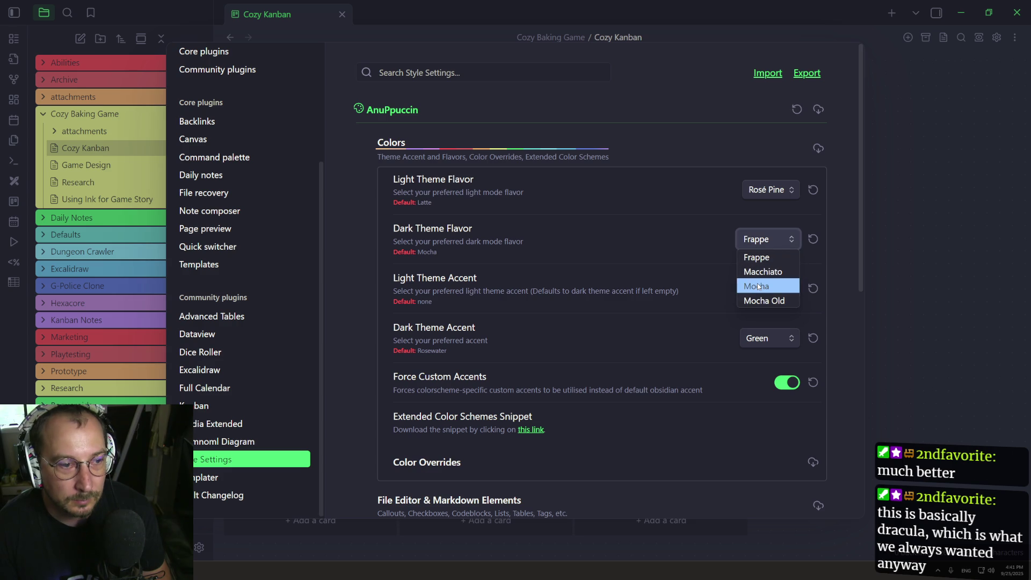
pyautogui.click(756, 286)
pyautogui.click(761, 195)
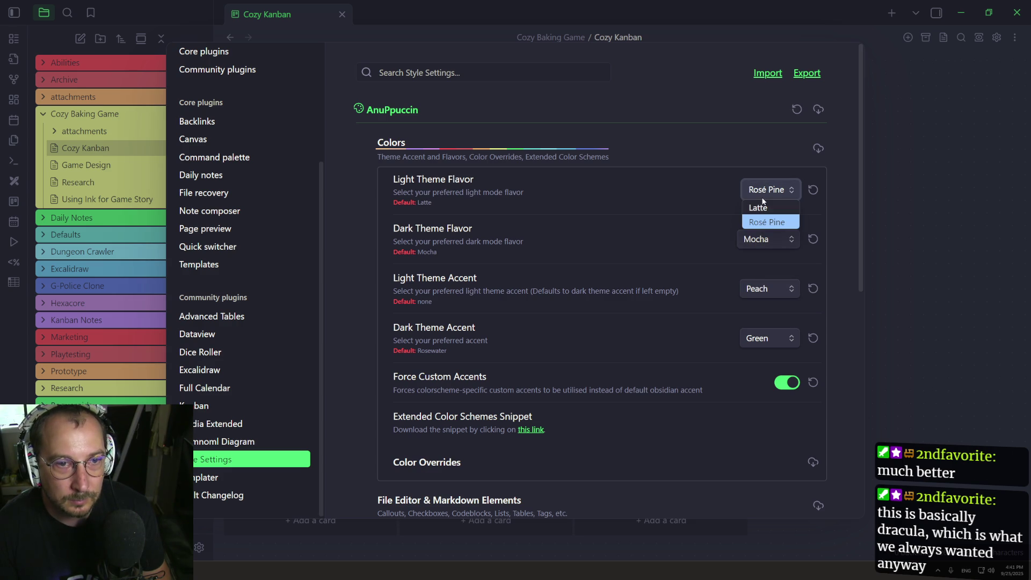
pyautogui.click(763, 203)
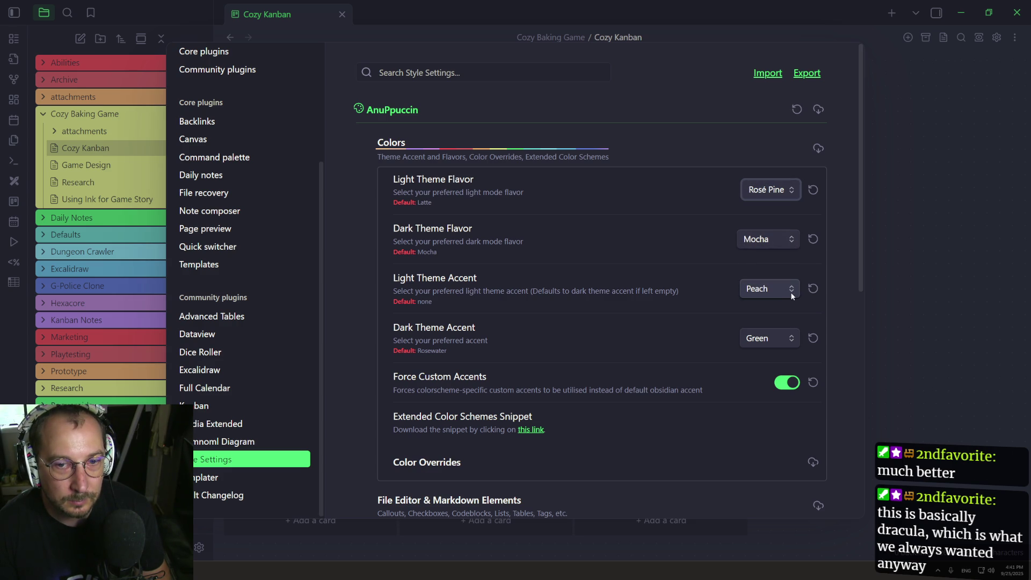
# Set the dark theme accent to Rosewater.
pyautogui.click(770, 339)
pyautogui.click(769, 356)
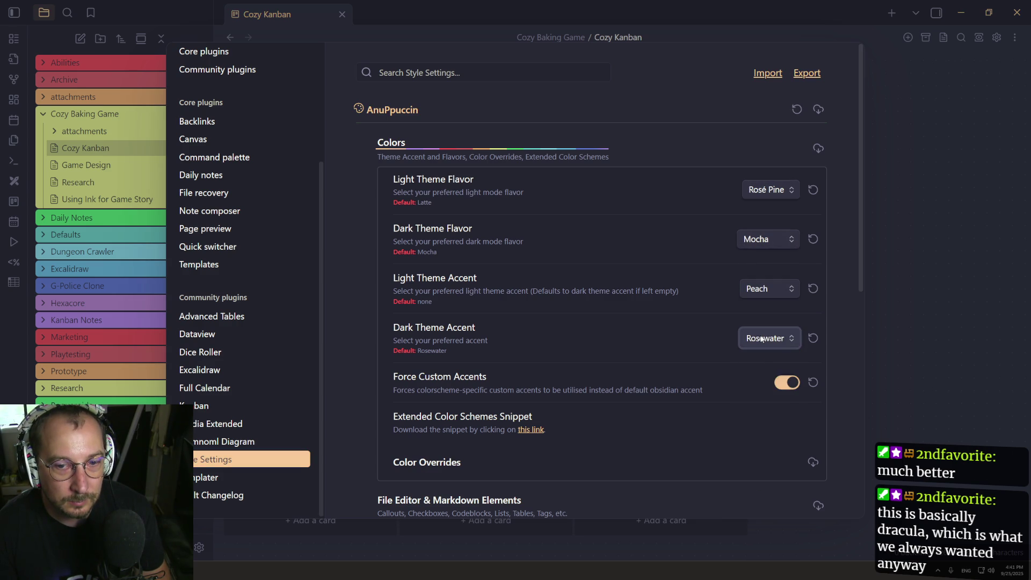
pyautogui.click(768, 338)
pyautogui.click(711, 329)
# Compare Frappe, Macchiato and Mocha dark flavors, settling on Macchiato.
pyautogui.click(746, 236)
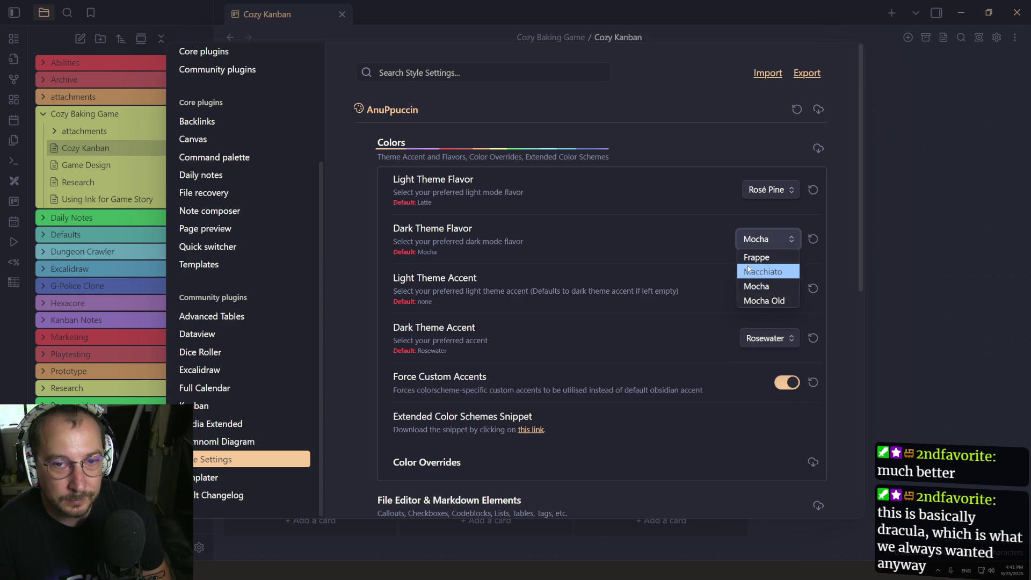
pyautogui.click(751, 257)
pyautogui.click(763, 240)
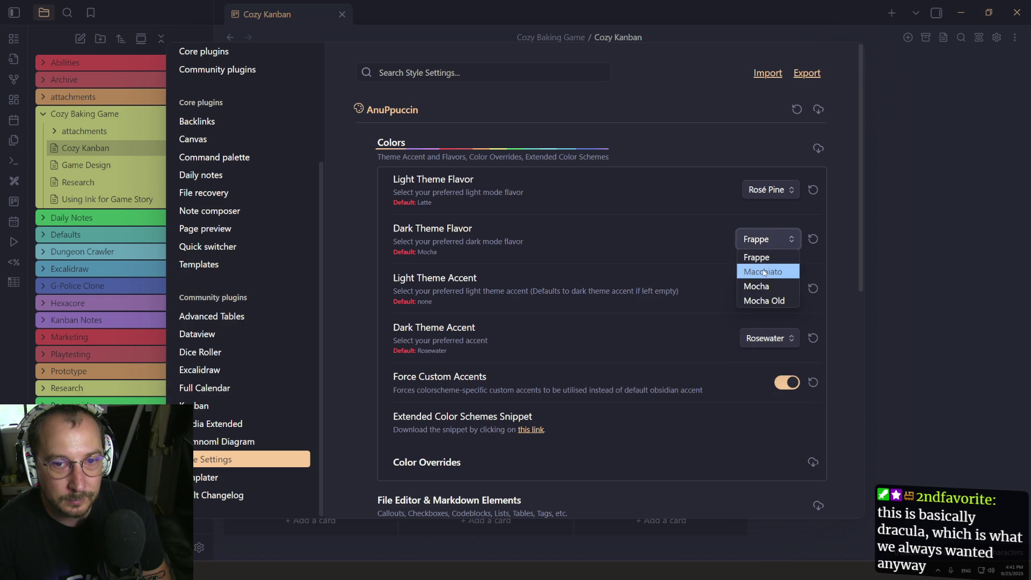
pyautogui.click(763, 271)
pyautogui.click(765, 240)
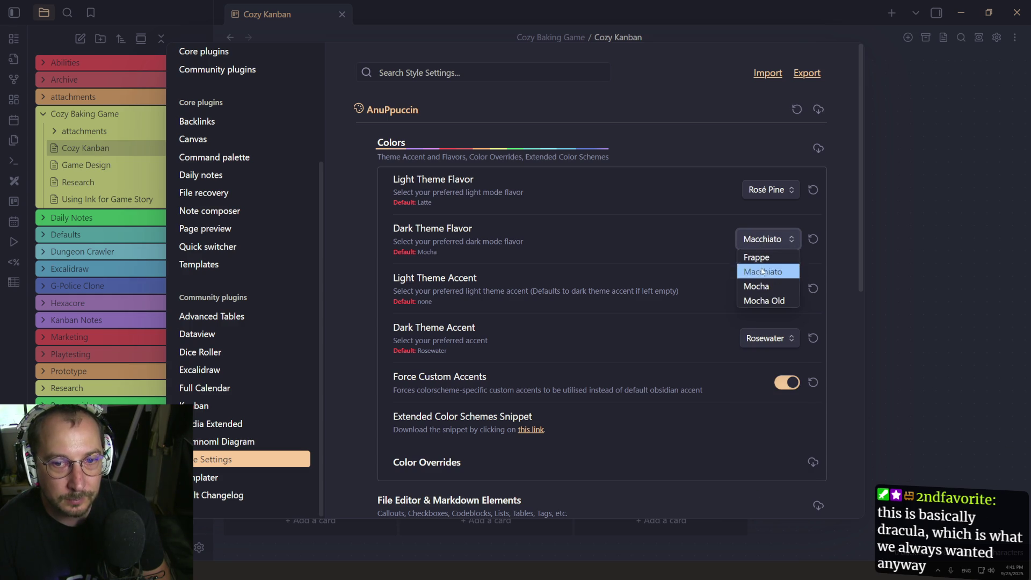
pyautogui.click(758, 286)
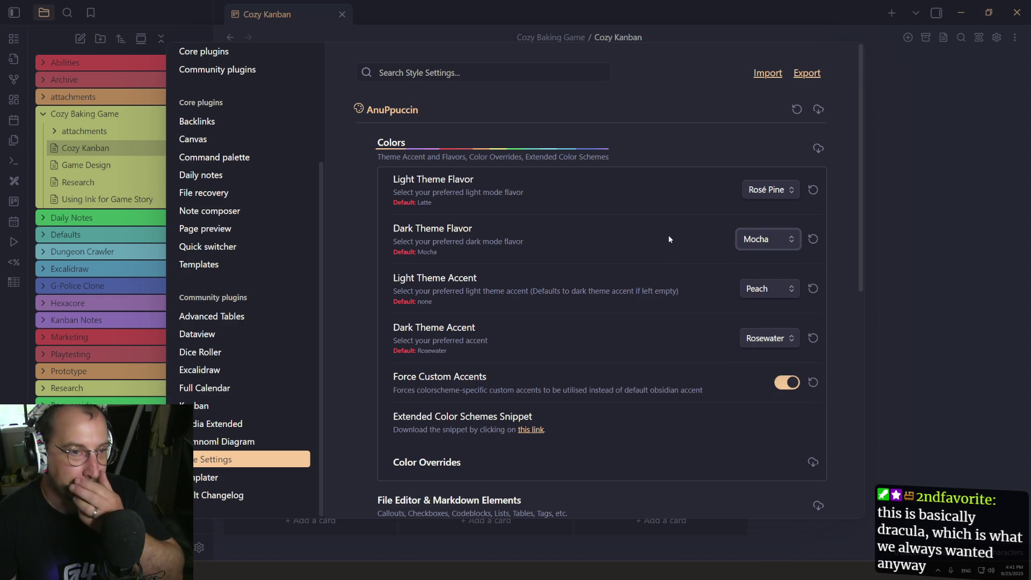
pyautogui.click(755, 244)
pyautogui.click(763, 270)
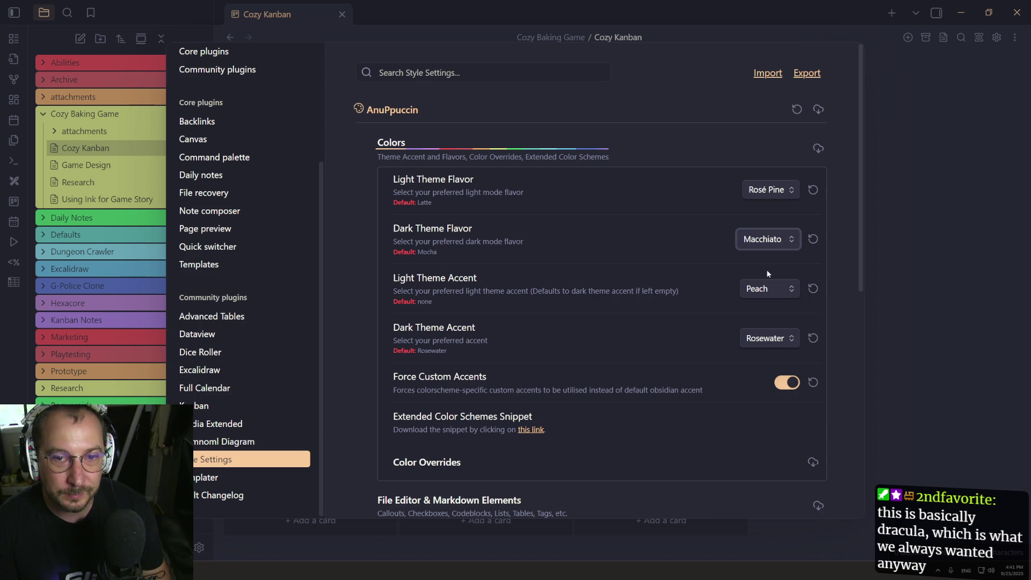
# Toggle the forced custom accents option off and on, leaving it enabled.
pyautogui.scroll(-2, 659, 295)
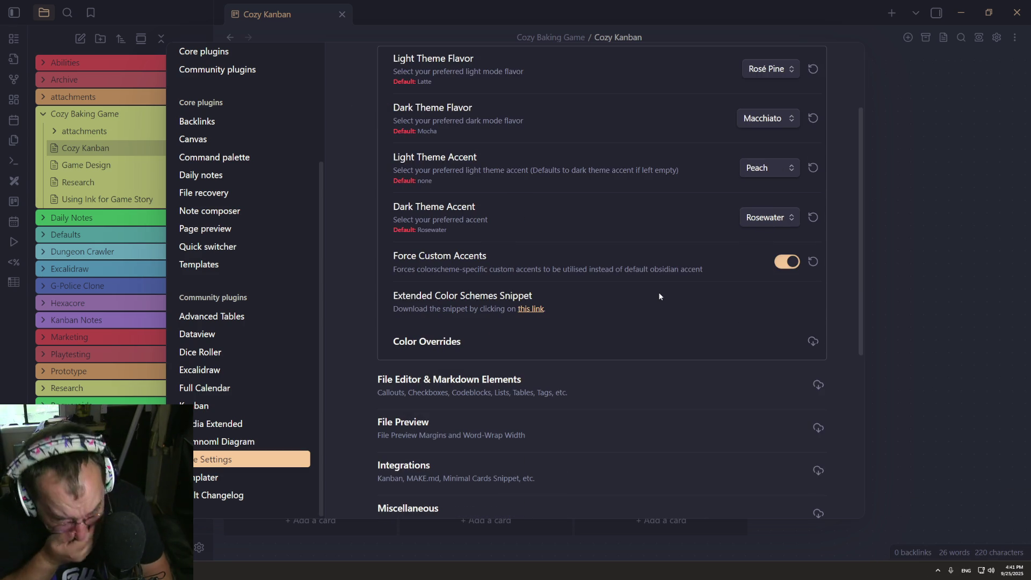
pyautogui.click(795, 263)
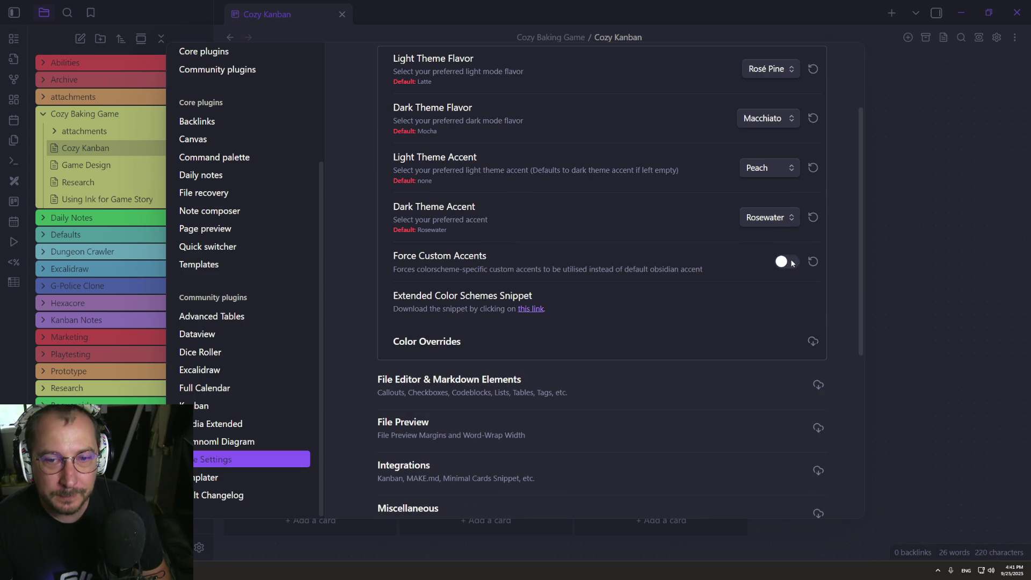
pyautogui.click(793, 262)
pyautogui.click(791, 263)
pyautogui.click(791, 263)
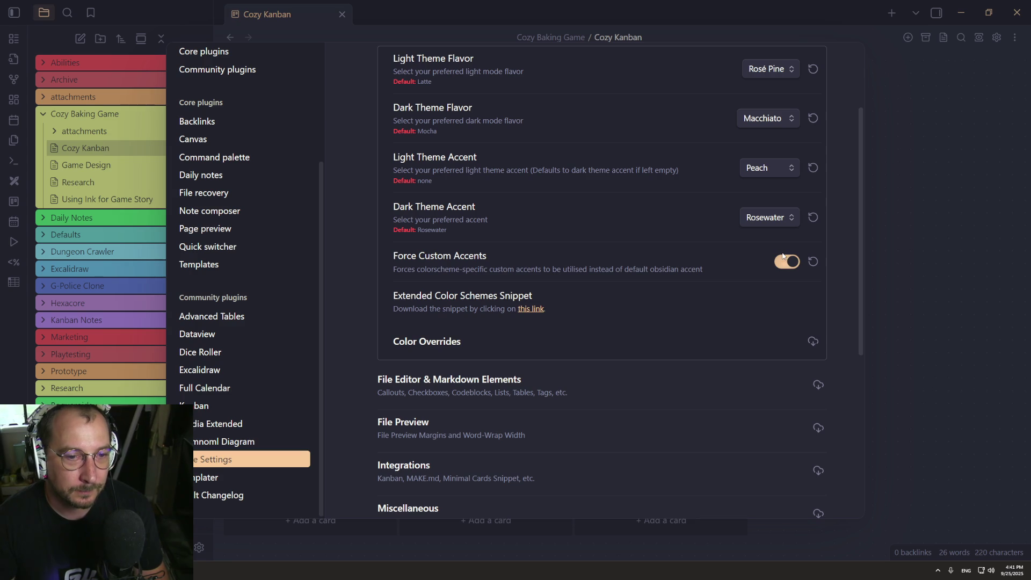
# Set the dark theme accent to Pink after trying Flamingo.
pyautogui.scroll(1, 714, 276)
pyautogui.click(766, 264)
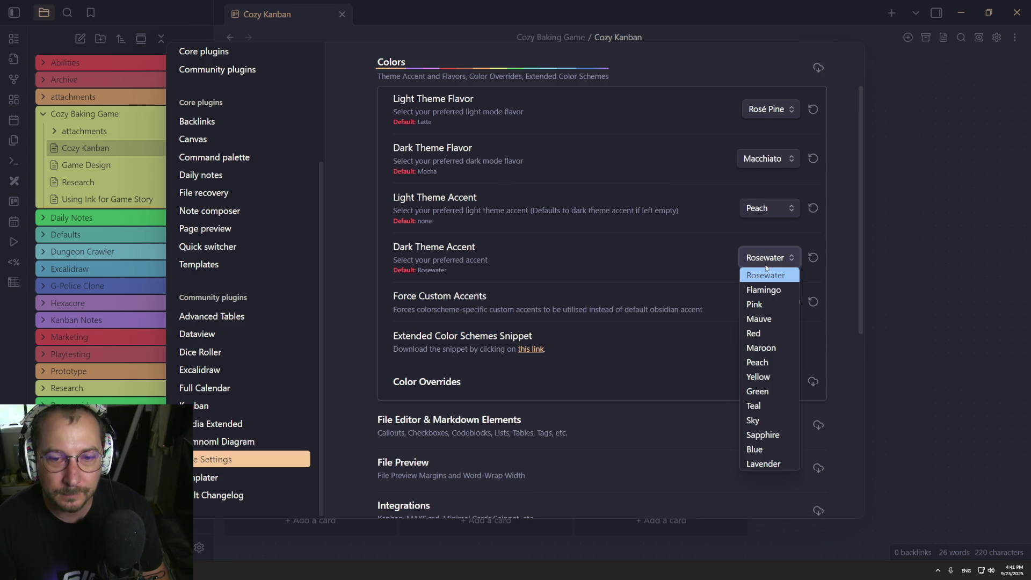
pyautogui.click(765, 291)
pyautogui.click(773, 261)
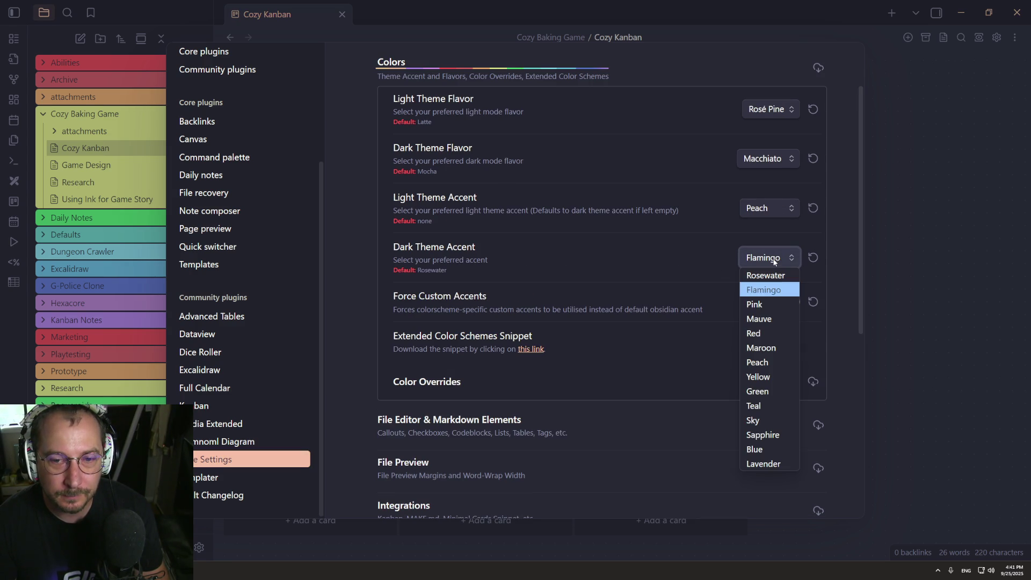
pyautogui.click(762, 305)
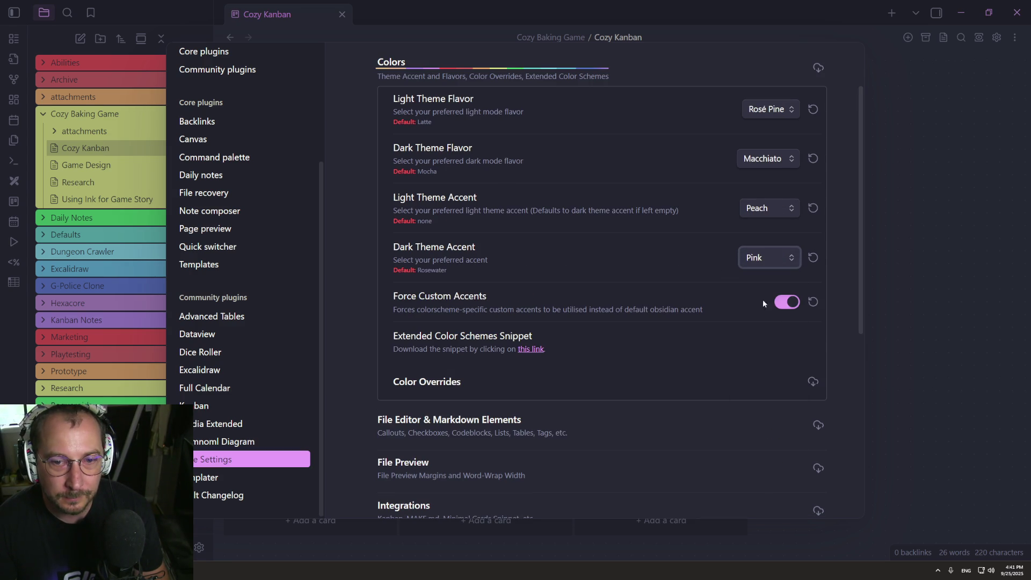
pyautogui.click(775, 263)
pyautogui.click(666, 303)
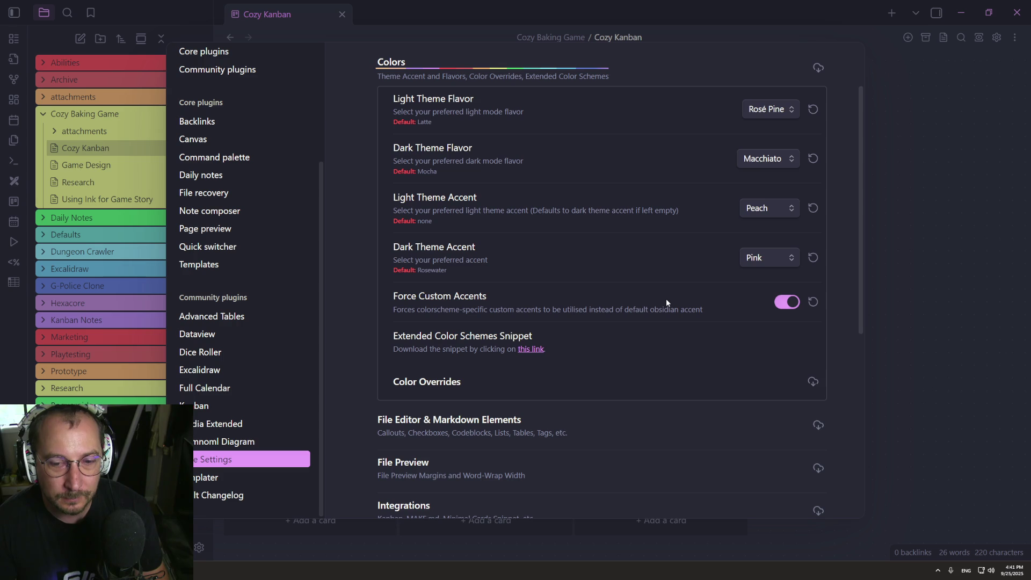
# Set the dark theme flavor to Frappe after trying Mocha.
pyautogui.scroll(2, 580, 106)
pyautogui.click(753, 246)
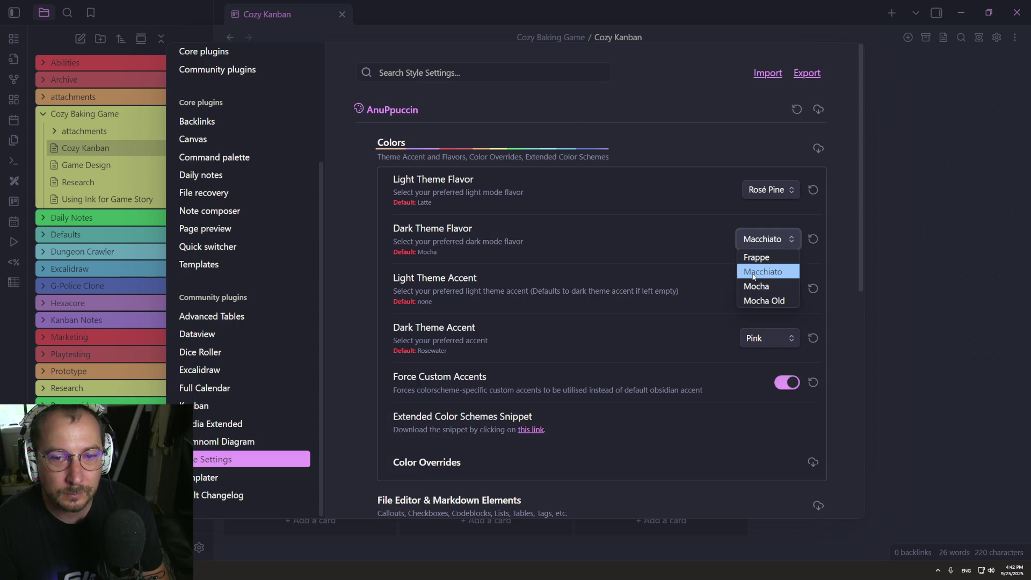
pyautogui.click(757, 286)
pyautogui.click(759, 242)
pyautogui.click(754, 258)
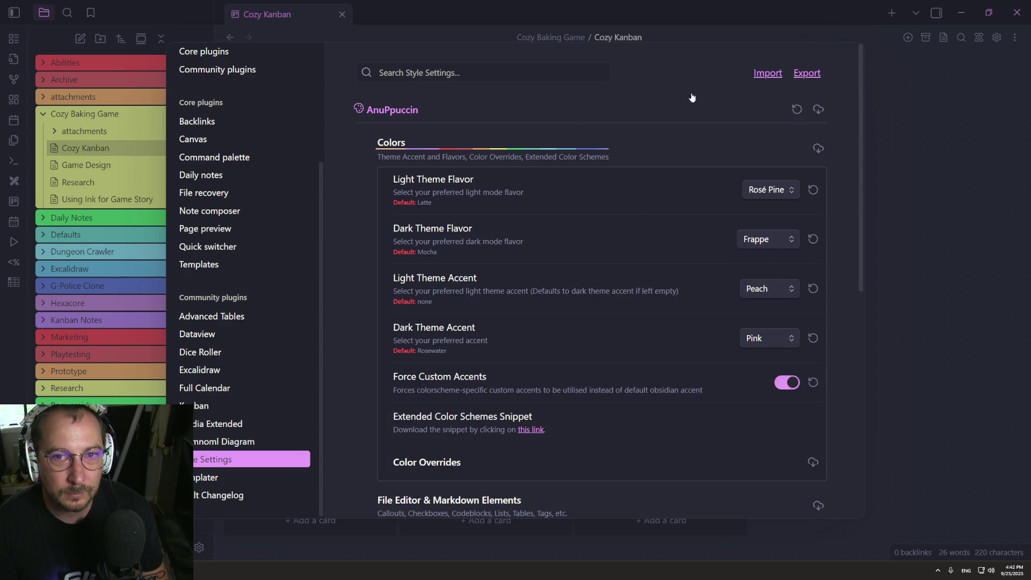
# Collapse the AnuPpuccin colours and enable the extended dark theme in AnuPpuccin Themes Extended.
pyautogui.click(258, 459)
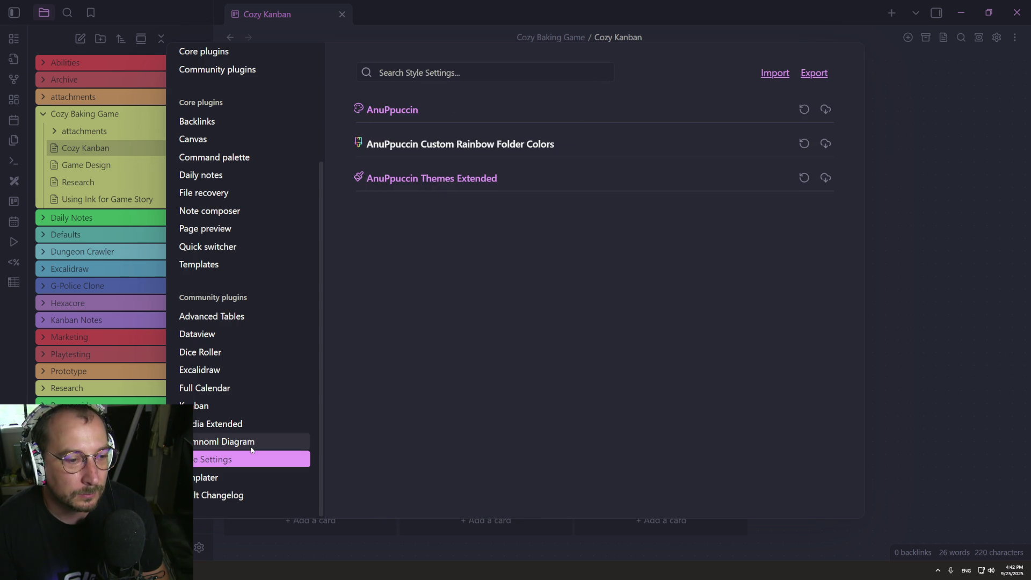
pyautogui.click(467, 183)
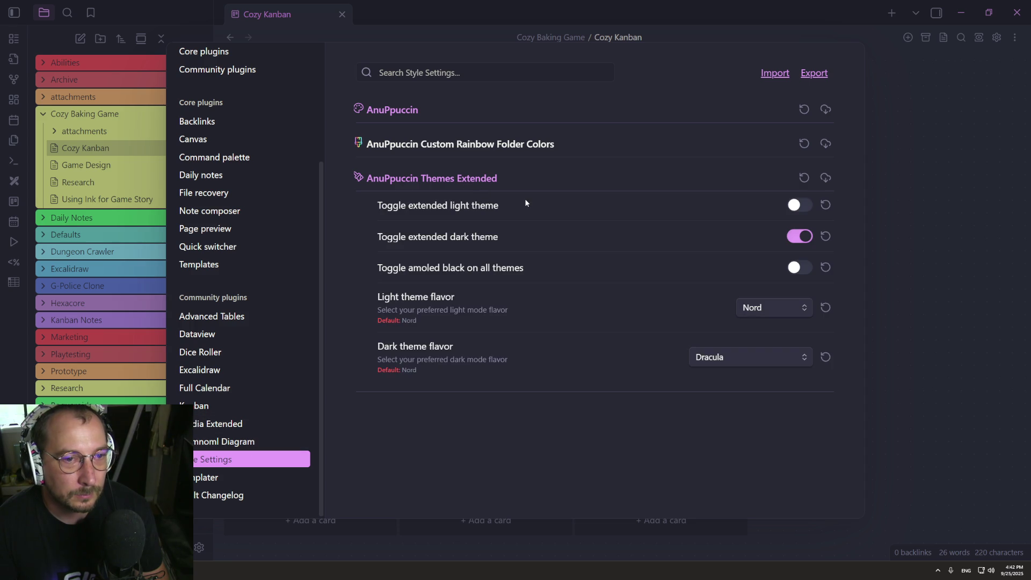
pyautogui.click(804, 236)
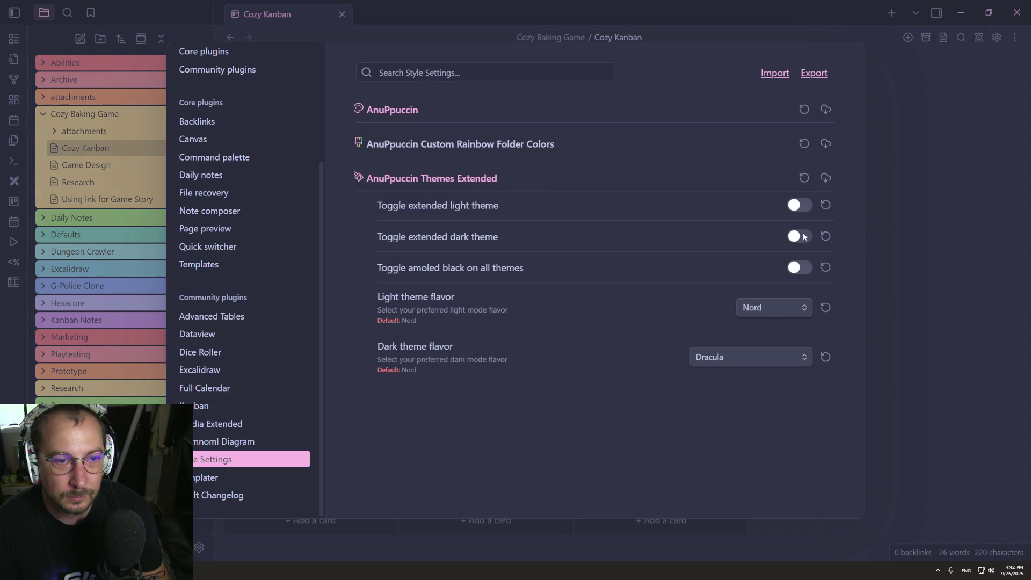
pyautogui.click(804, 237)
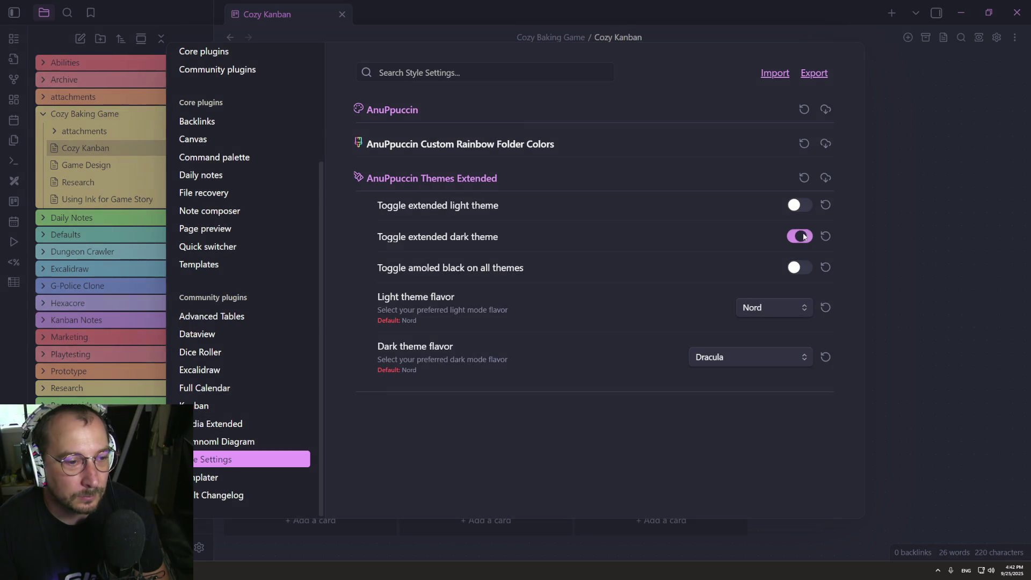
pyautogui.click(804, 236)
pyautogui.click(804, 236)
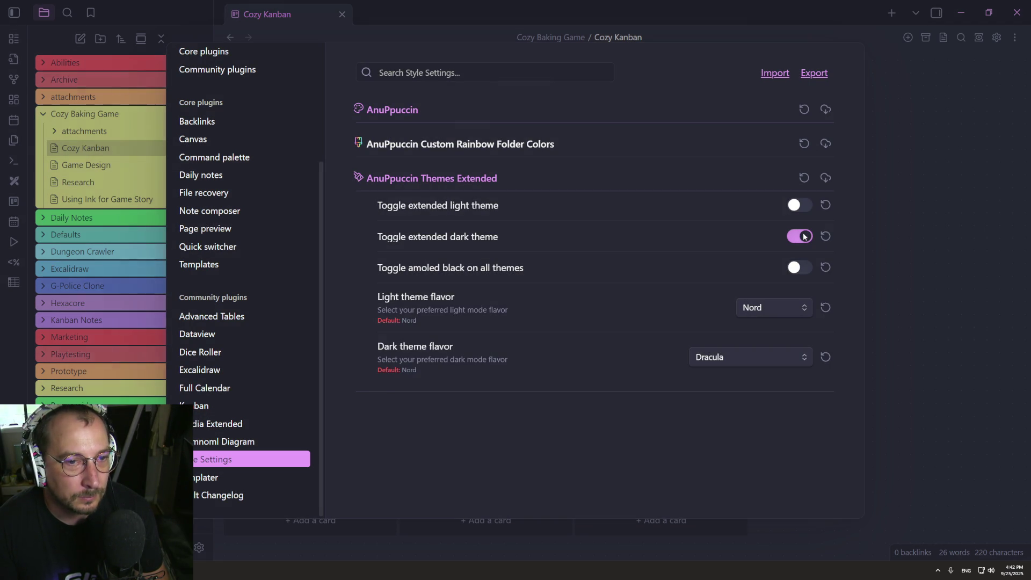
pyautogui.click(804, 236)
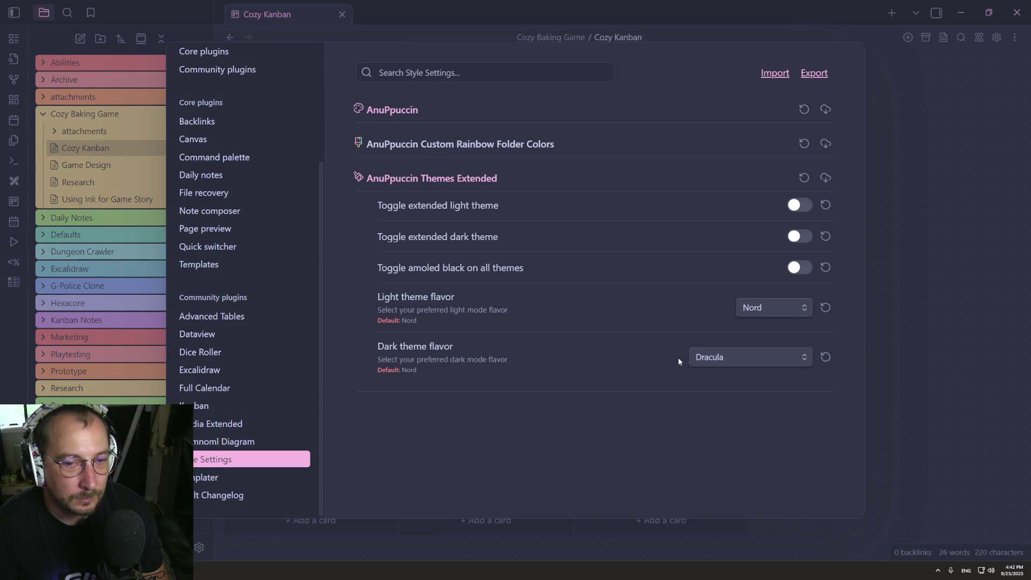
pyautogui.click(794, 237)
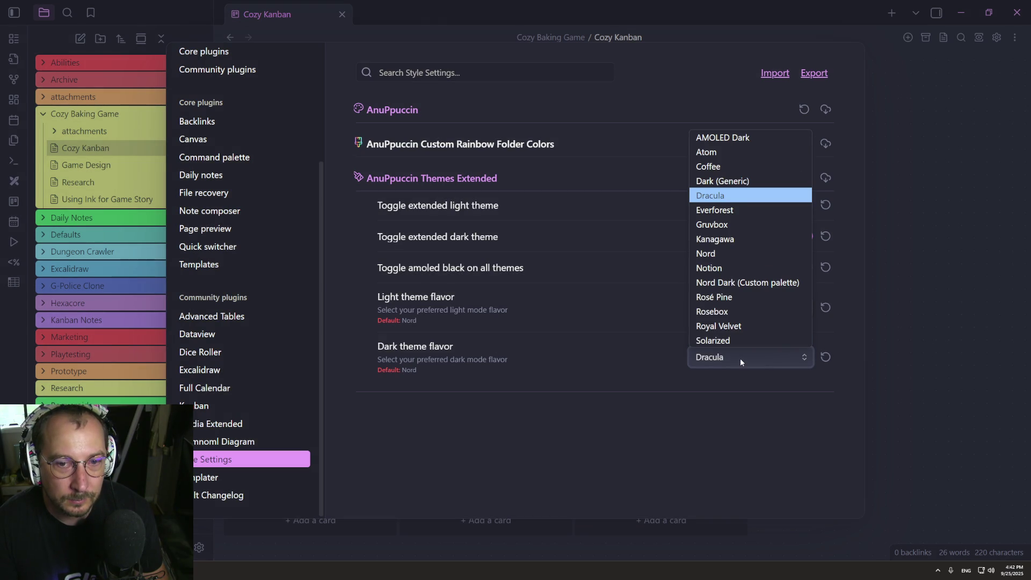
# Set the extended dark flavor to Coffee after trying Atom, then close settings and hide the sidebar.
pyautogui.click(709, 166)
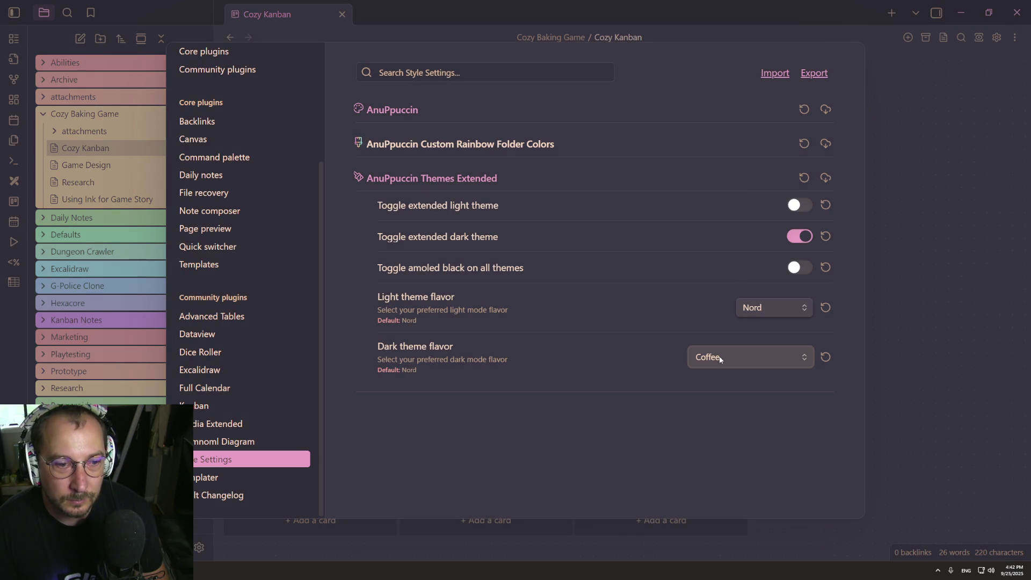
pyautogui.click(720, 360)
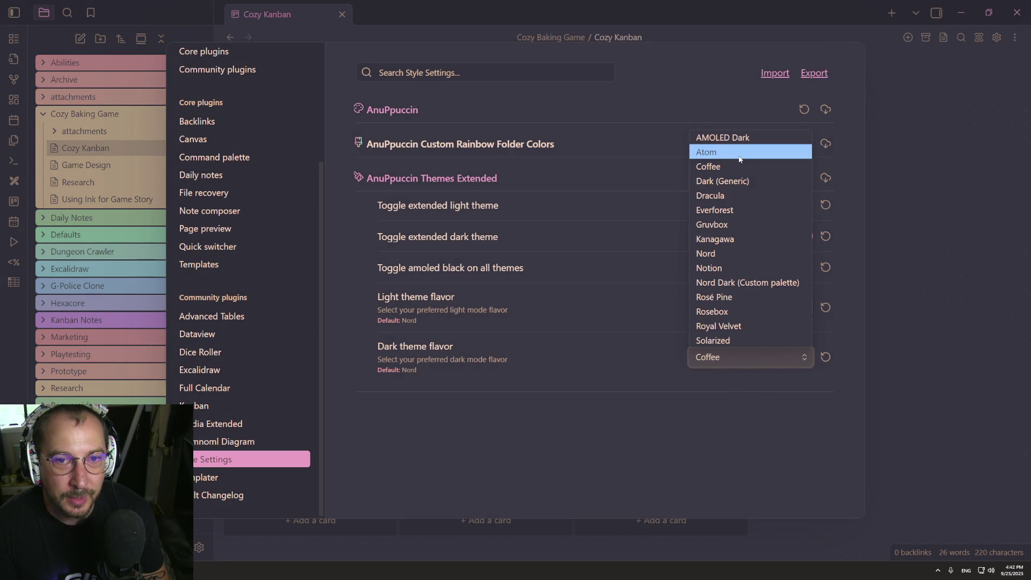
pyautogui.click(709, 152)
pyautogui.click(779, 364)
pyautogui.click(715, 168)
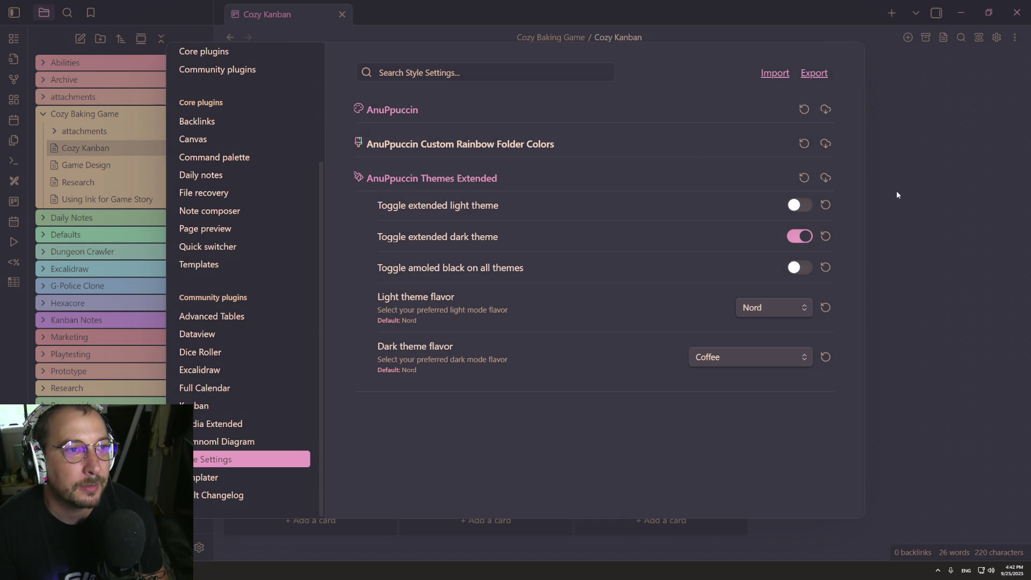
pyautogui.click(923, 171)
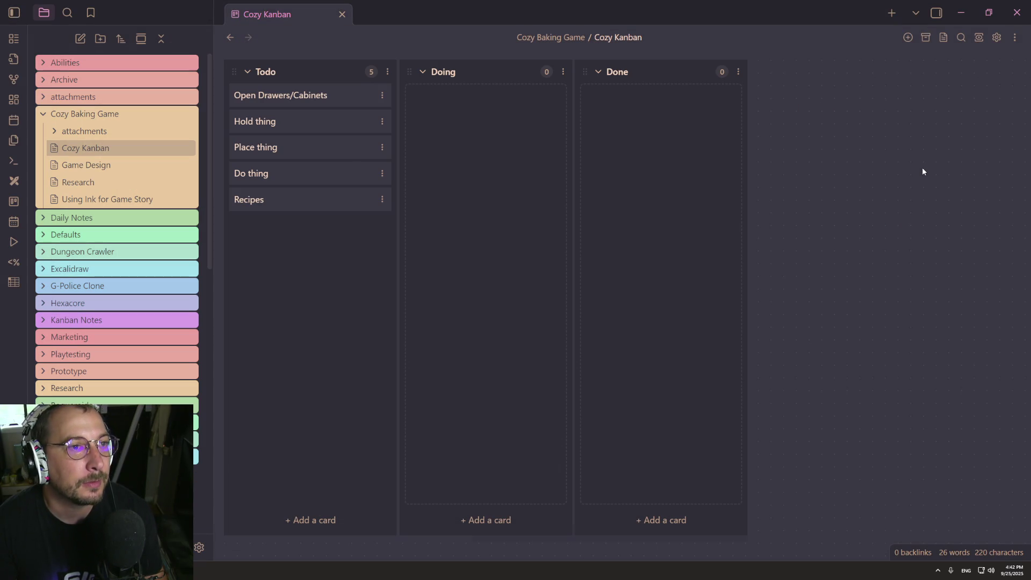
pyautogui.click(14, 13)
# Back on the Godot desktop, clear the output log and select the camera export on line 23.
pyautogui.press('ctrl+super+Left')
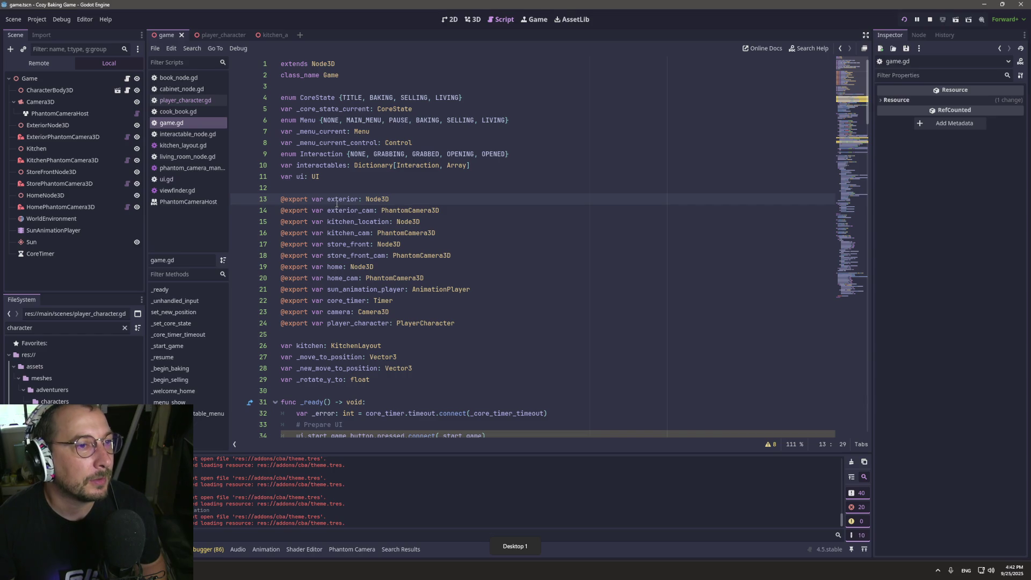
pyautogui.press('ctrl+super+Right')
pyautogui.press('ctrl+super+Left')
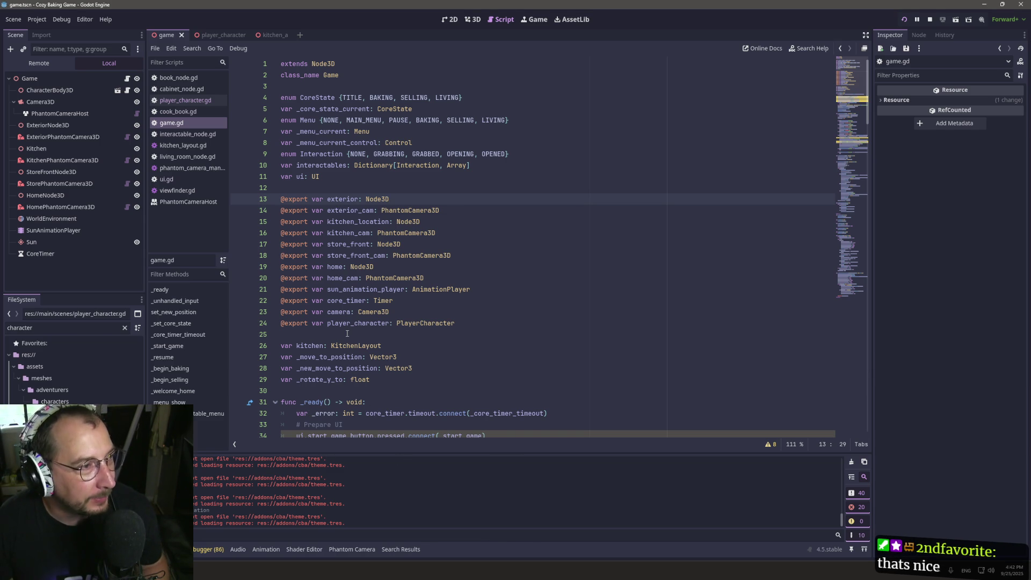
pyautogui.press('ctrl+super+Right')
pyautogui.press('ctrl+super+Left')
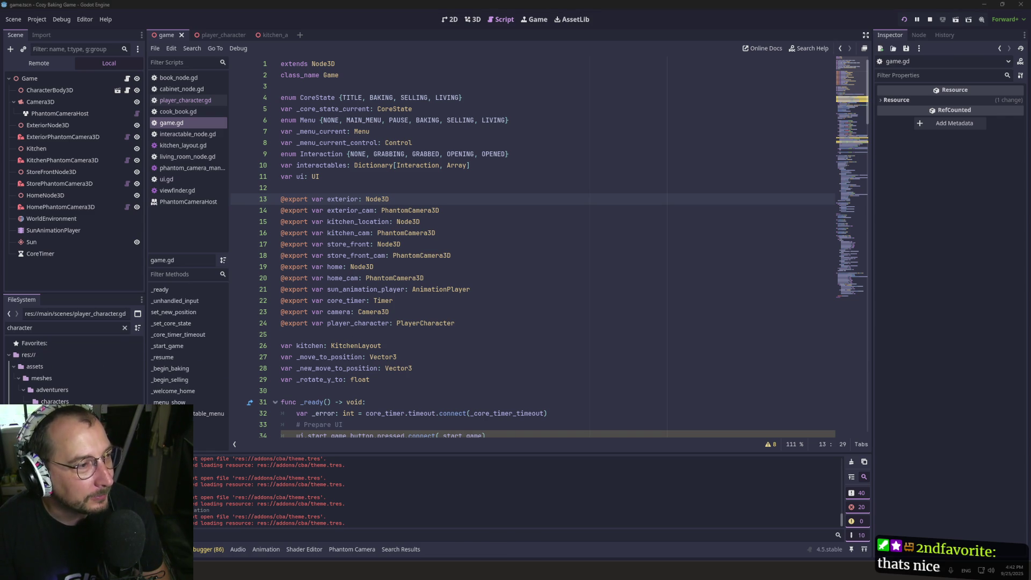
pyautogui.click(424, 368)
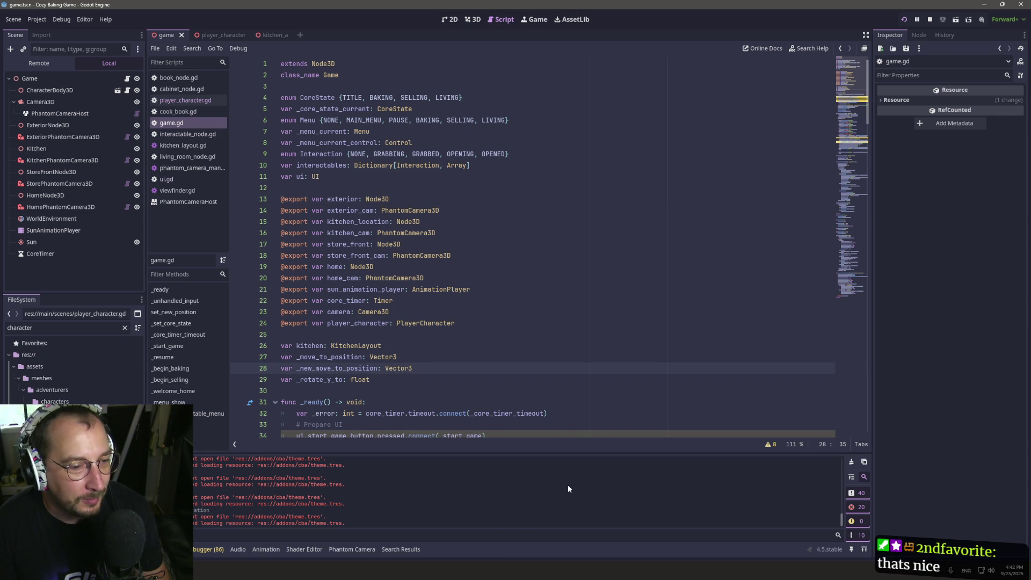
pyautogui.click(851, 463)
pyautogui.moveTo(411, 301); pyautogui.dragTo(414, 313)
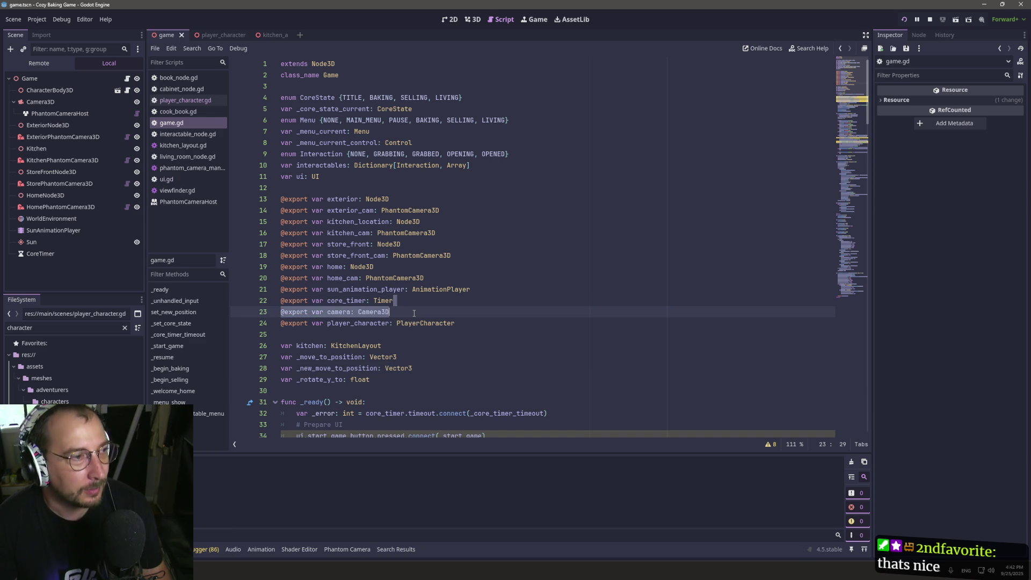
# Close both File Pilot windows from Task View and bring Godot back to full screen.
pyautogui.press('ctrl+super+Right')
pyautogui.press('ctrl+super+Left')
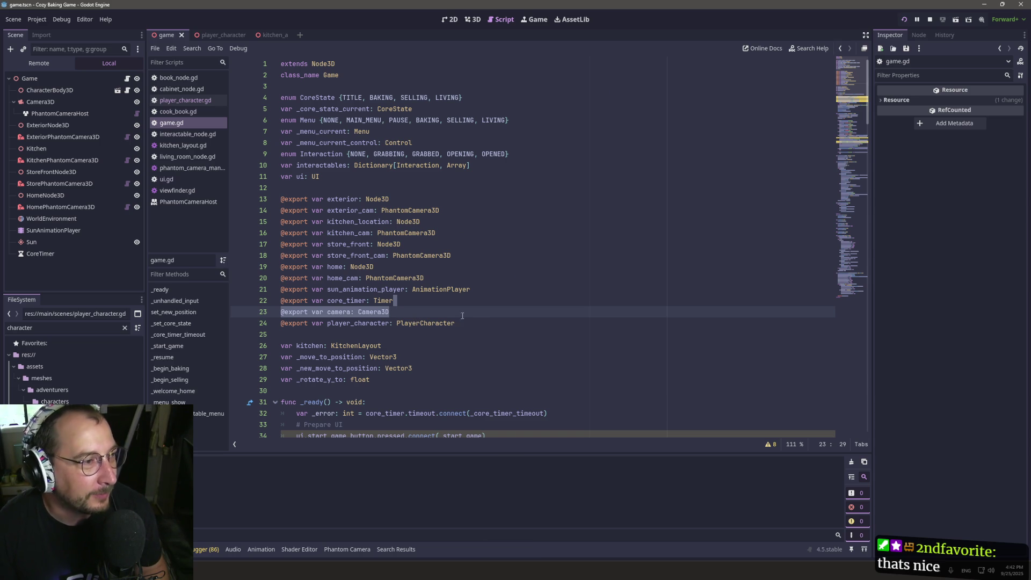
pyautogui.press('ctrl+super+Right')
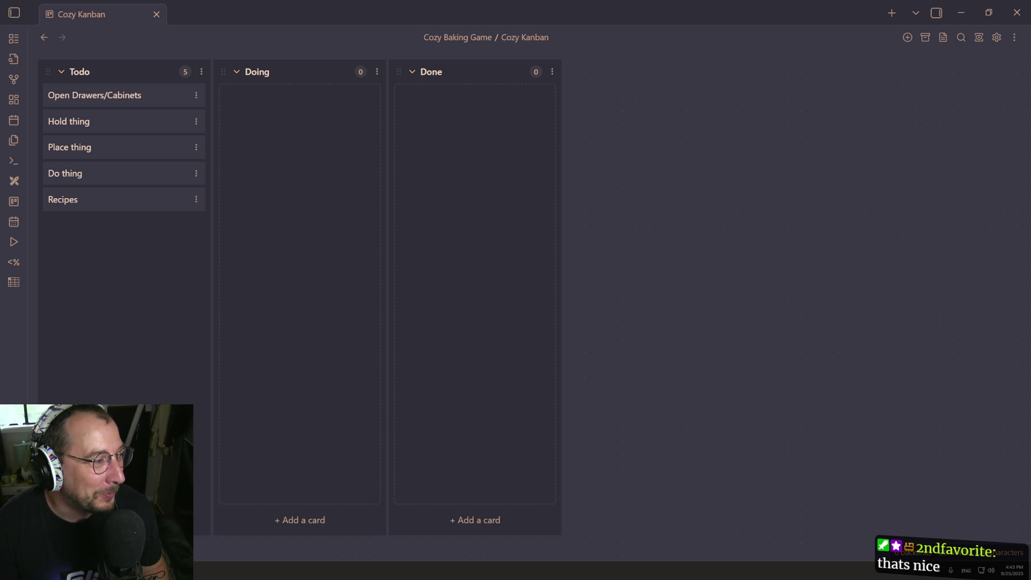
pyautogui.press('ctrl+super+Left')
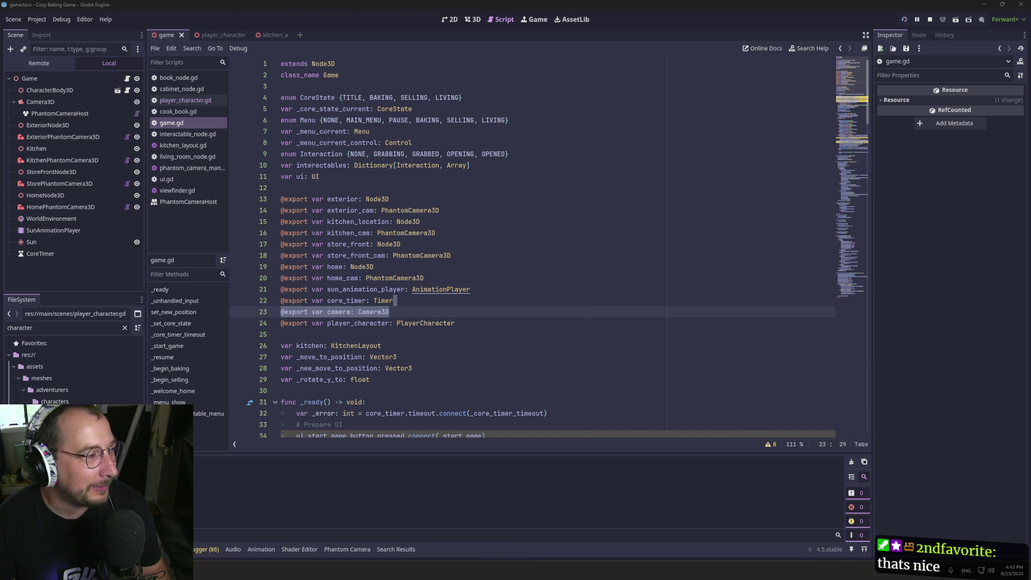
pyautogui.press('super+Tab')
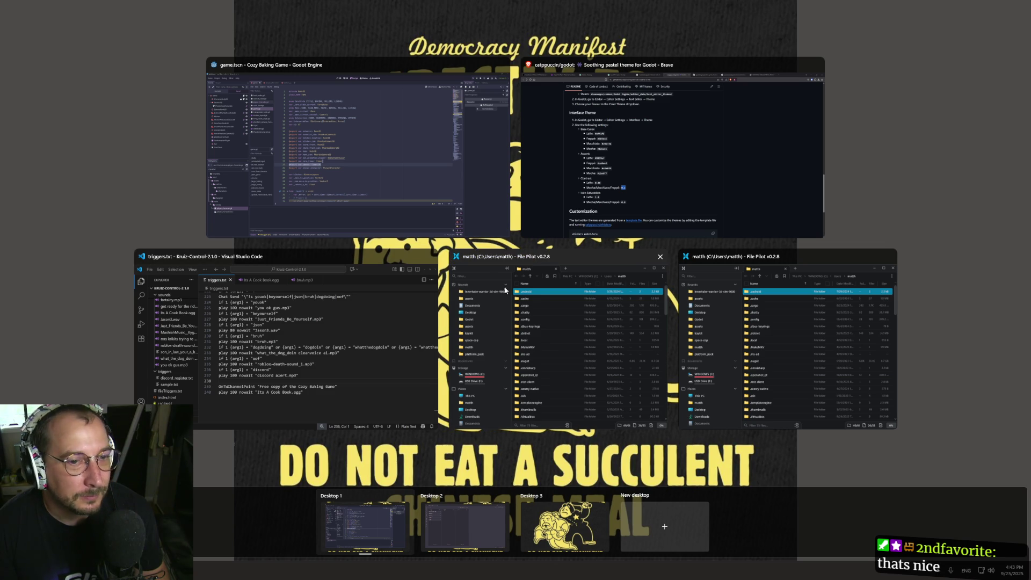
pyautogui.click(661, 257)
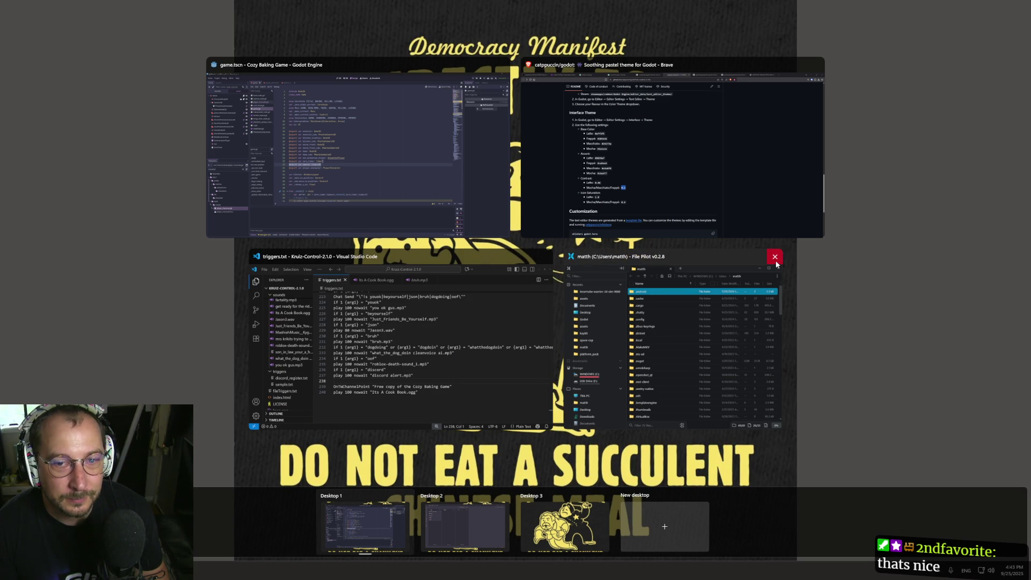
pyautogui.click(726, 241)
pyautogui.click(476, 192)
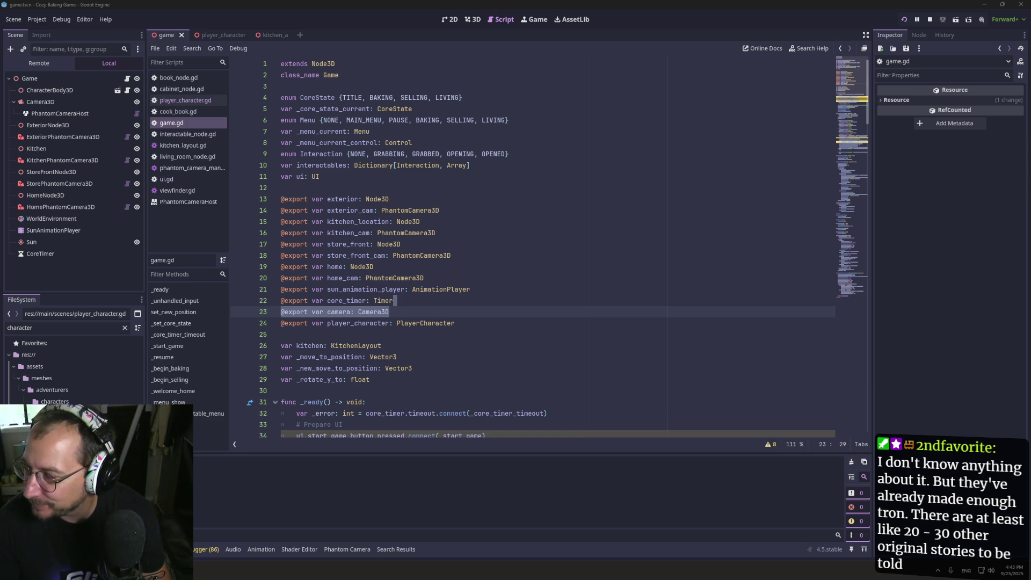
pyautogui.press('ctrl+super+Right')
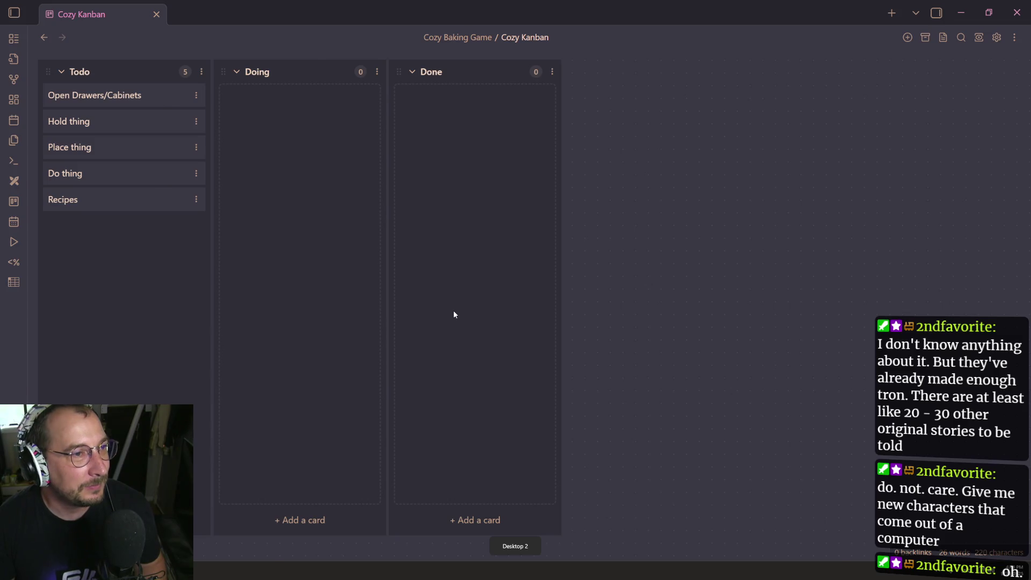
pyautogui.press('ctrl+super+Left')
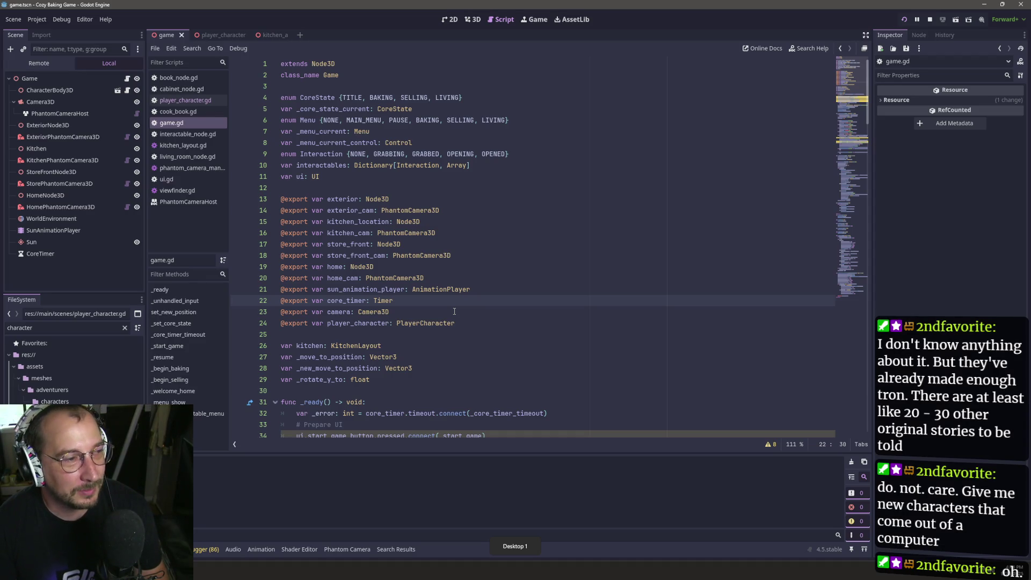
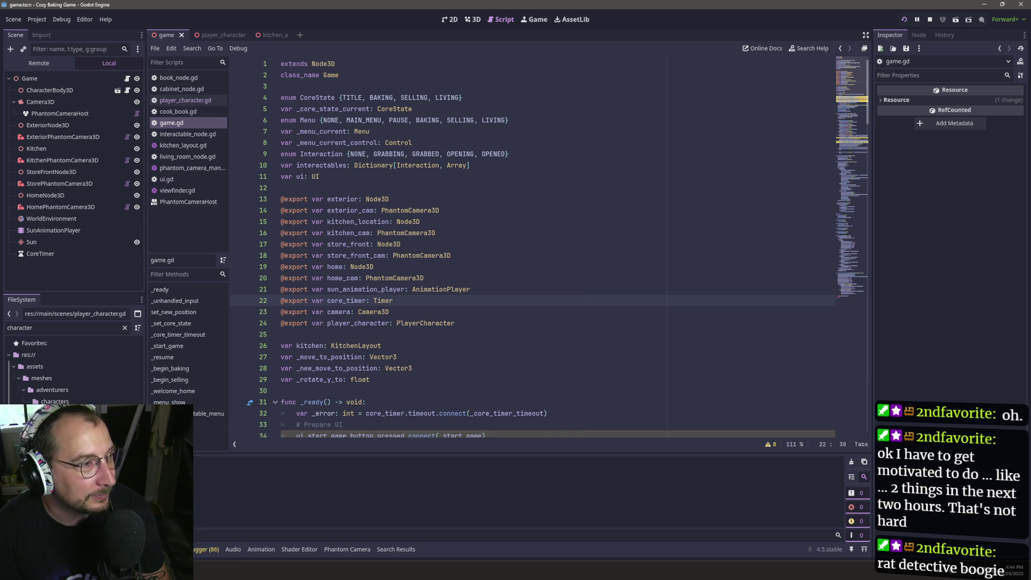
# Glance at the Kanban task board and return to game.gd's export variables.
pyautogui.click(476, 235)
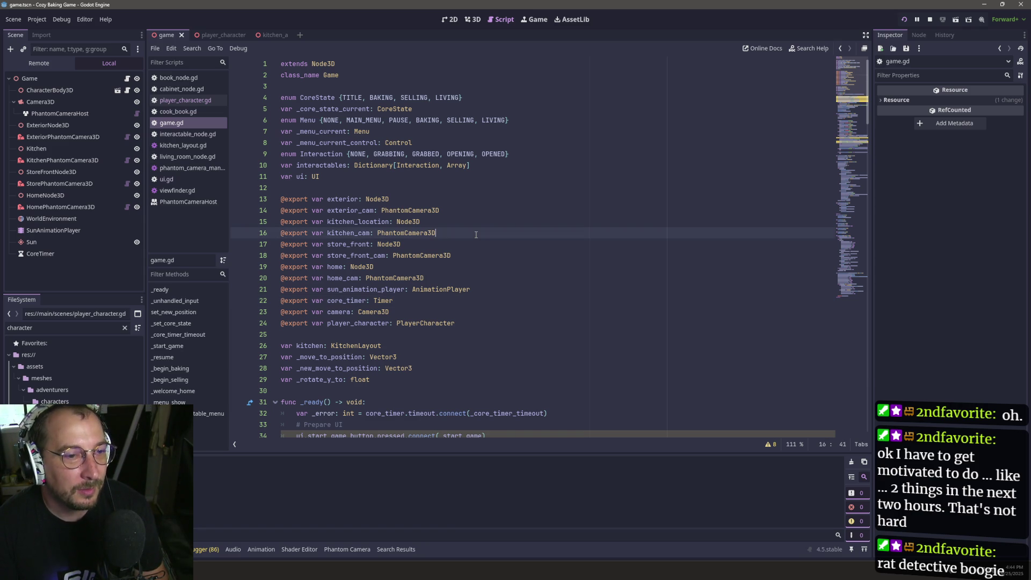
pyautogui.scroll(-3, 446, 258)
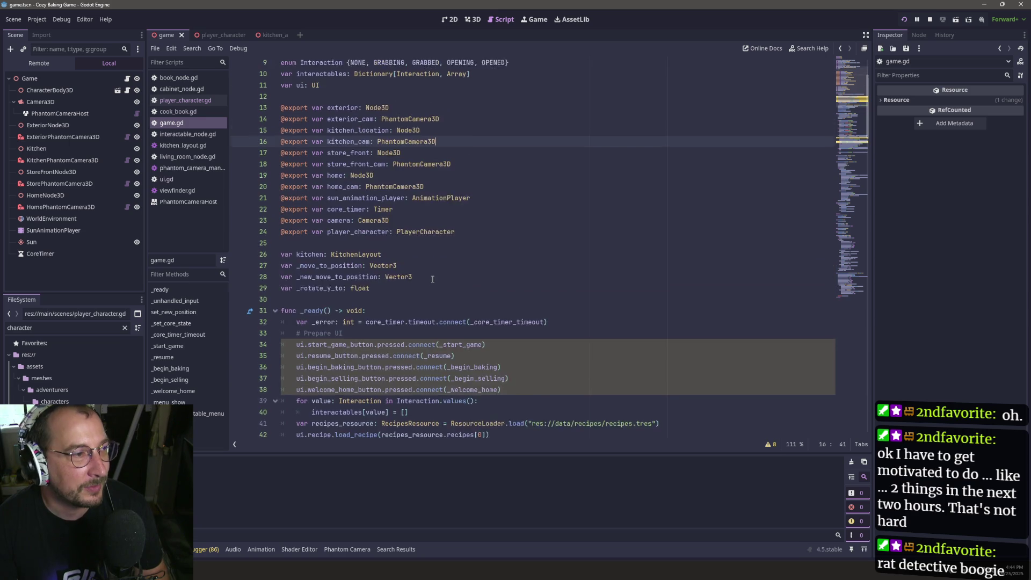
pyautogui.scroll(3, 432, 280)
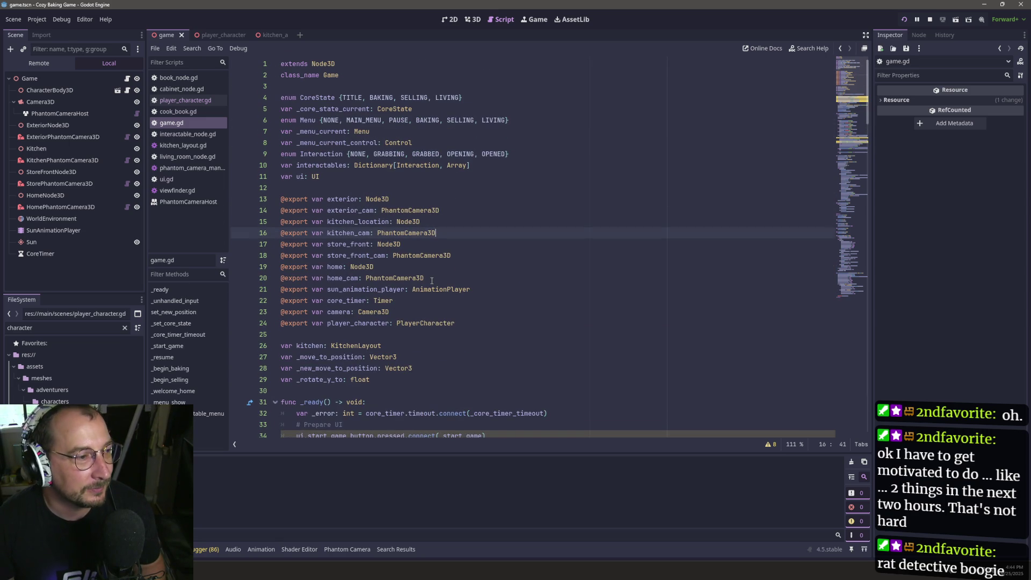
pyautogui.press('ctrl+super+Right')
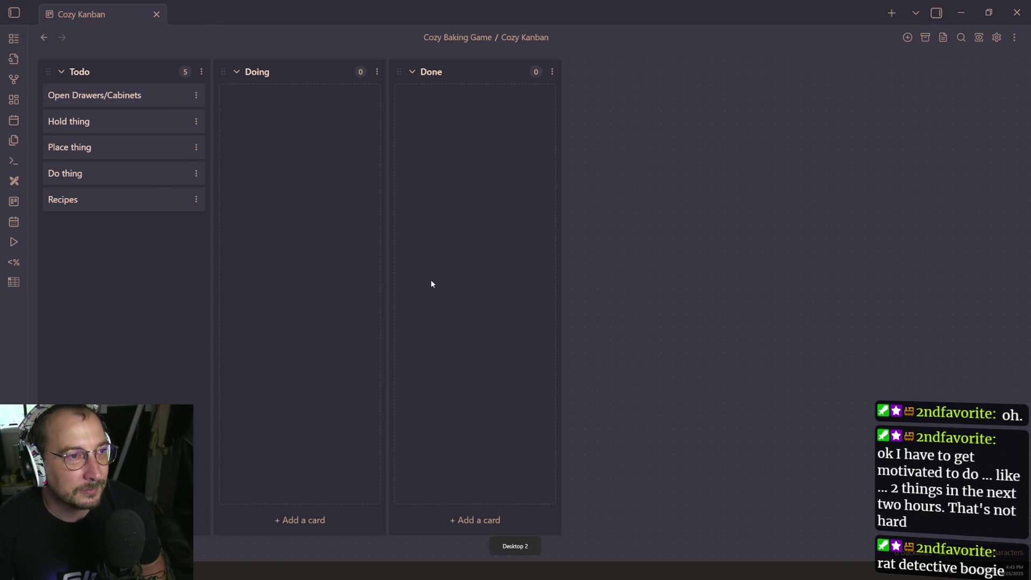
pyautogui.press('ctrl+super+Left')
pyautogui.press('ctrl+super+Right')
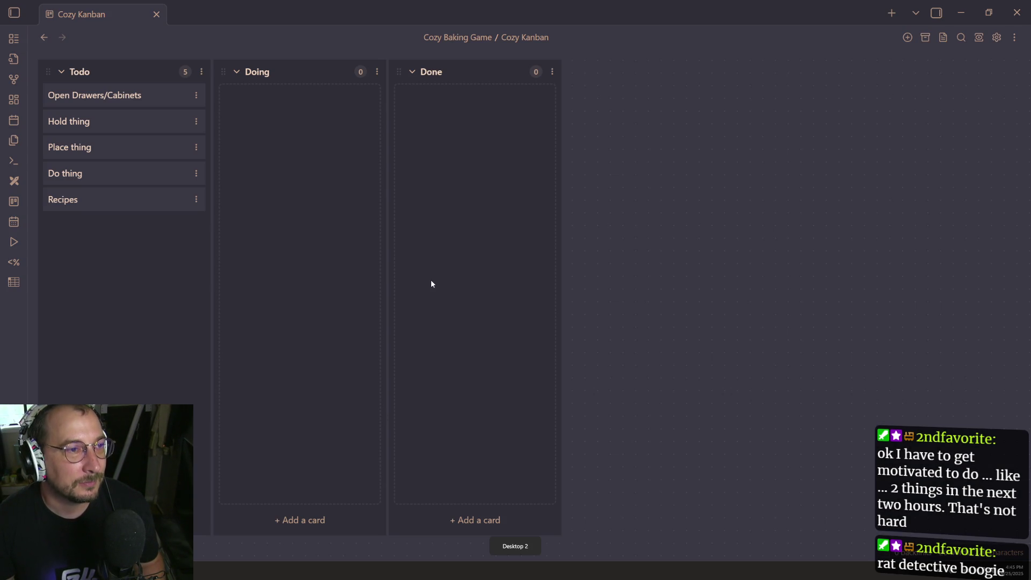
pyautogui.press('ctrl+super+Left')
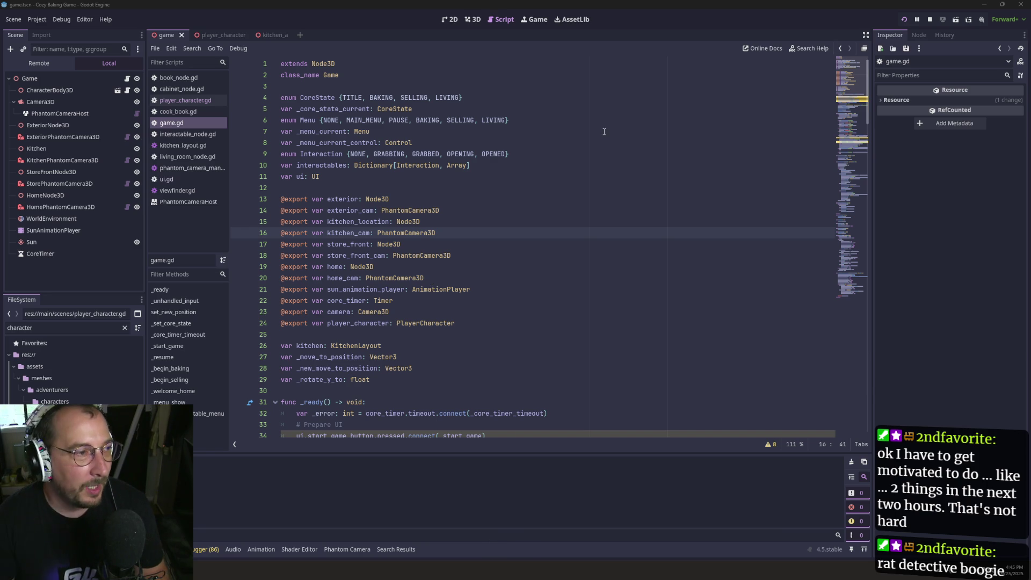
# Review the GRABBING clear call around line 182 in _update_interactable_menu.
pyautogui.scroll(-10, 496, 131)
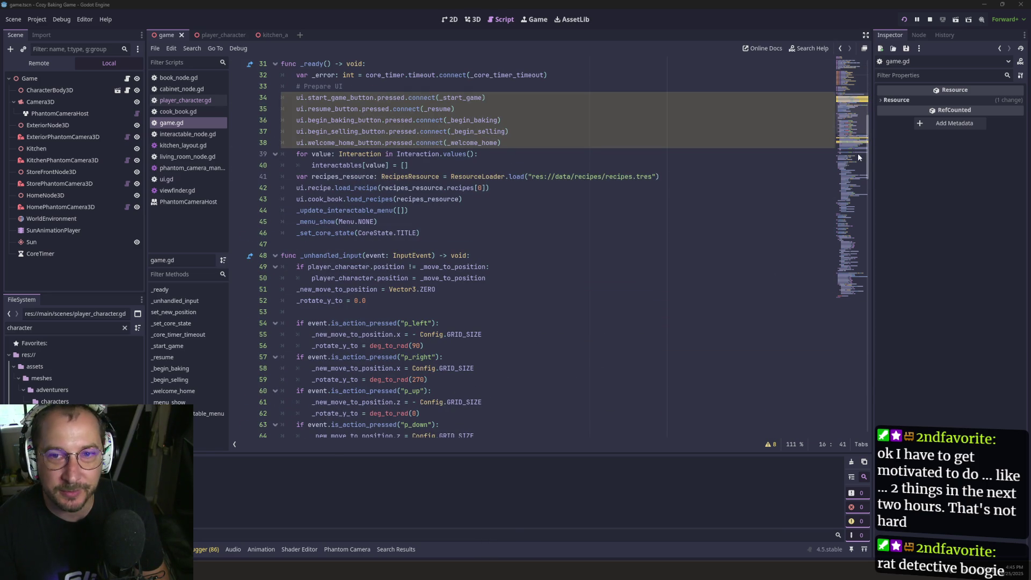
pyautogui.moveTo(868, 157)
pyautogui.mouseDown()
pyautogui.moveTo(897, 376)
pyautogui.moveTo(881, 424)
pyautogui.mouseUp()
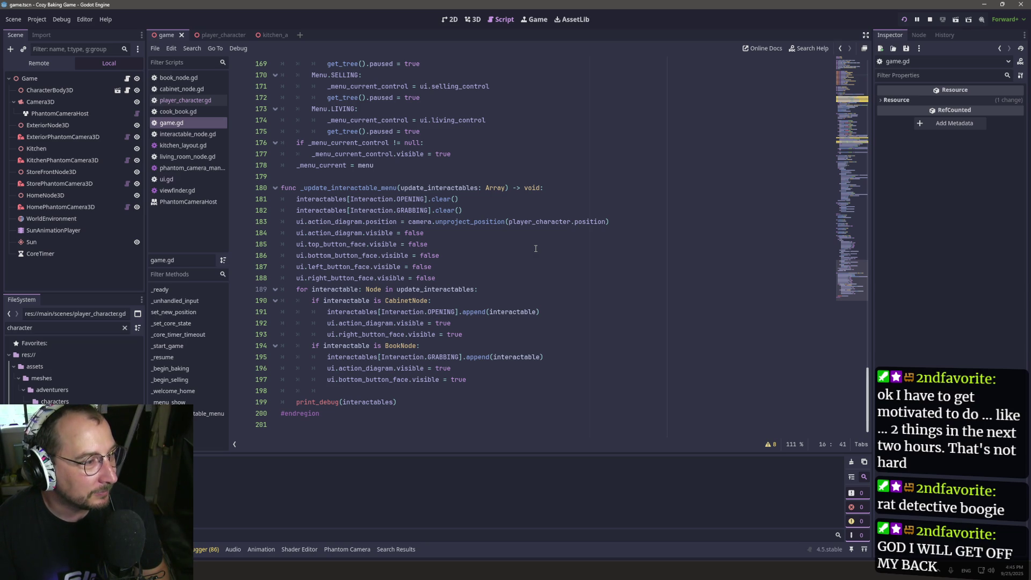
pyautogui.click(412, 210)
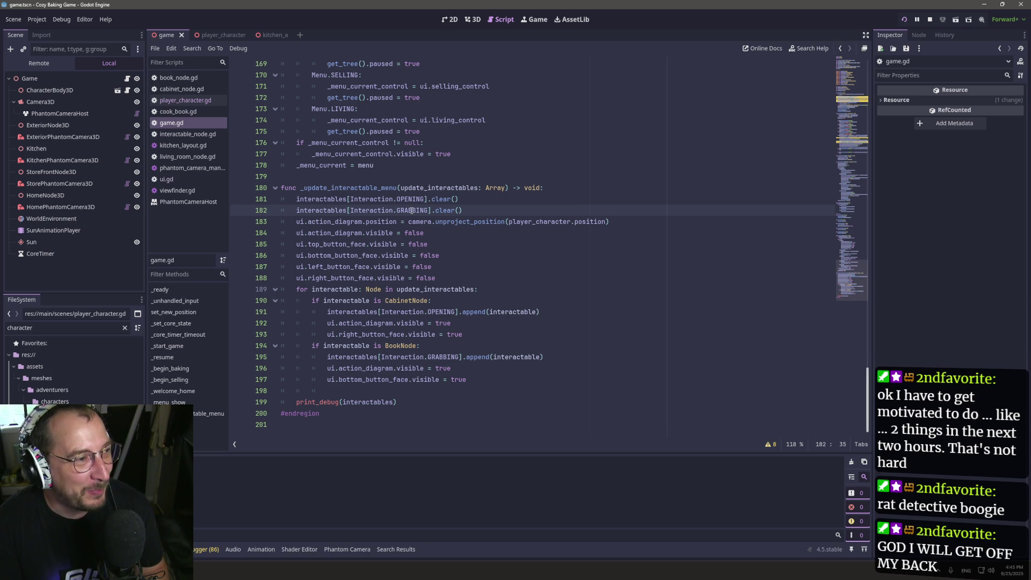
pyautogui.click(456, 177)
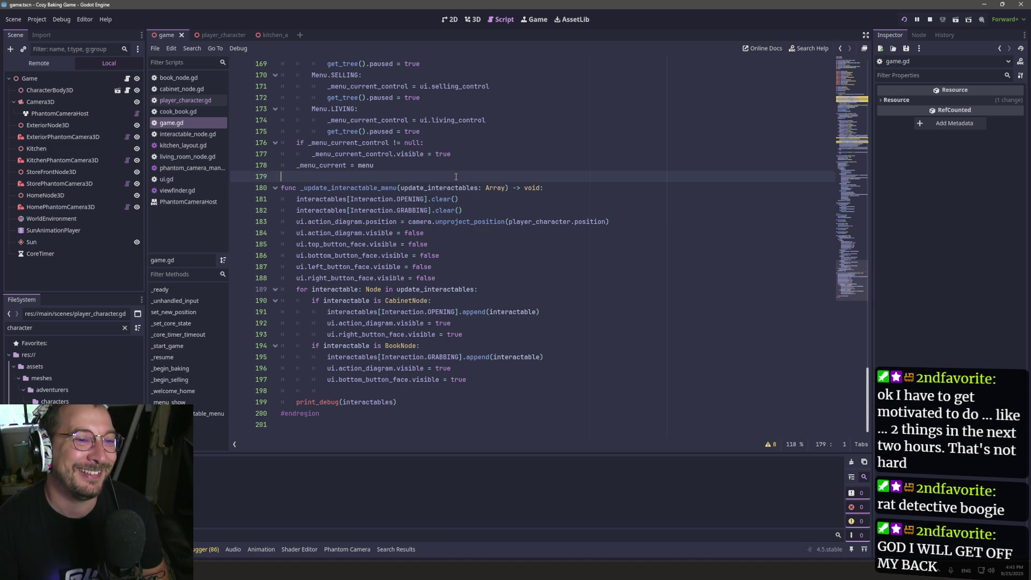
pyautogui.scroll(3, 454, 179)
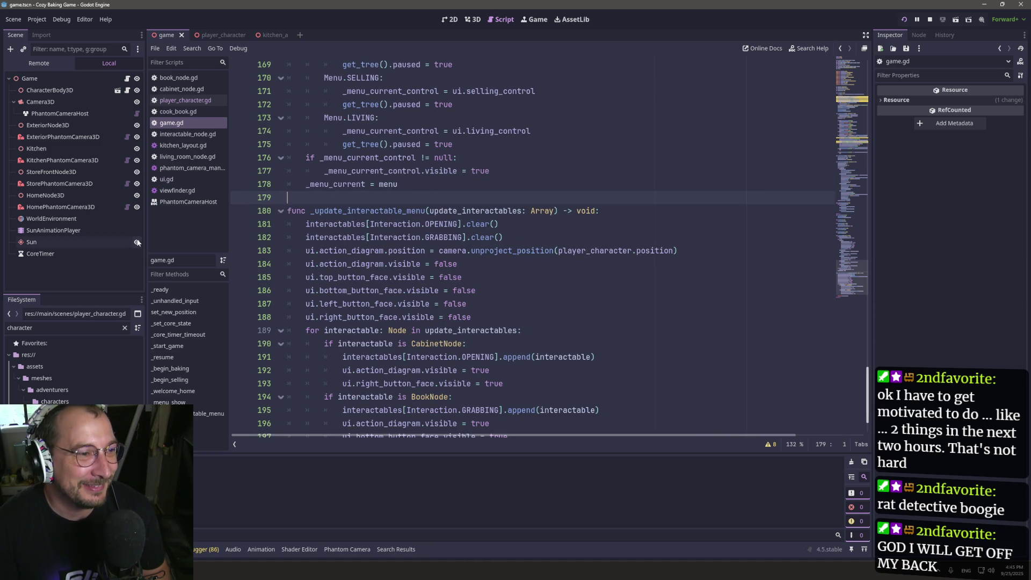
# Narrow the Scene dock and select the interactables setup loop on lines 39–40 of _ready.
pyautogui.moveTo(145, 242); pyautogui.dragTo(123, 242)
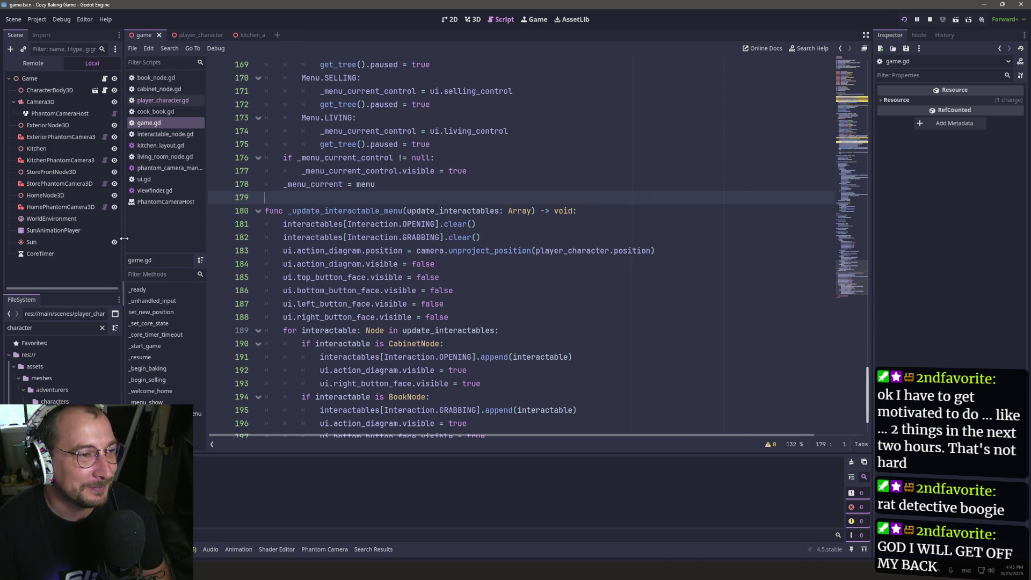
pyautogui.scroll(3, 404, 254)
pyautogui.scroll(5, 404, 254)
pyautogui.scroll(-10, 408, 258)
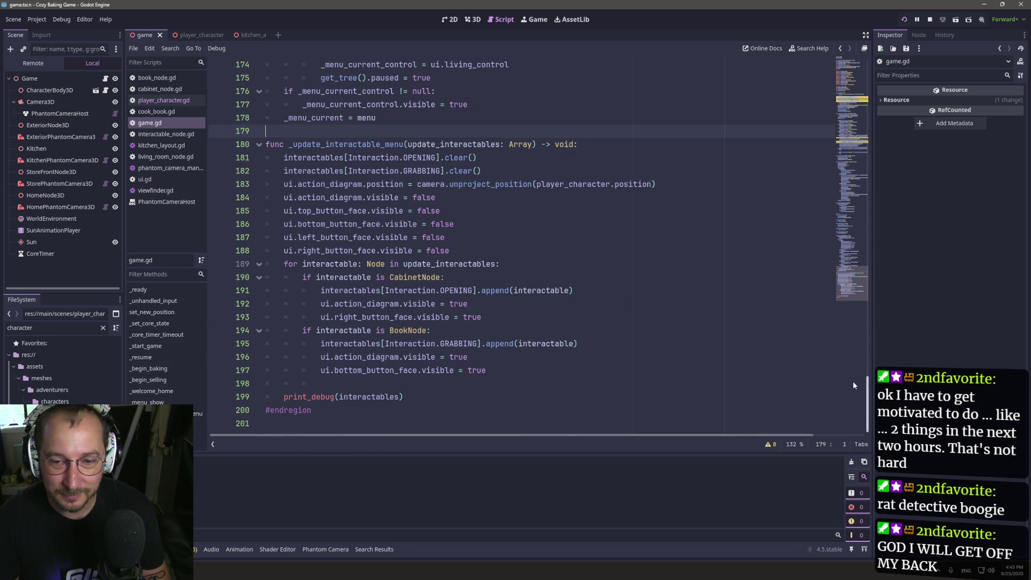
pyautogui.moveTo(865, 394)
pyautogui.mouseDown()
pyautogui.moveTo(810, 147)
pyautogui.moveTo(827, 218)
pyautogui.mouseUp()
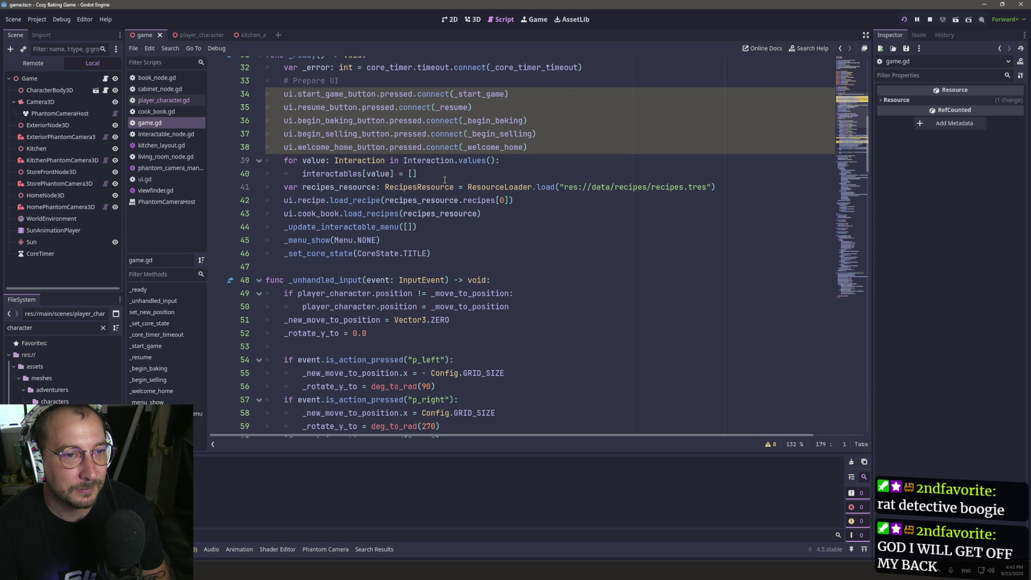
pyautogui.moveTo(418, 173); pyautogui.dragTo(231, 164)
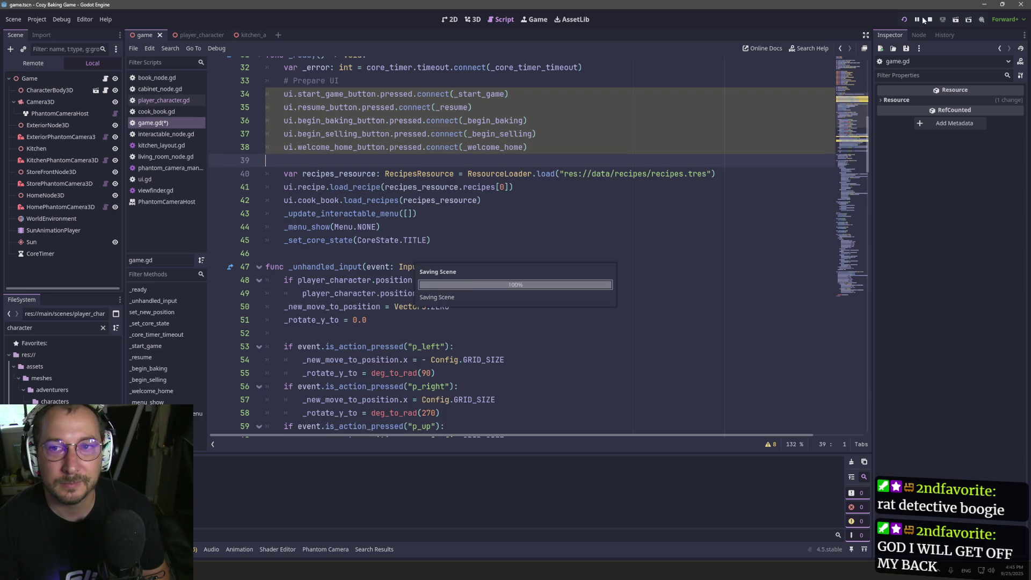
# Run the game, then add a comment line above the interactables loop in _ready.
pyautogui.click(905, 19)
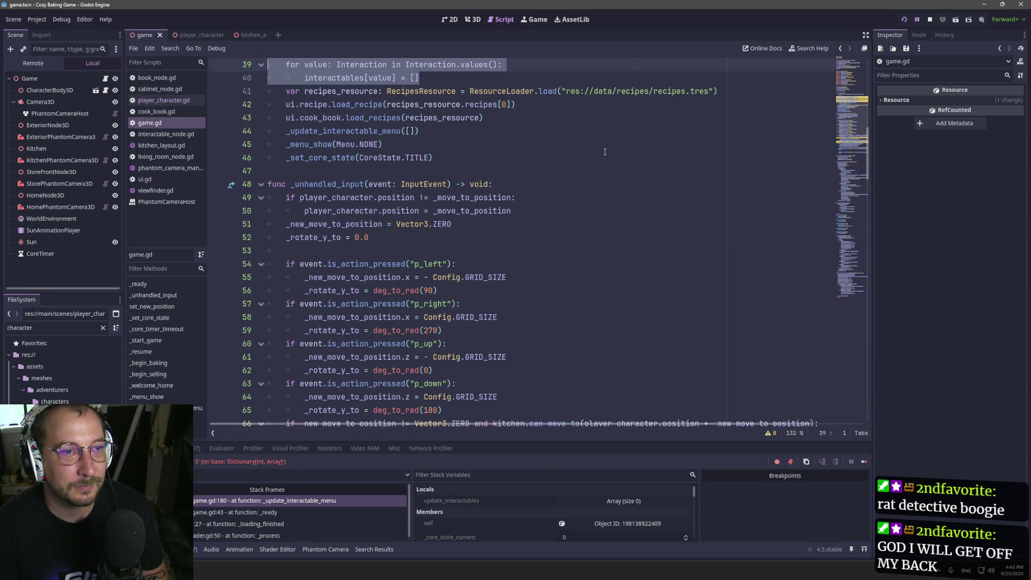
pyautogui.scroll(3, 564, 166)
pyautogui.click(548, 174)
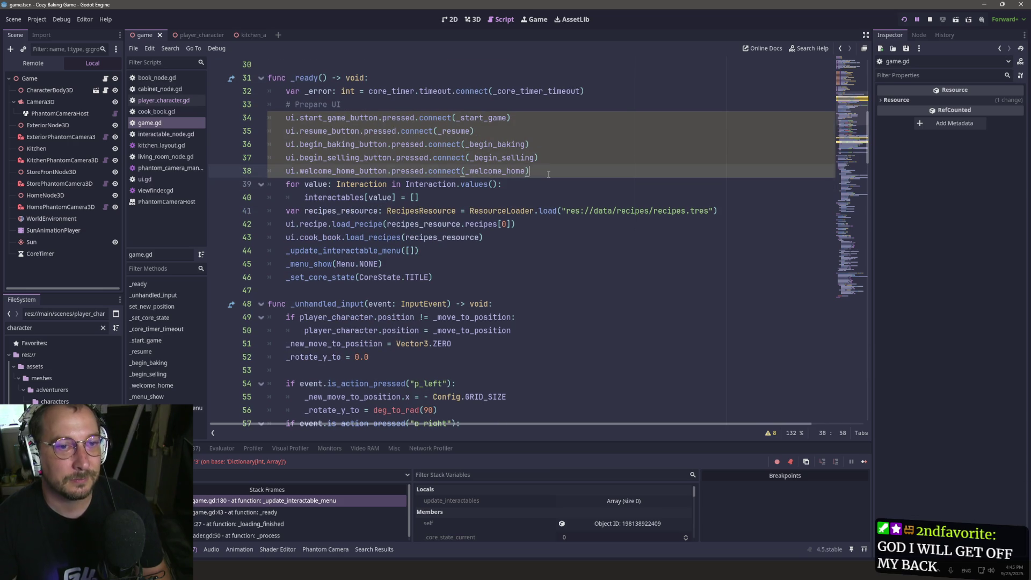
pyautogui.press('Return')
pyautogui.write('# ')
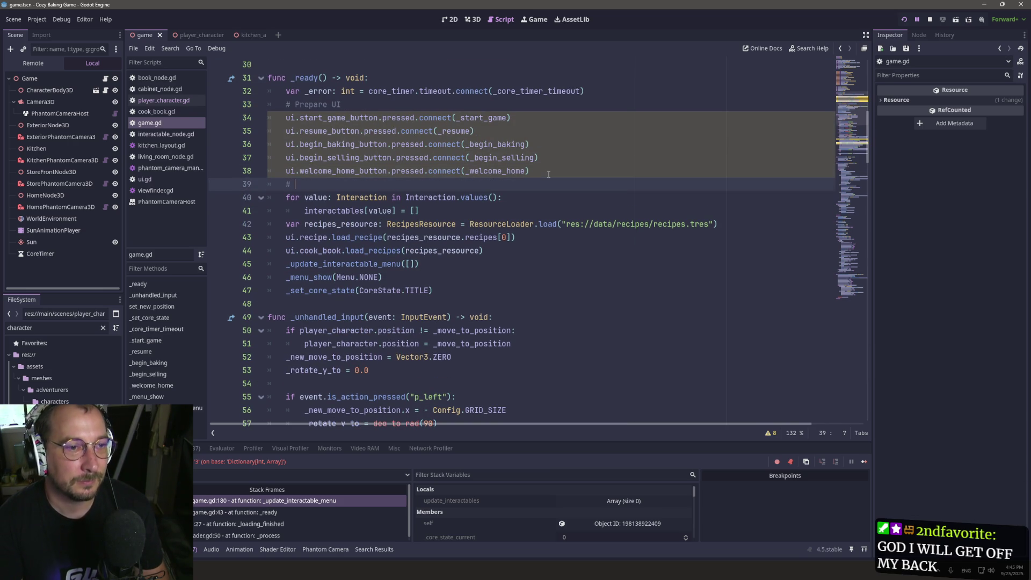
pyautogui.write('instanti')
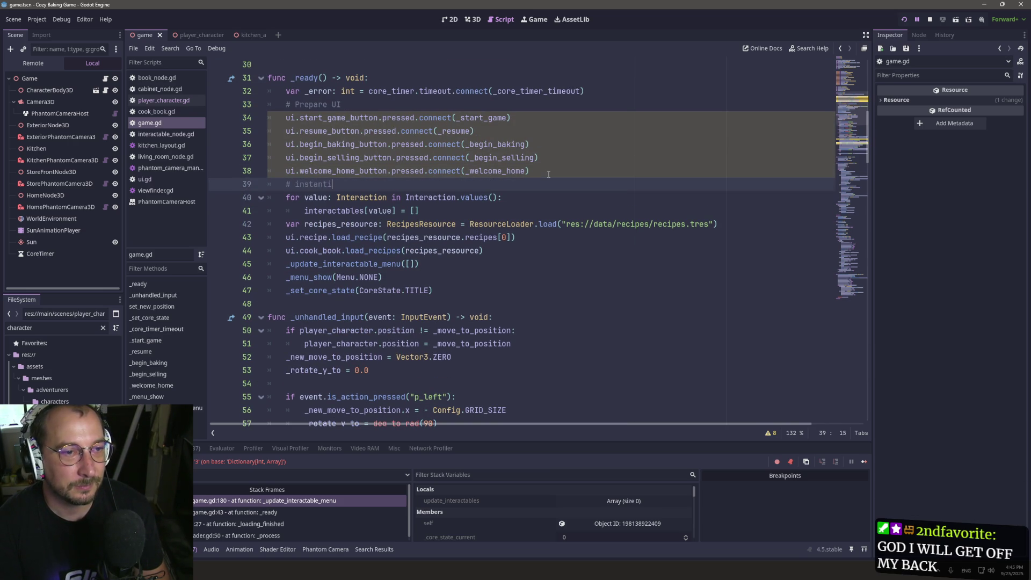
pyautogui.write('ate in')
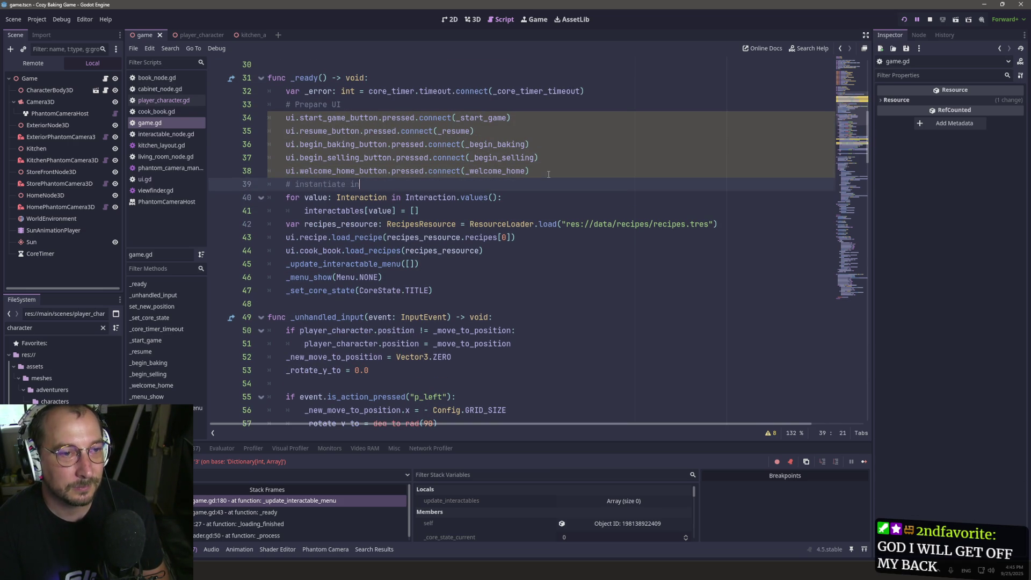
pyautogui.write('teraction dictionary arr')
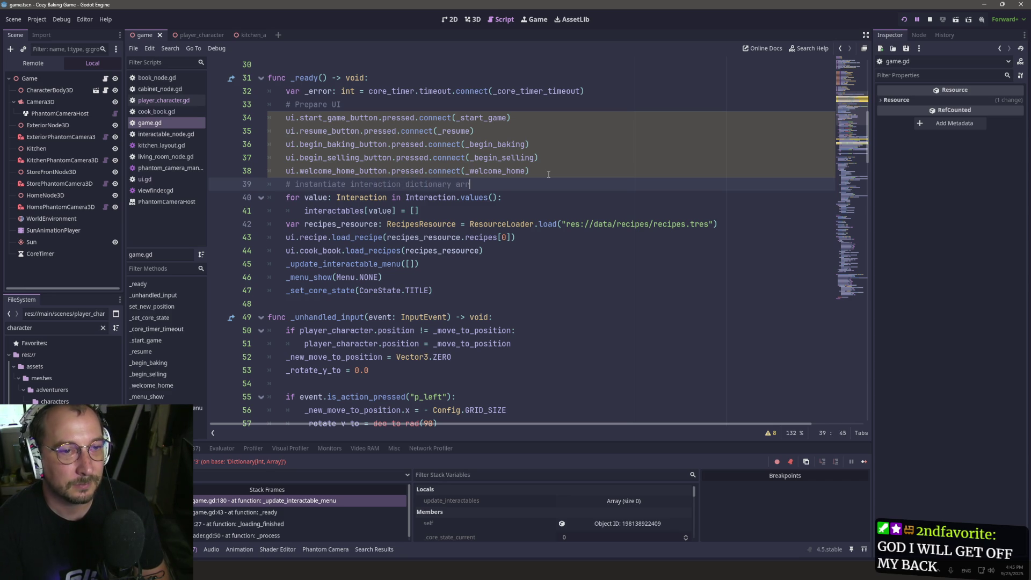
pyautogui.write('ay')
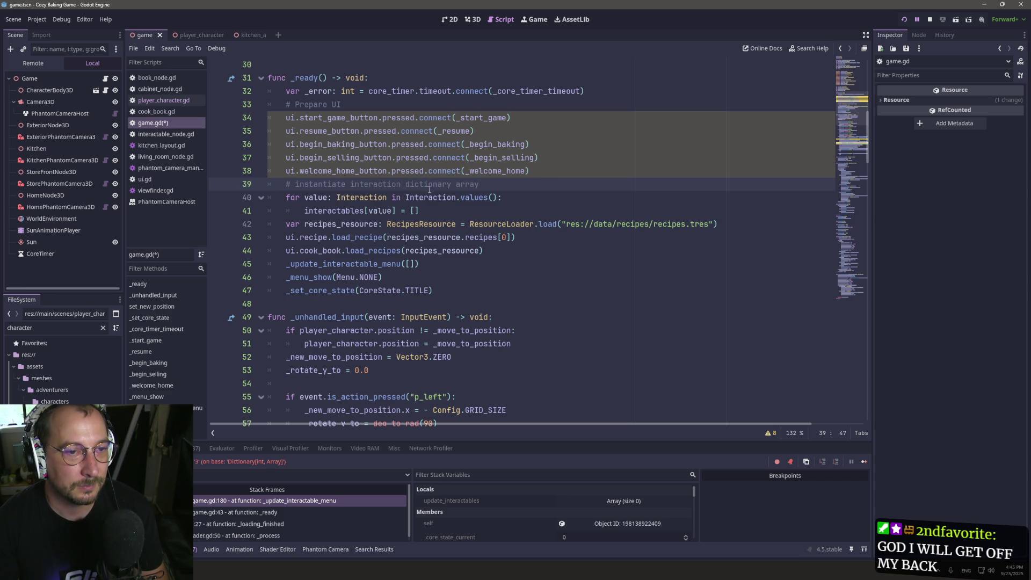
# Trim the comment to '# instantiate interaction arrays' and save game.gd.
pyautogui.click(433, 184)
pyautogui.press('BackSpace')
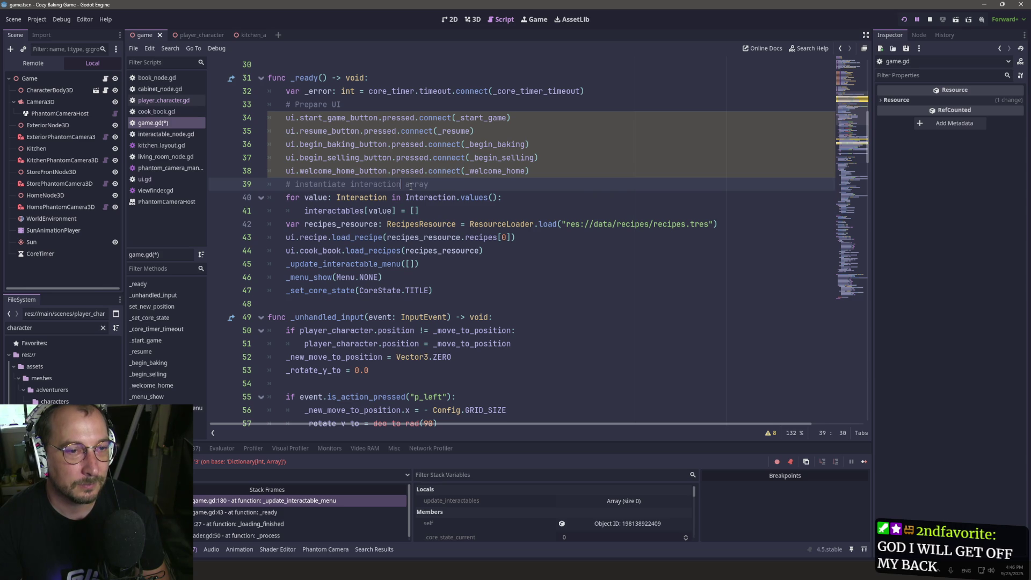
pyautogui.press('Down')
pyautogui.press('Home')
pyautogui.hotkey('ctrl', 'Right')
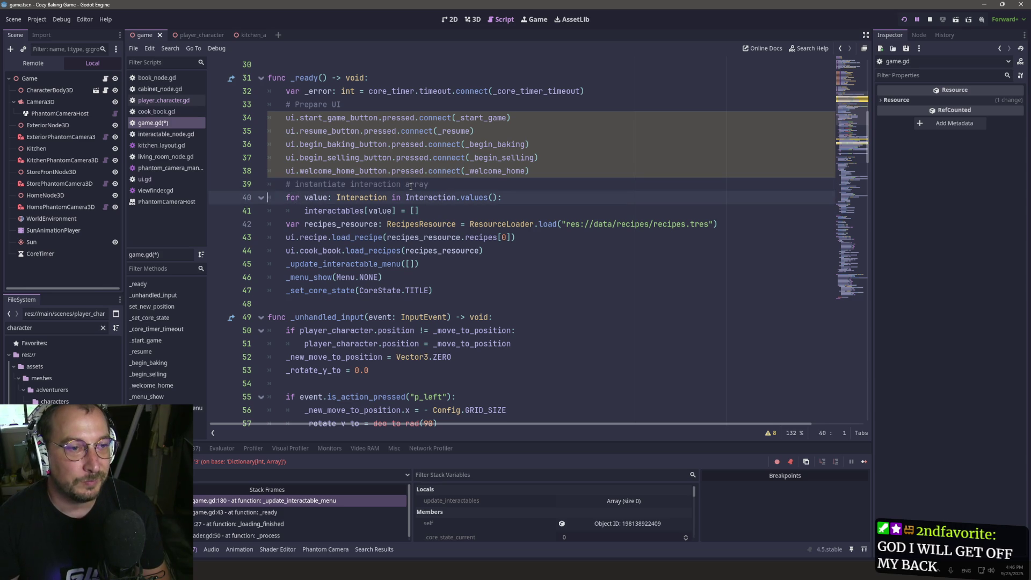
pyautogui.press('Up')
pyautogui.press('End')
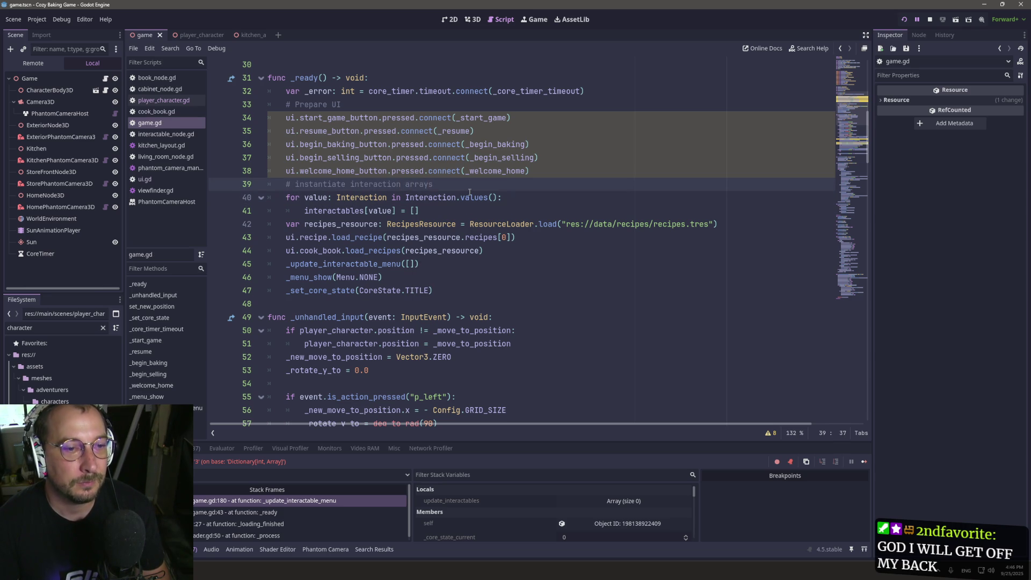
pyautogui.hotkey('ctrl', 's')
pyautogui.scroll(5, 460, 200)
pyautogui.scroll(5, 460, 199)
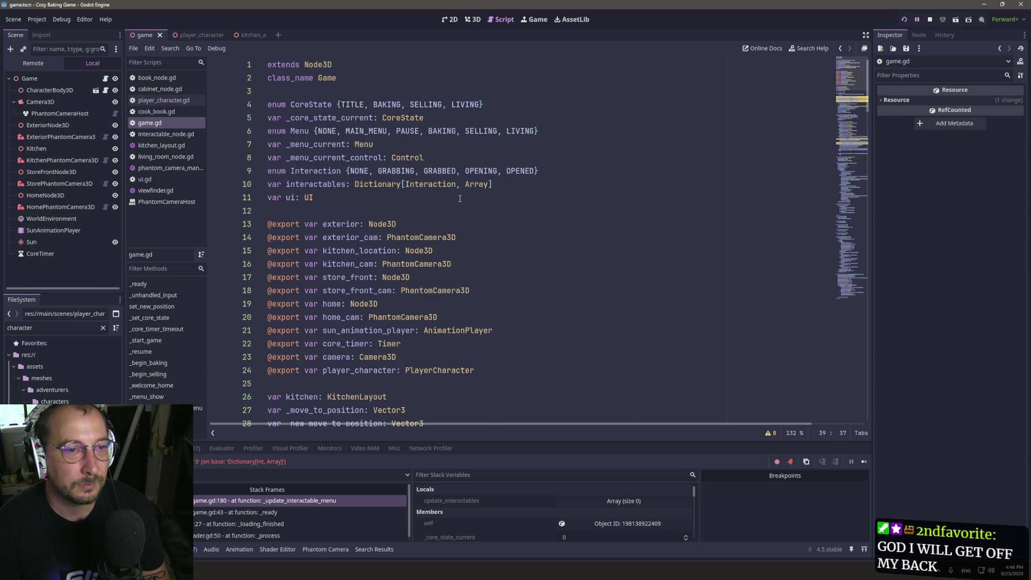
pyautogui.click(491, 185)
pyautogui.scroll(-5, 367, 229)
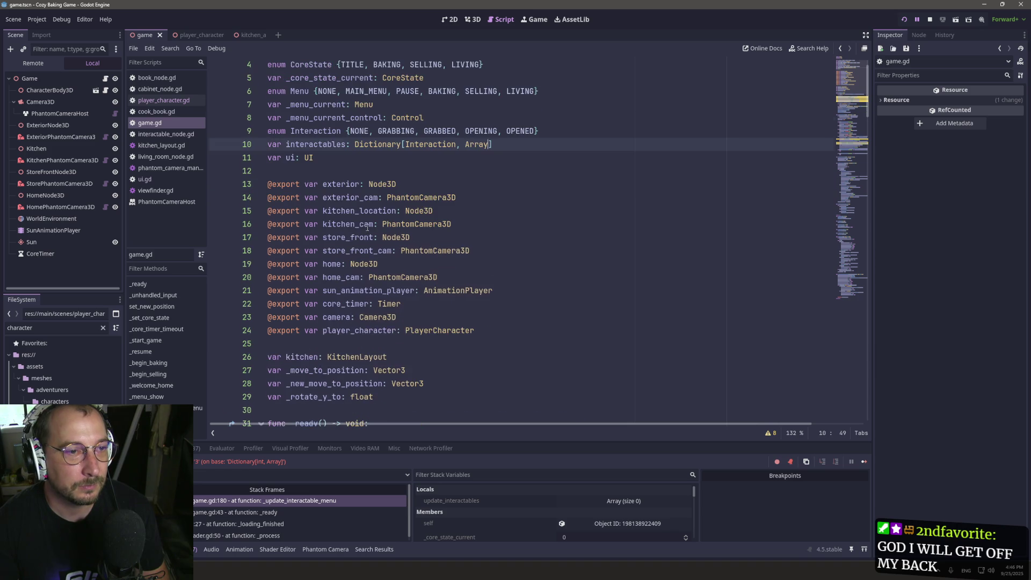
pyautogui.scroll(4, 367, 228)
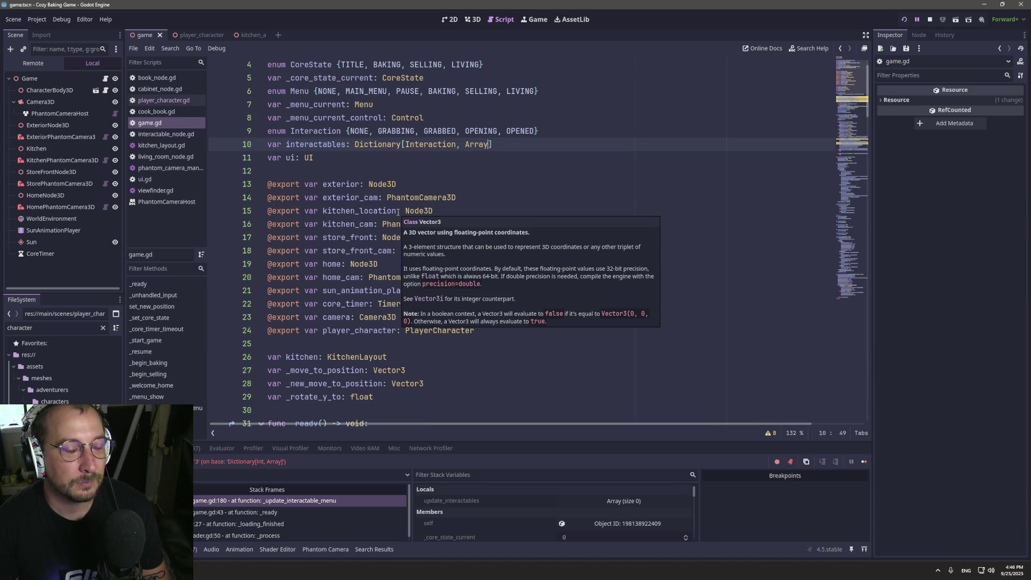
pyautogui.scroll(-3, 398, 212)
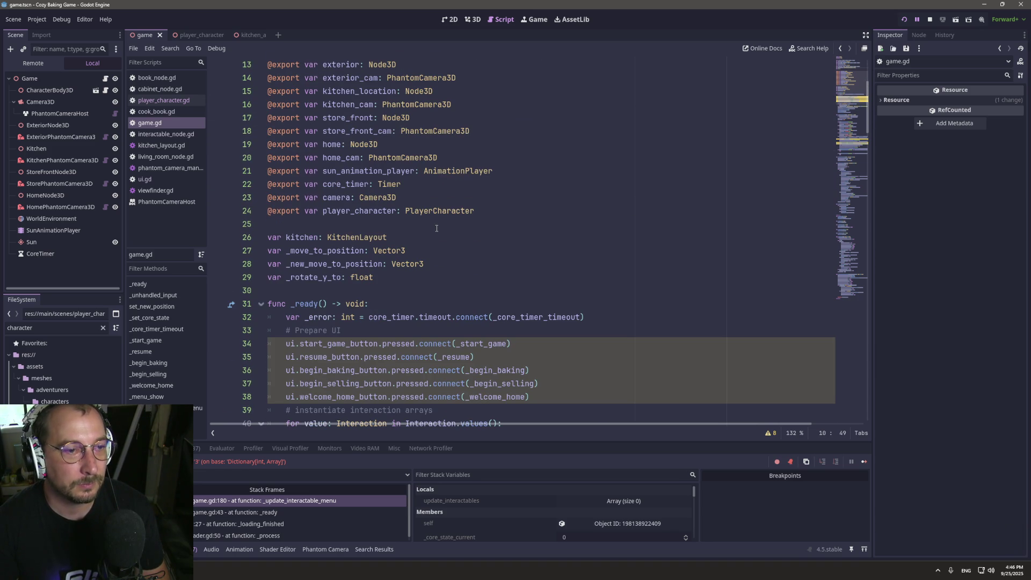
pyautogui.scroll(-20, 388, 270)
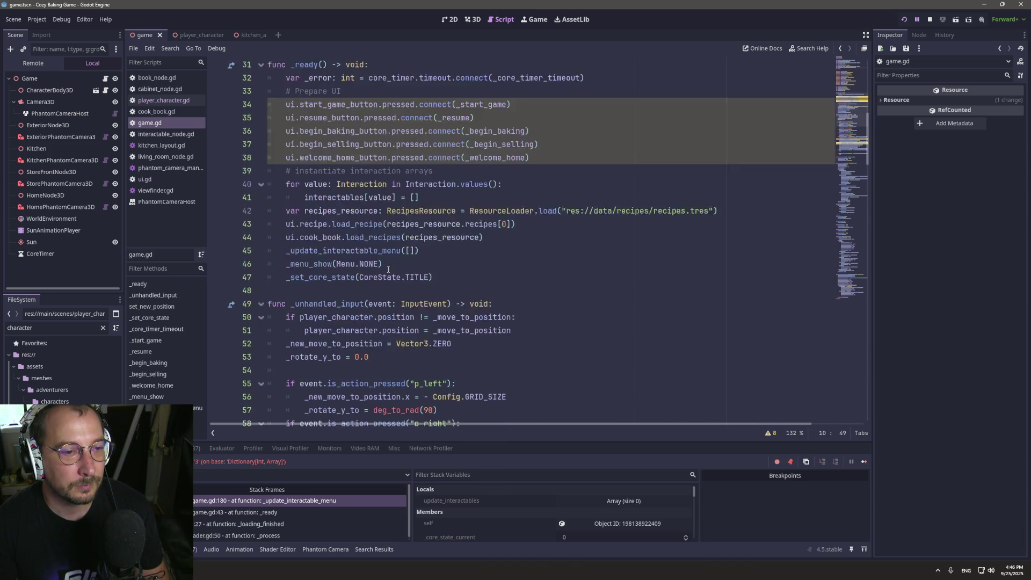
pyautogui.scroll(20, 388, 269)
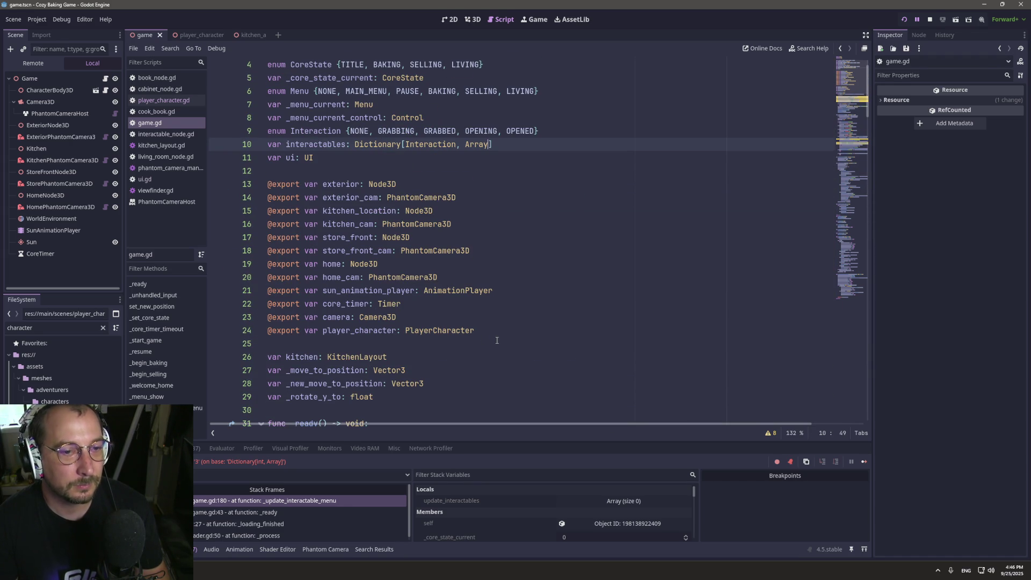
pyautogui.moveTo(479, 330)
pyautogui.mouseDown()
pyautogui.moveTo(279, 277)
pyautogui.moveTo(226, 184)
pyautogui.moveTo(205, 188)
pyautogui.mouseUp()
pyautogui.press('BackSpace')
pyautogui.press('BackSpace')
pyautogui.press('BackSpace')
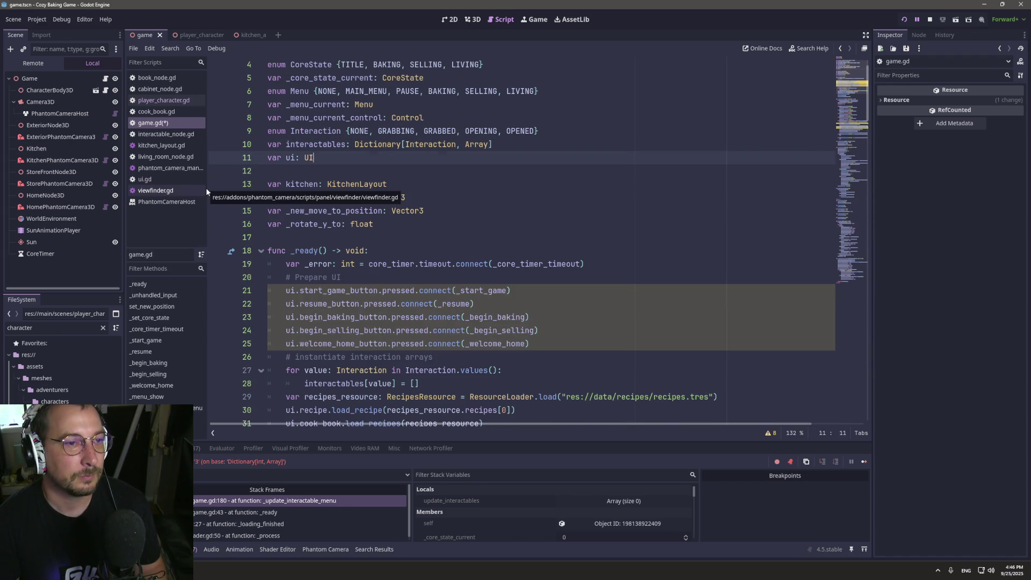
pyautogui.scroll(1, 377, 184)
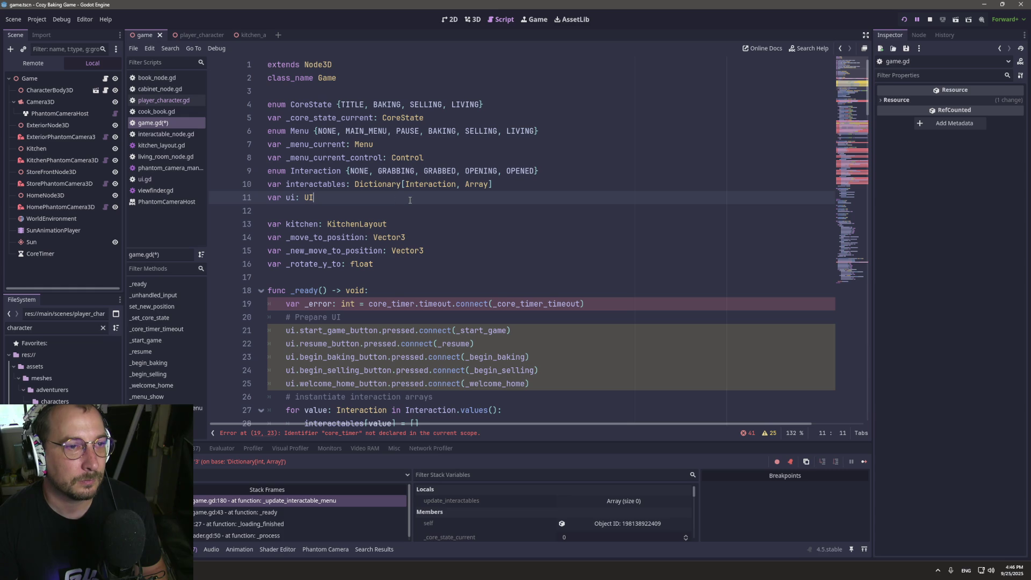
pyautogui.click(364, 75)
pyautogui.press('Return')
pyautogui.press('Return')
pyautogui.write('@export var exterior: Node3D @export var exterior_cam: PhantomCamera3D @export var kitchen_location: Node3D @export var kitchen_cam: PhantomCamera3D @export var store_front: Node3D @export var store_front_cam: PhantomCamera3D @export var home: Node3D @export var home_cam: PhantomCamera3D @export var sun_animation_player: AnimationPlayer @export var core_timer: Timer @export var camera: Camera3D @export var player_character: PlayerCharacter')
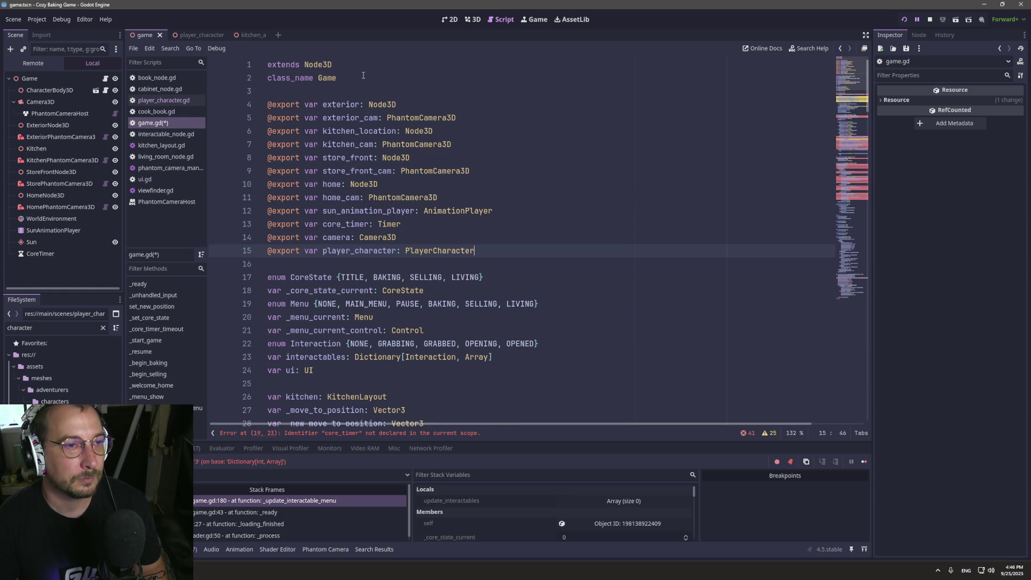
pyautogui.hotkey('ctrl', 's')
pyautogui.scroll(-4, 452, 146)
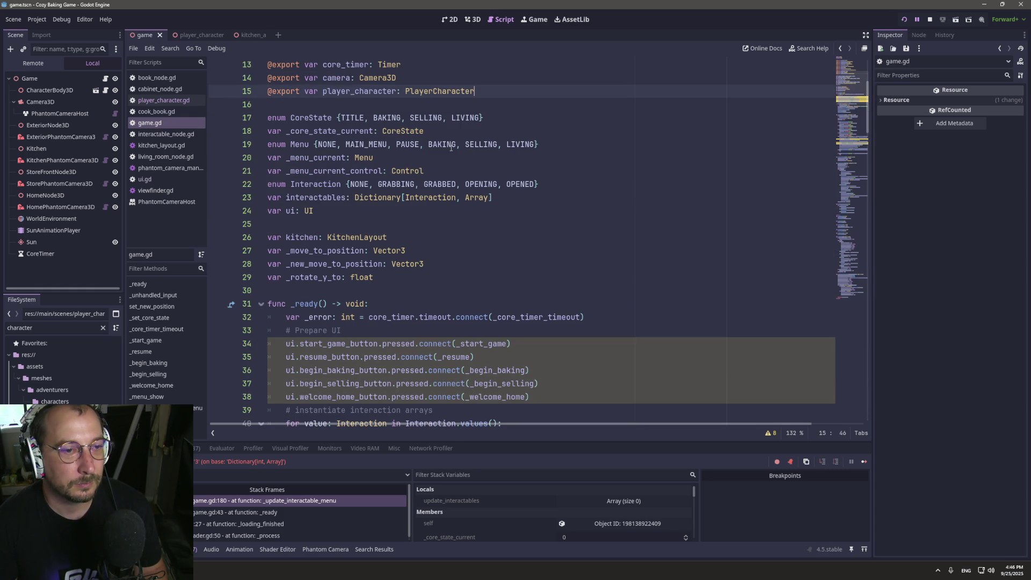
pyautogui.scroll(-4, 451, 147)
pyautogui.scroll(4, 451, 146)
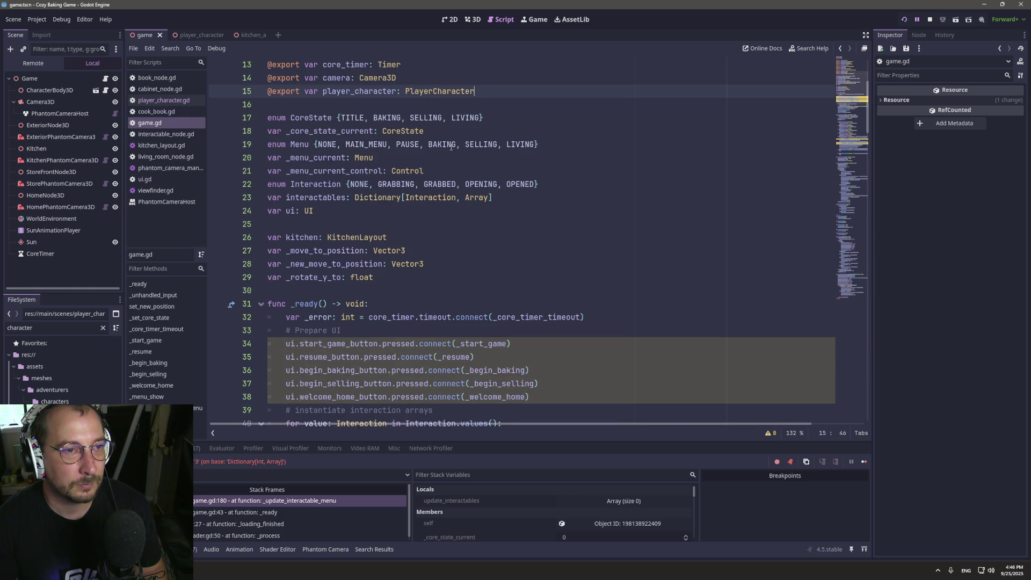
pyautogui.scroll(3, 451, 146)
pyautogui.scroll(1, 467, 161)
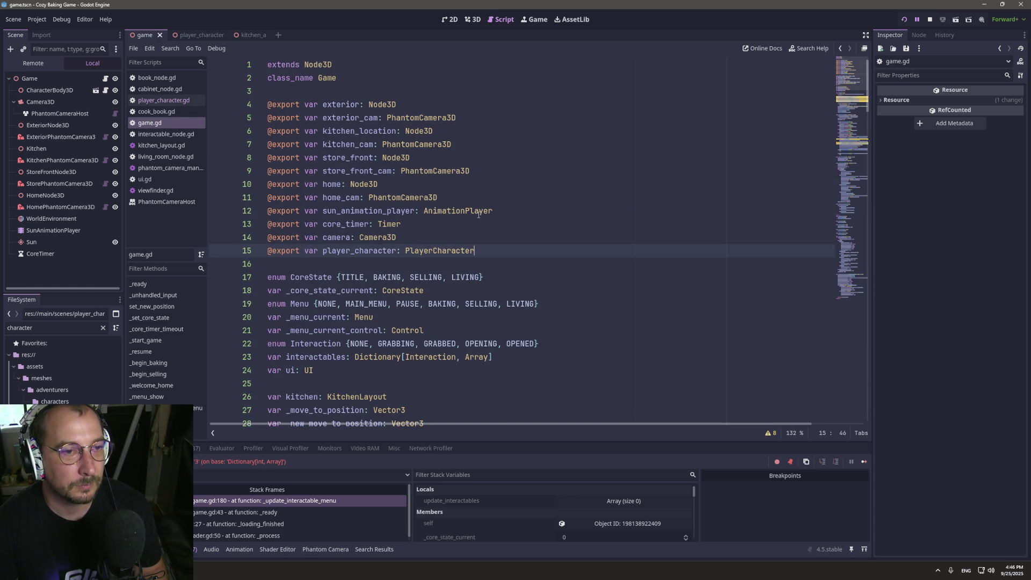
pyautogui.hotkey('ctrl', 'z')
pyautogui.hotkey('ctrl', 'z')
pyautogui.hotkey('ctrl', 'z')
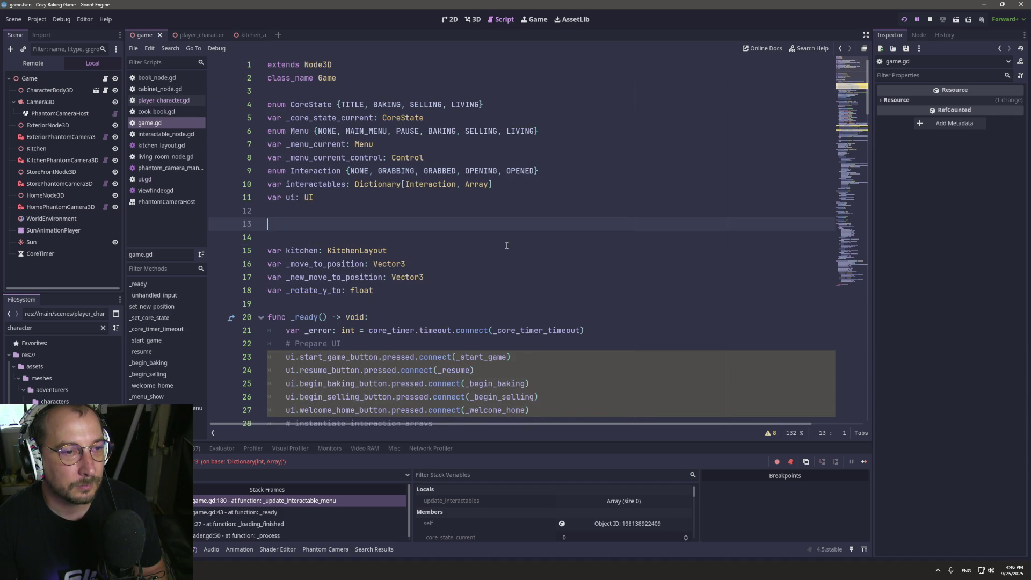
pyautogui.write('@export var exterior: Node3D @export var exterior_cam: PhantomCamera3D @export var kitchen_location: Node3D @export var kitchen_cam: PhantomCamera3D @export var store_front: Node3D @export var store_front_cam: PhantomCamera3D @export var home: Node3D @export var home_cam: PhantomCamera3D @export var sun_animation_player: AnimationPlayer @export var core_timer: Timer @export var camera: Camera3D @export var player_character: PlayerCharacter')
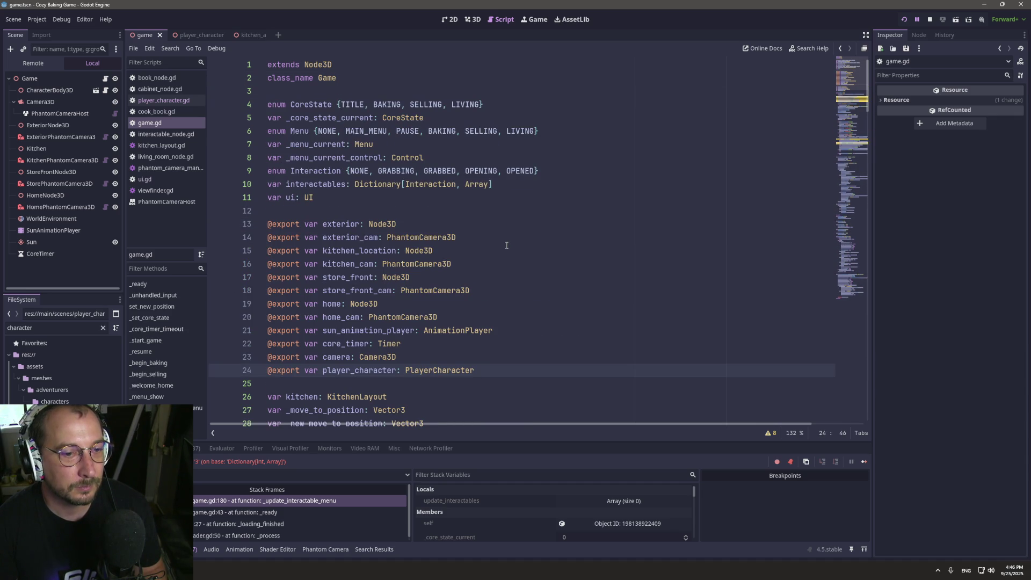
pyautogui.scroll(-2, 505, 242)
pyautogui.hotkey('shift', 'Up')
pyautogui.hotkey('shift', 'Up')
pyautogui.hotkey('shift', 'Up')
pyautogui.hotkey('shift', 'Home')
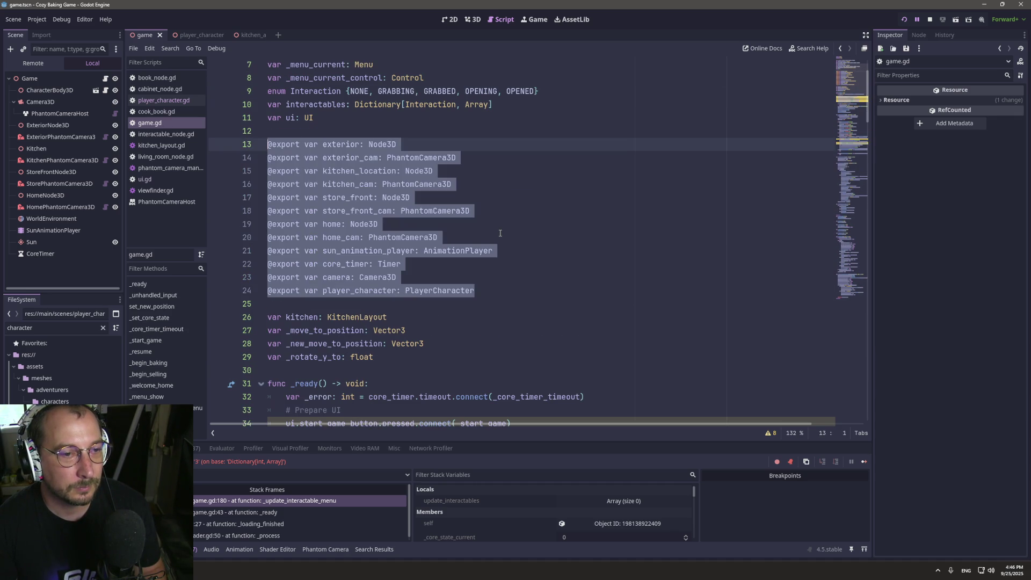
pyautogui.click(402, 185)
# Search the script for exterior_cam (3 matches) and kitchen_location (2 matches).
pyautogui.click(343, 158)
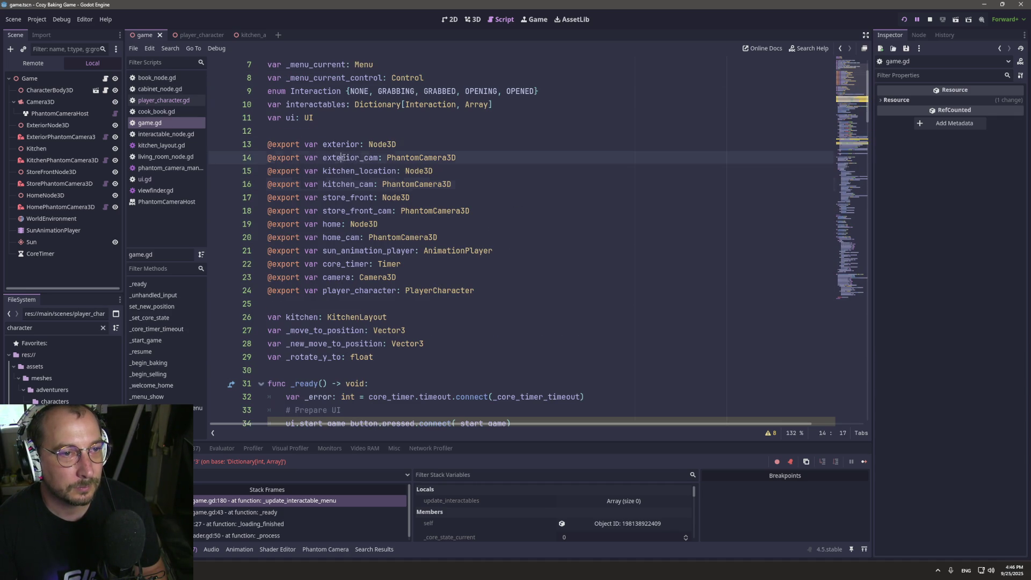
pyautogui.doubleClick(343, 158)
pyautogui.hotkey('ctrl', 'f')
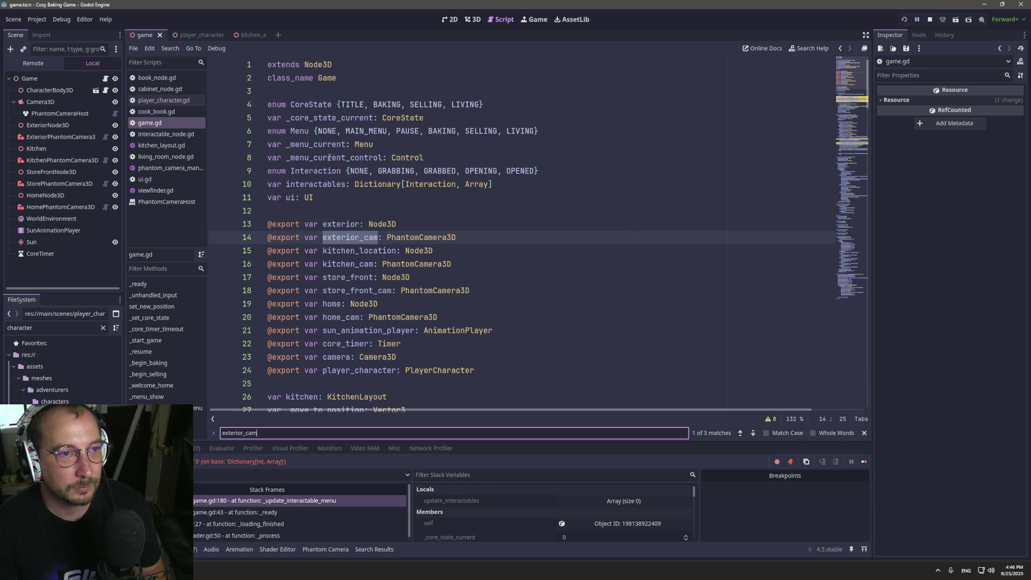
pyautogui.doubleClick(338, 251)
pyautogui.hotkey('ctrl', 'f')
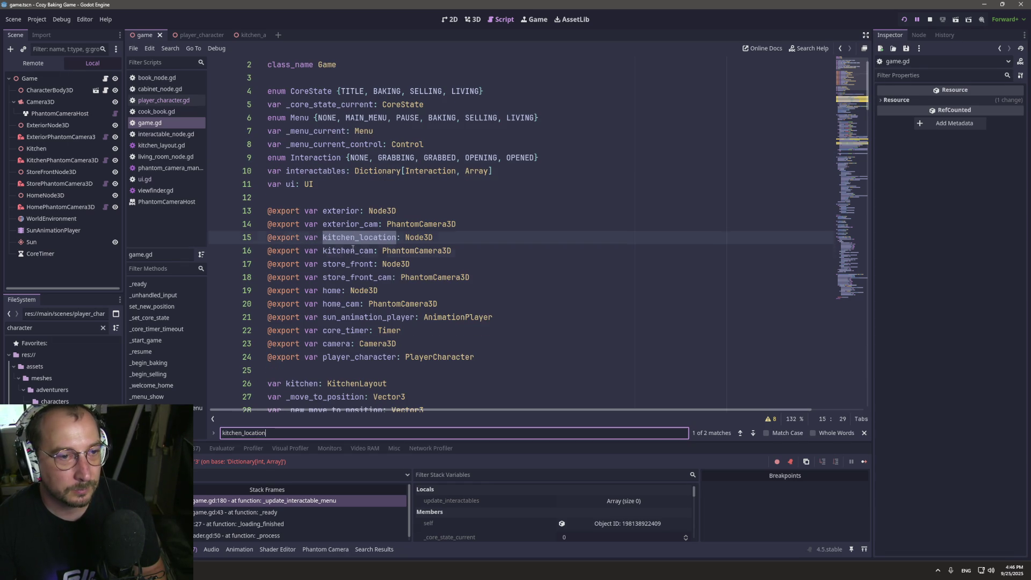
pyautogui.click(353, 249)
pyautogui.moveTo(352, 249)
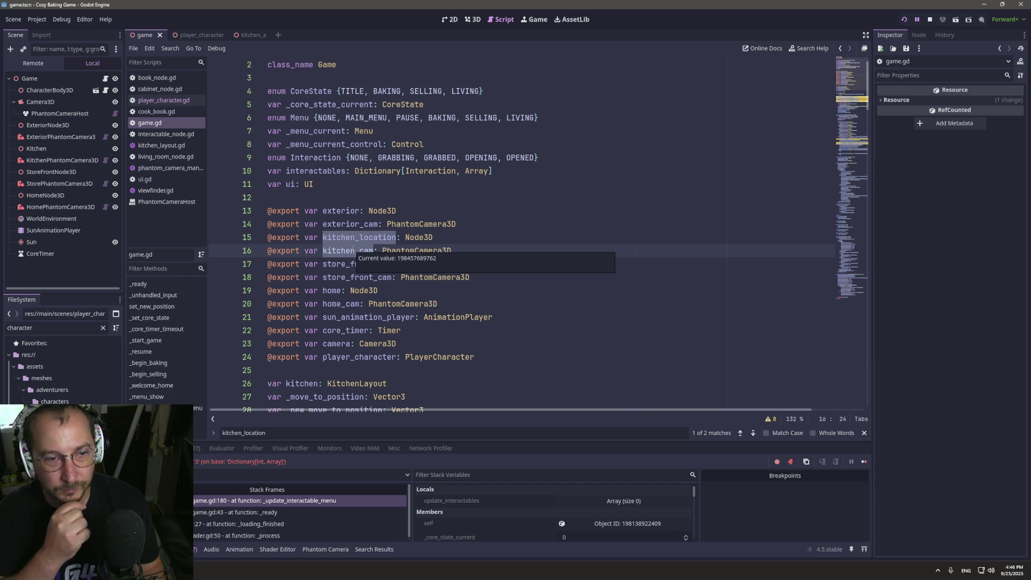
pyautogui.scroll(-2, 610, 315)
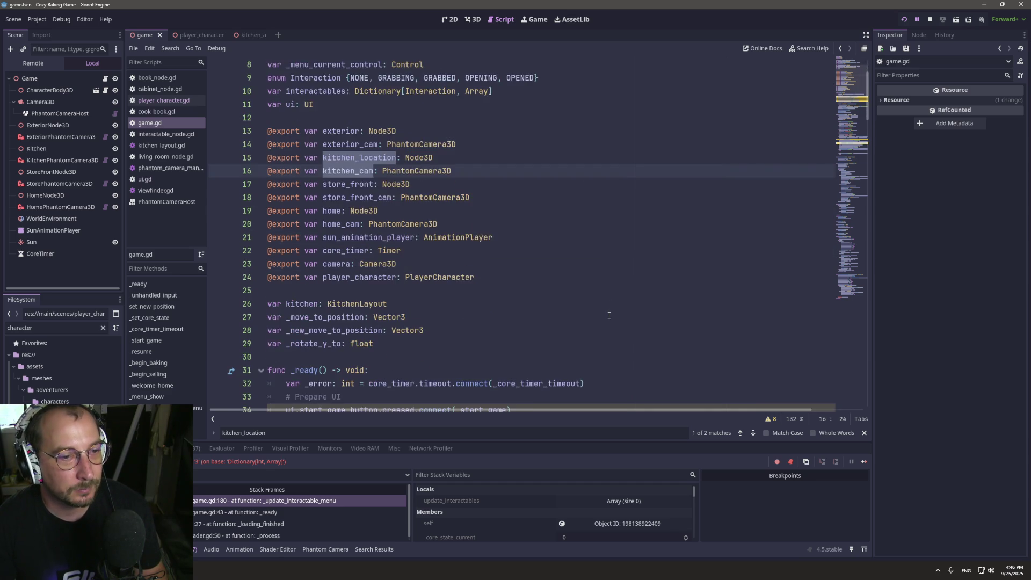
pyautogui.scroll(-10, 609, 315)
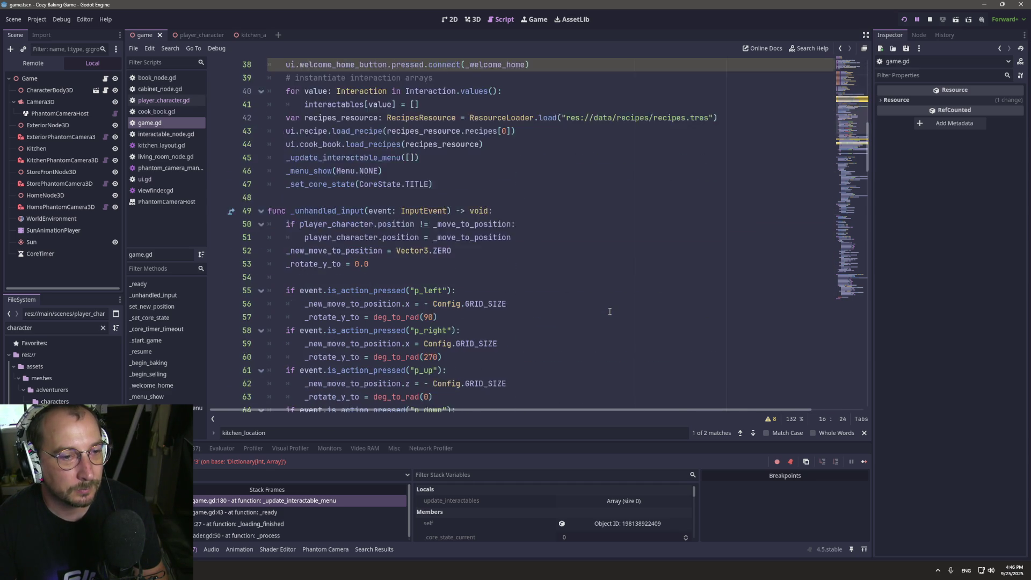
pyautogui.scroll(-1, 610, 311)
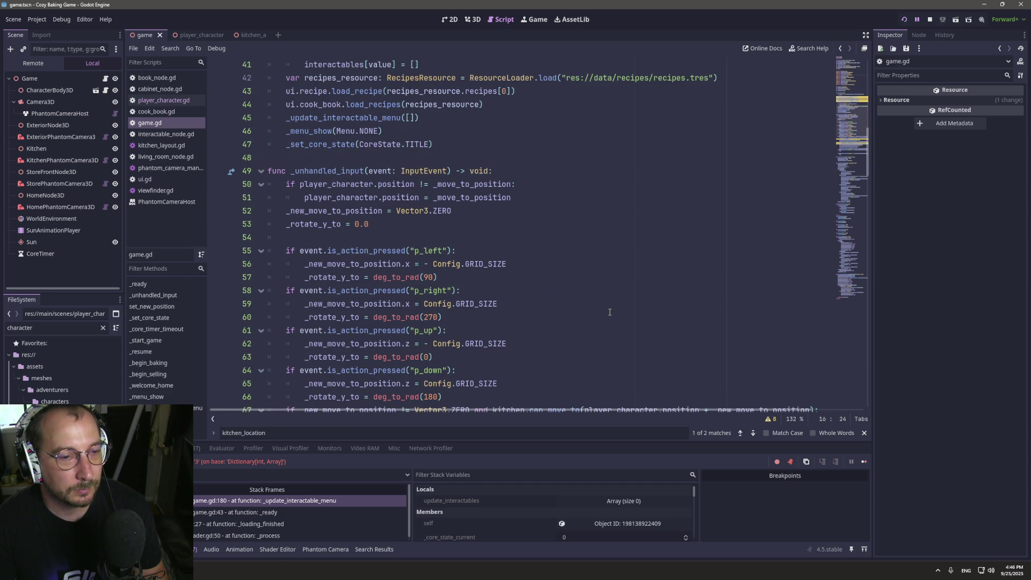
pyautogui.scroll(-7, 610, 312)
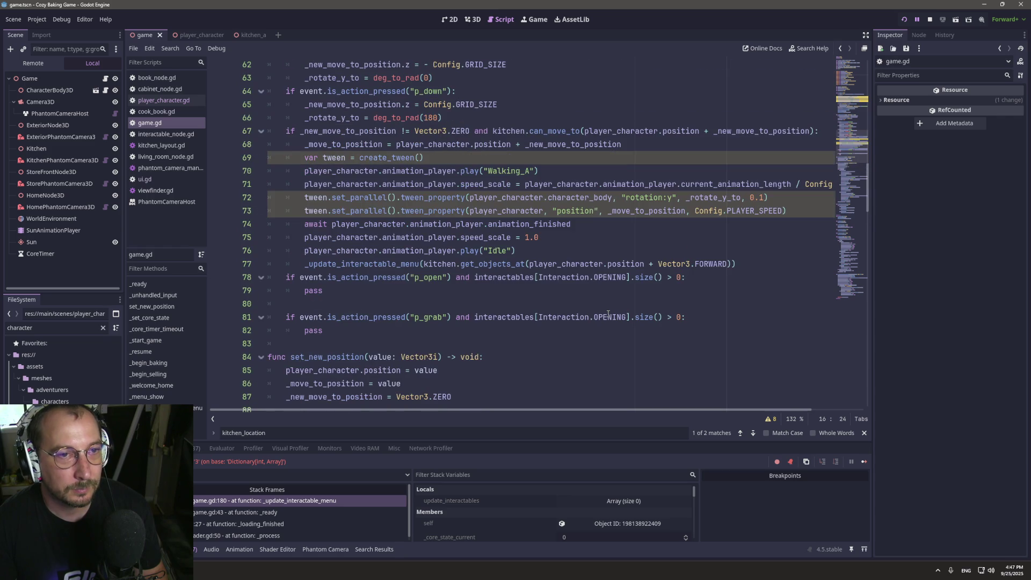
pyautogui.scroll(-4, 608, 314)
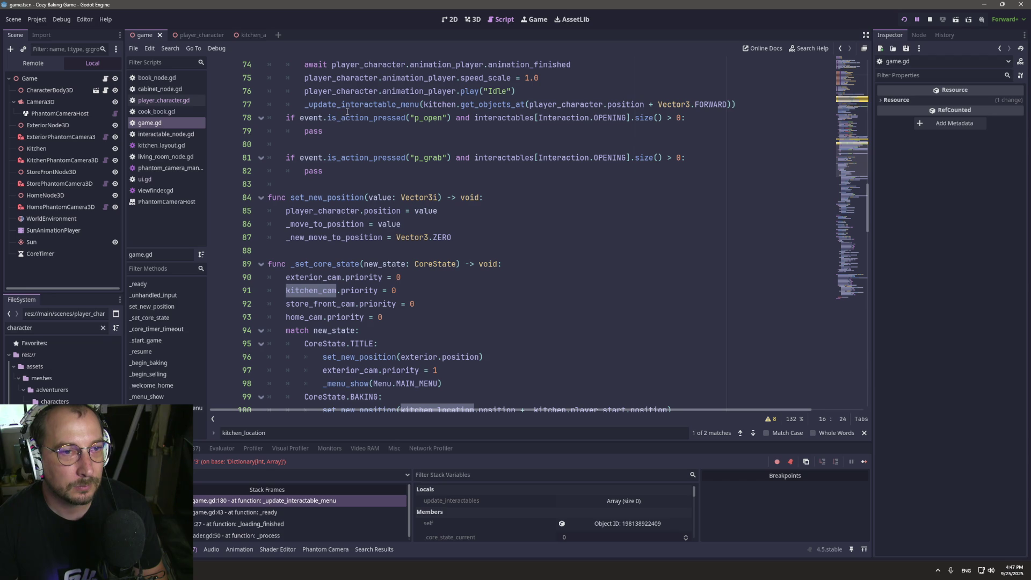
pyautogui.moveTo(343, 114)
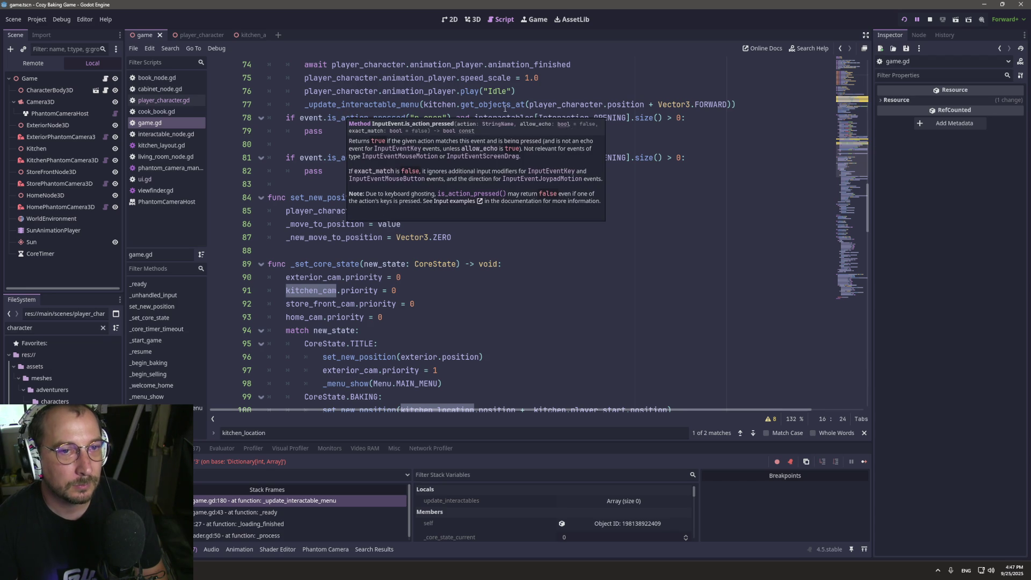
pyautogui.scroll(15, 446, 76)
pyautogui.scroll(5, 445, 76)
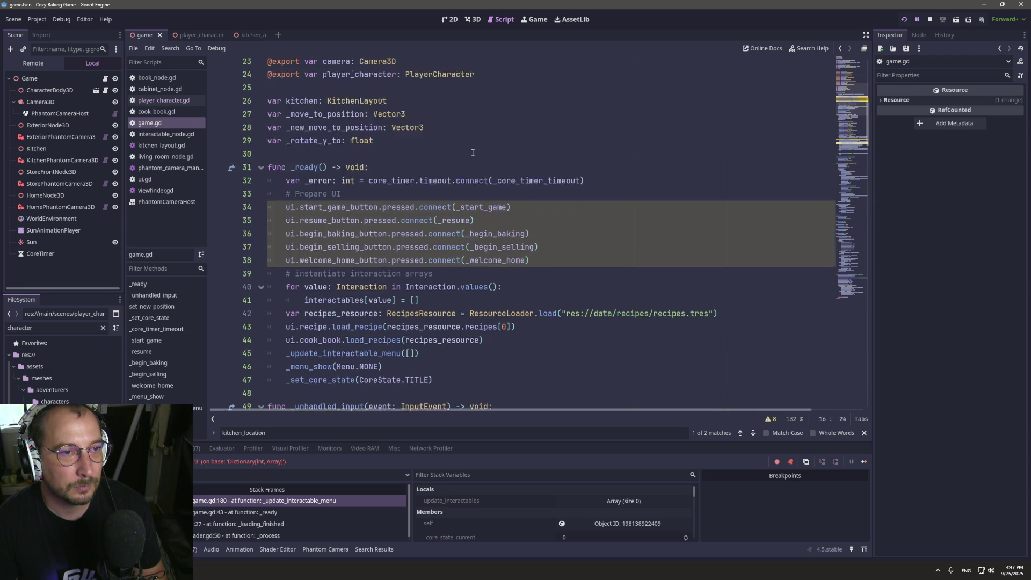
pyautogui.scroll(4, 450, 182)
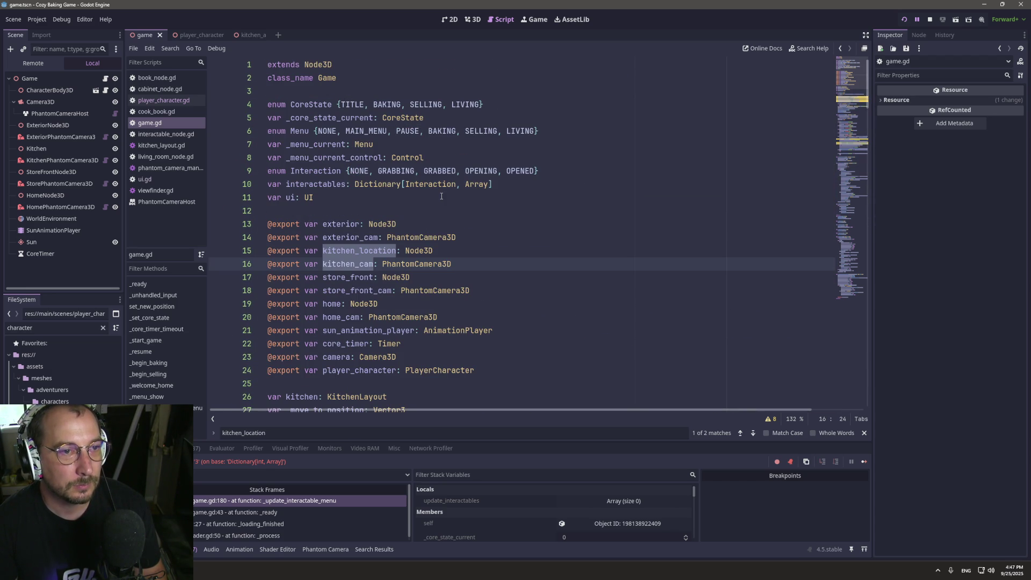
# Declare 'var interaction_current: Interaction = Interaction.NONE' above interactables on line 10 and save.
pyautogui.doubleClick(315, 183)
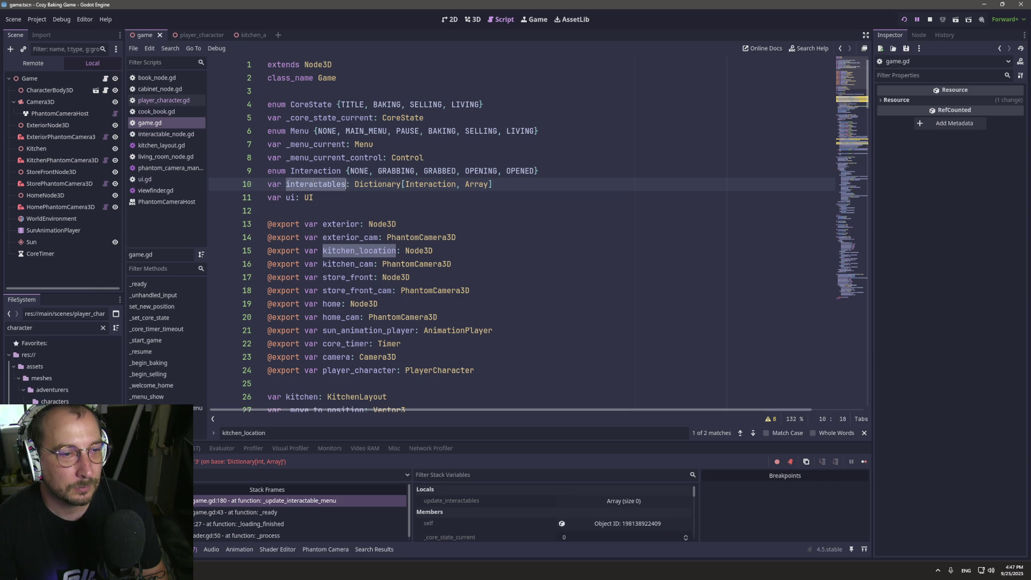
pyautogui.click(563, 170)
pyautogui.press('Return')
pyautogui.write('va')
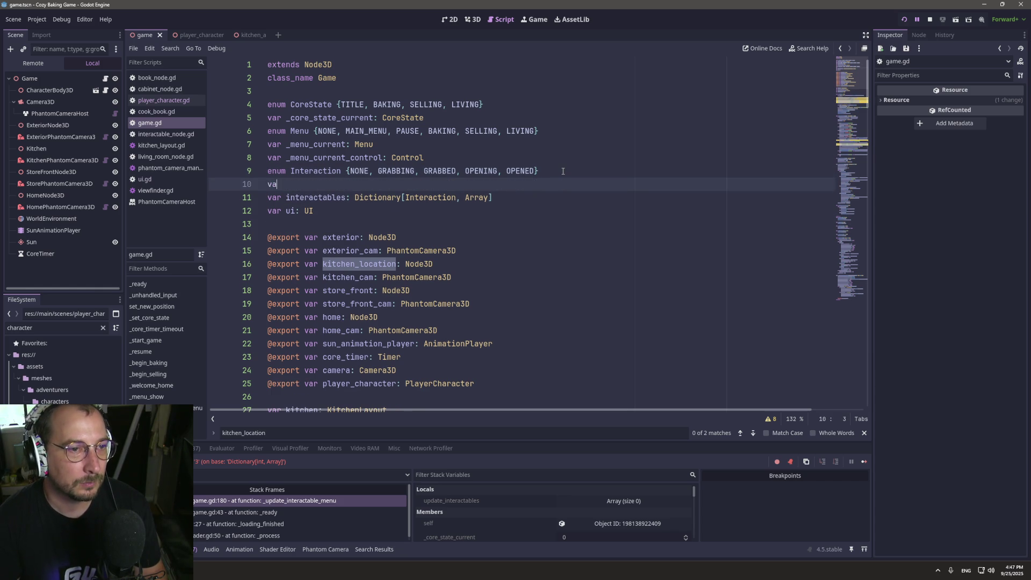
pyautogui.write('r cur')
pyautogui.press('BackSpace')
pyautogui.write('i')
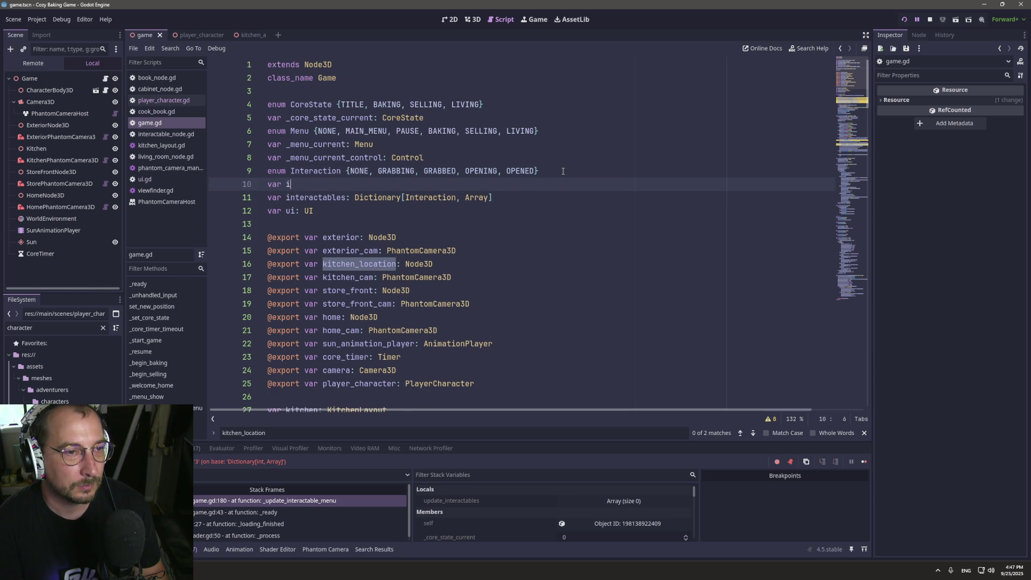
pyautogui.write('nteraction_current: ')
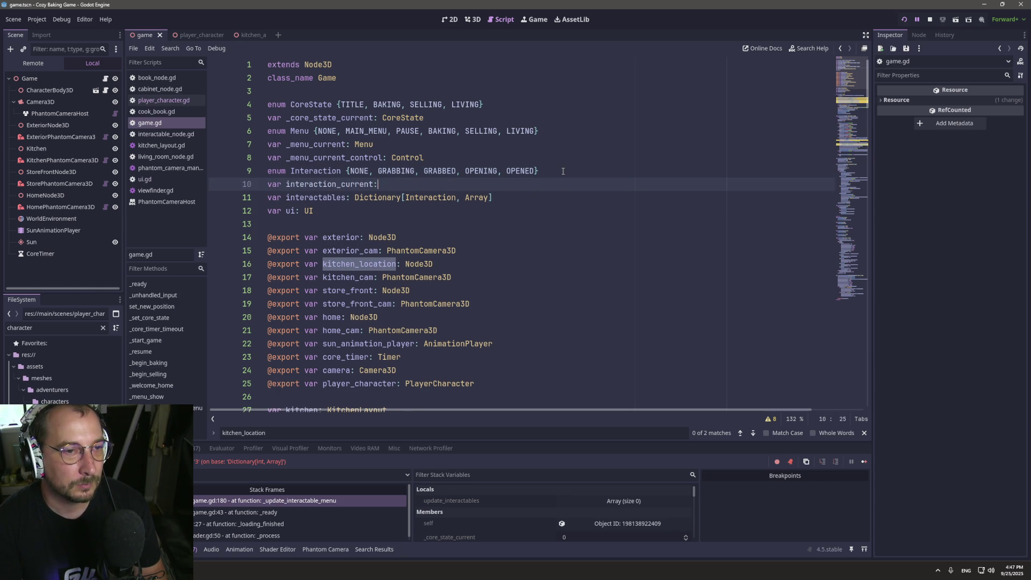
pyautogui.write('Interactio')
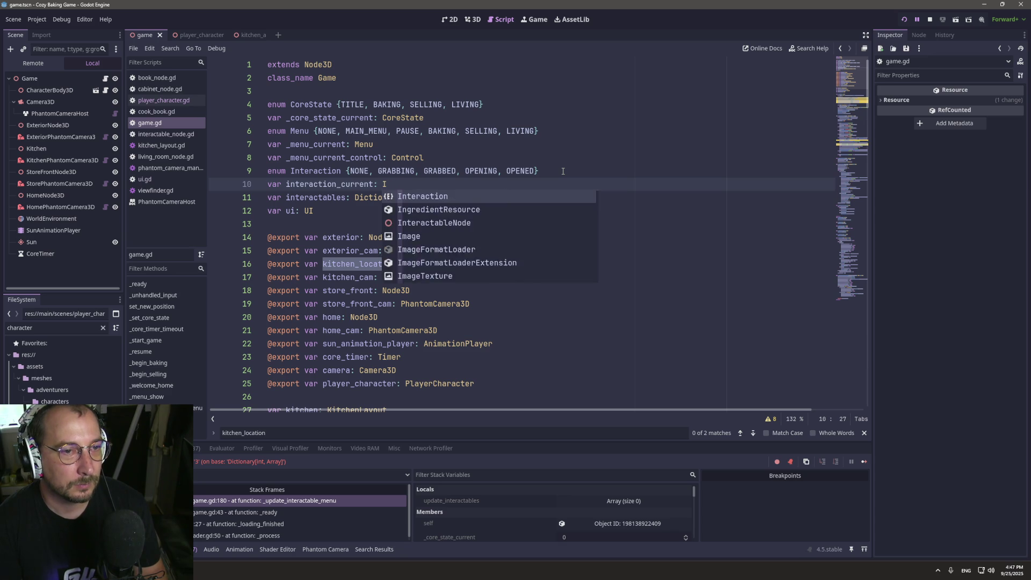
pyautogui.write('n = ')
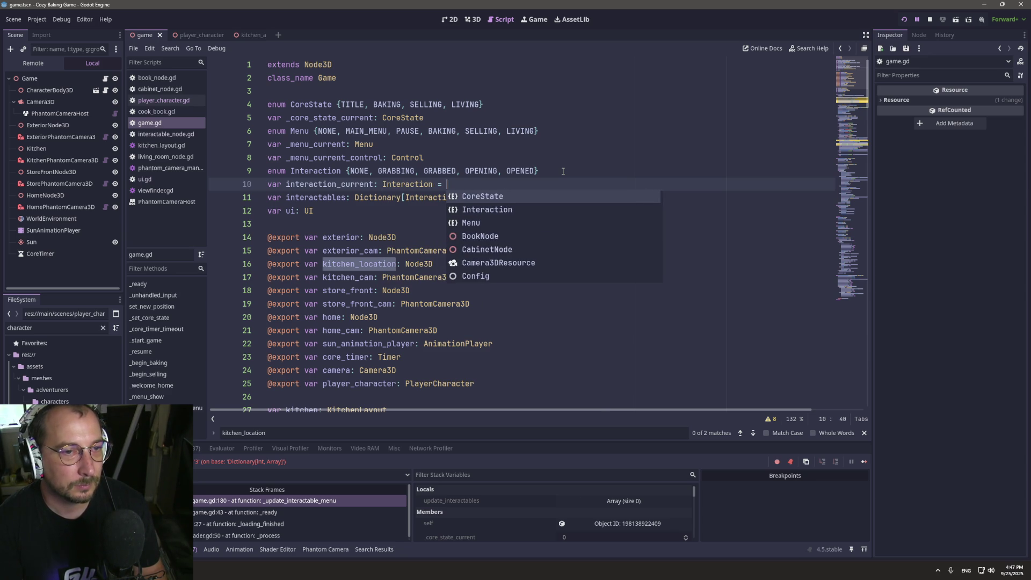
pyautogui.write('IN')
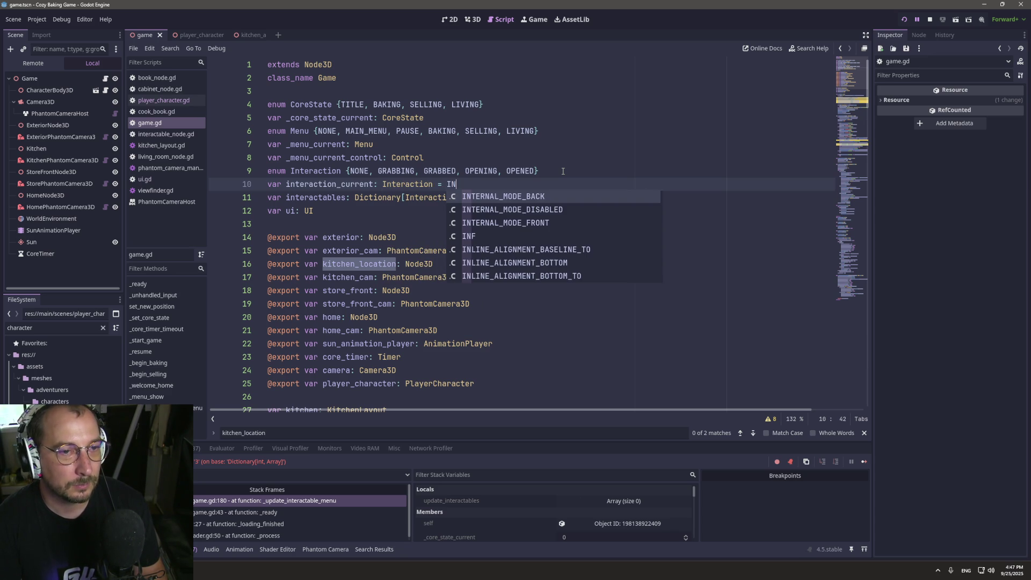
pyautogui.write('ter')
pyautogui.press('Return')
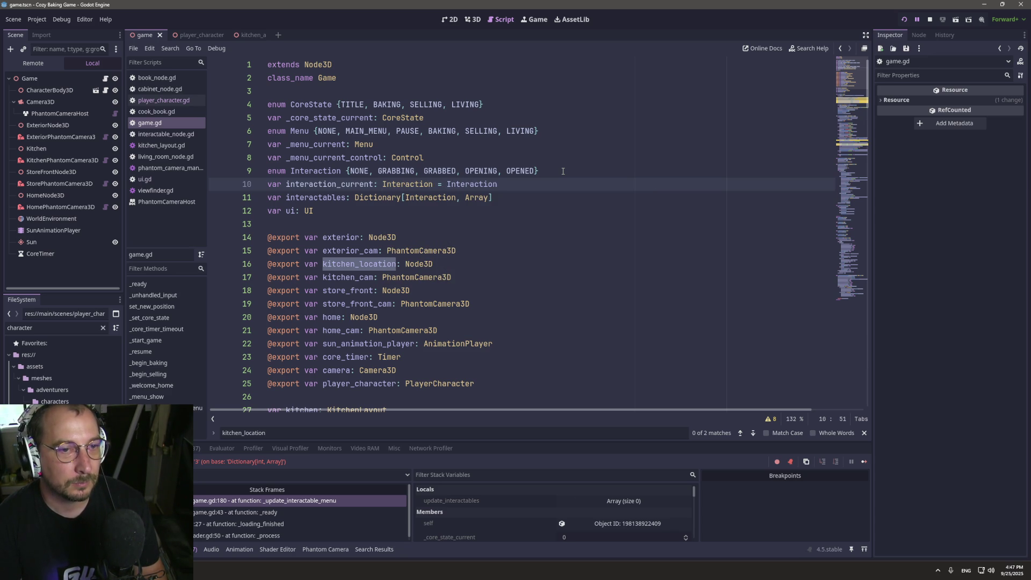
pyautogui.write('.NO')
pyautogui.press('Return')
pyautogui.press('Escape')
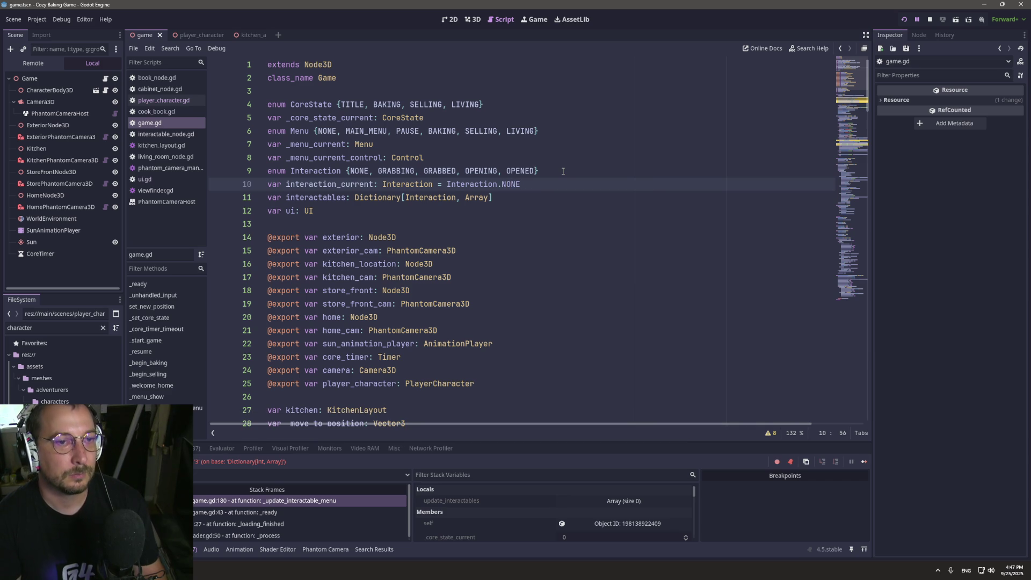
pyautogui.hotkey('ctrl', 's')
pyautogui.doubleClick(365, 185)
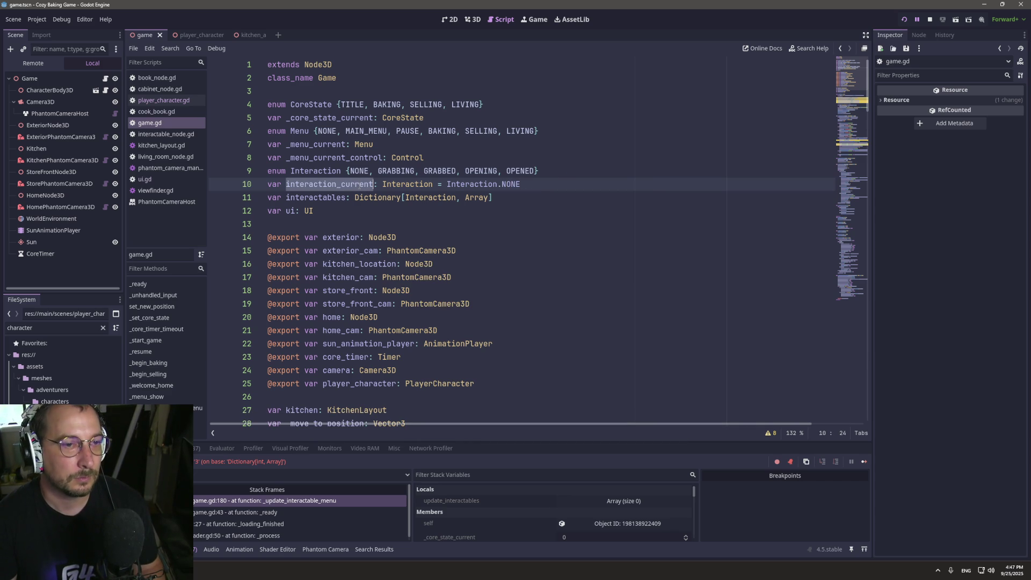
pyautogui.scroll(-10, 366, 185)
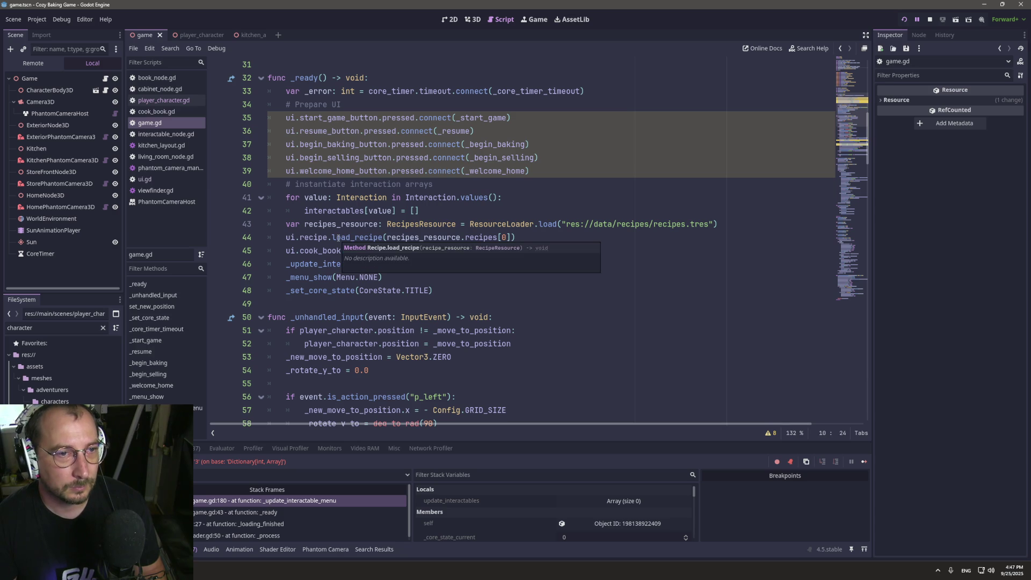
pyautogui.scroll(-4, 318, 247)
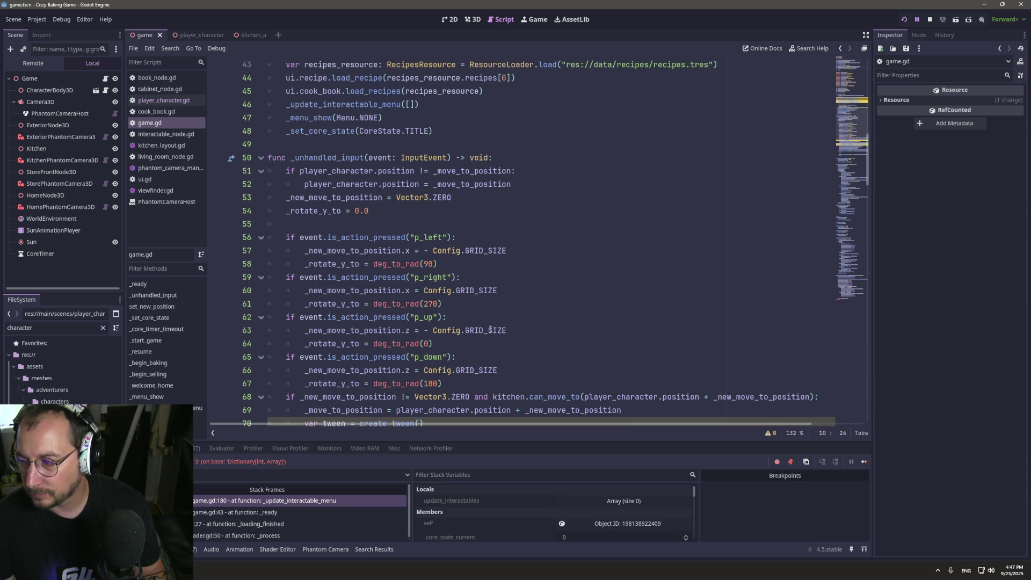
pyautogui.moveTo(491, 329)
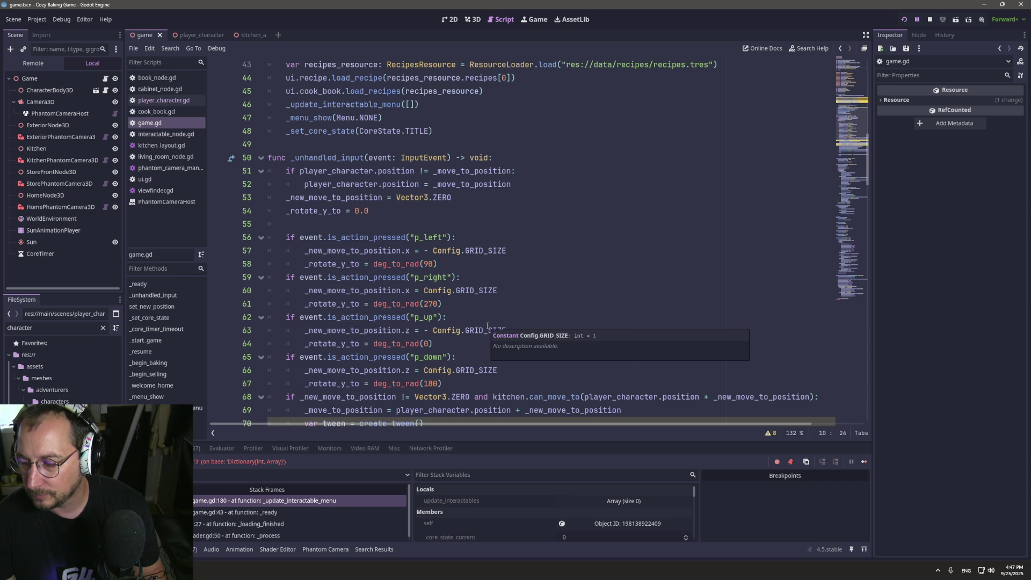
pyautogui.scroll(13, 398, 318)
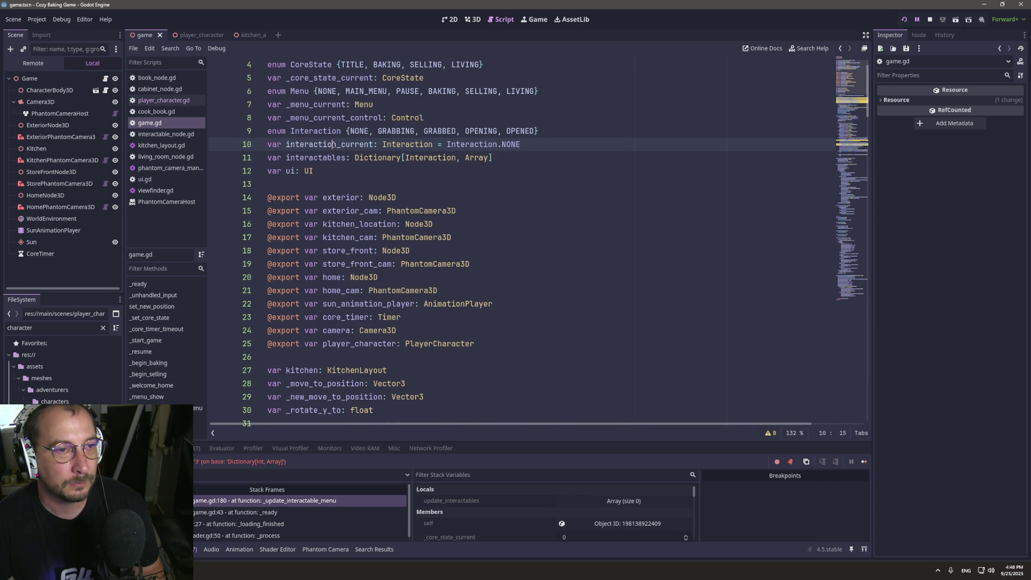
pyautogui.scroll(-10, 366, 228)
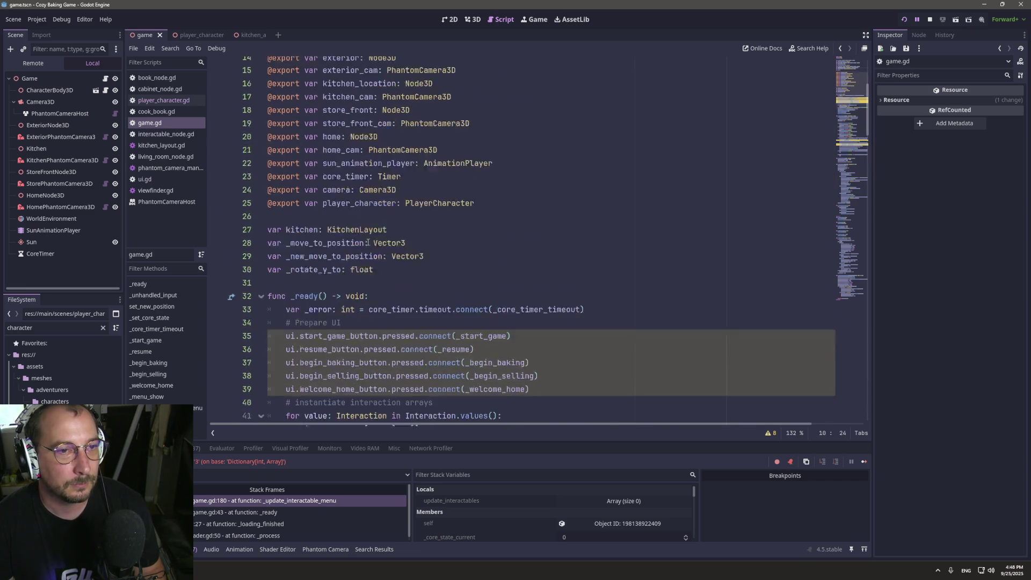
pyautogui.scroll(-1, 375, 249)
pyautogui.scroll(3, 374, 250)
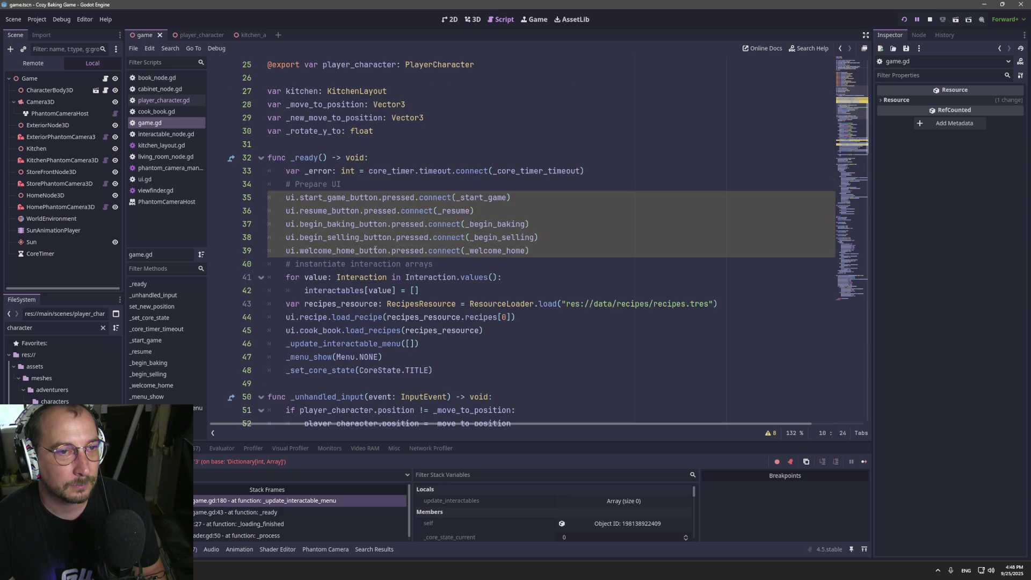
pyautogui.scroll(-2, 375, 250)
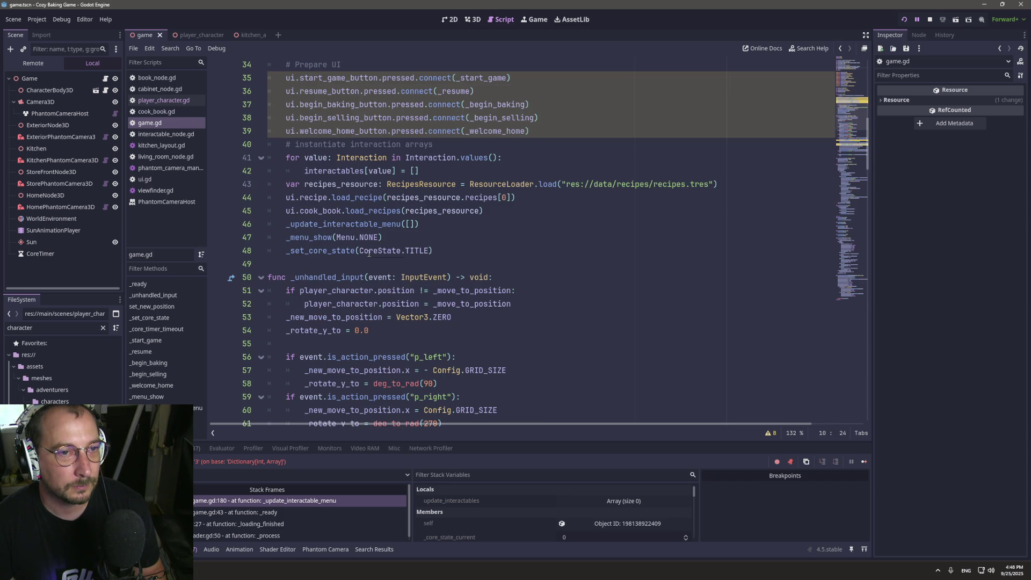
pyautogui.scroll(8, 368, 253)
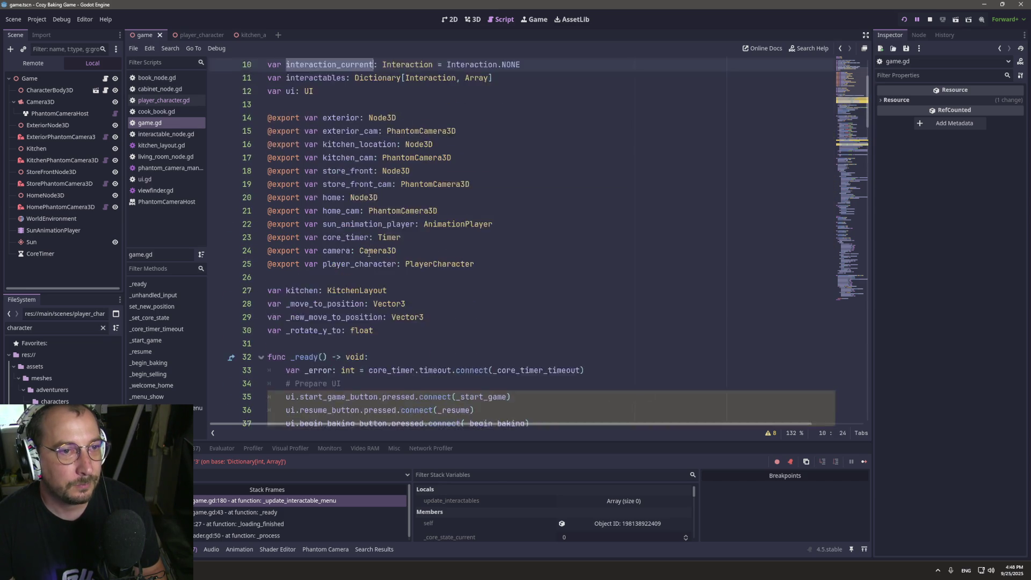
pyautogui.scroll(1, 369, 252)
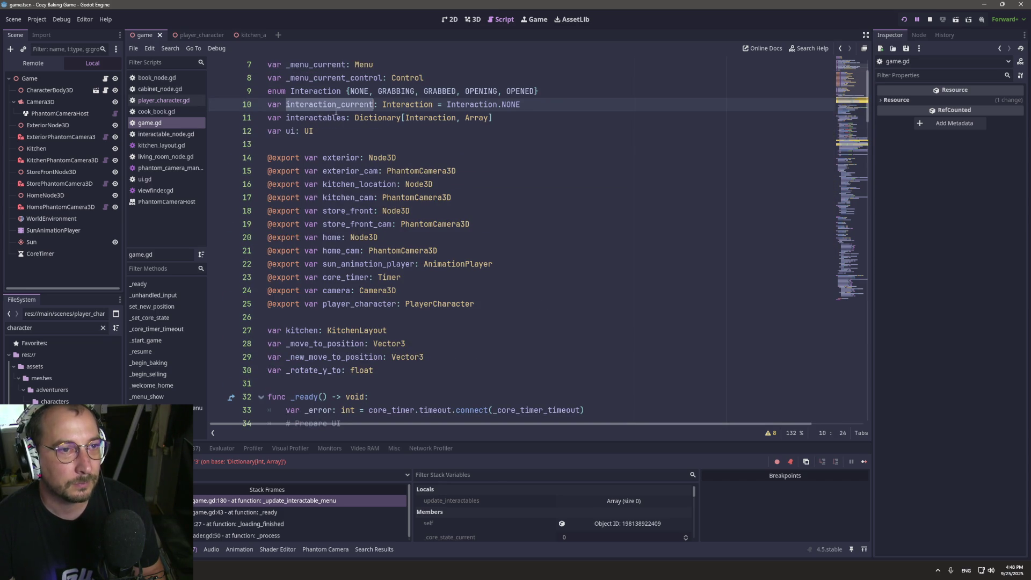
pyautogui.scroll(-8, 434, 276)
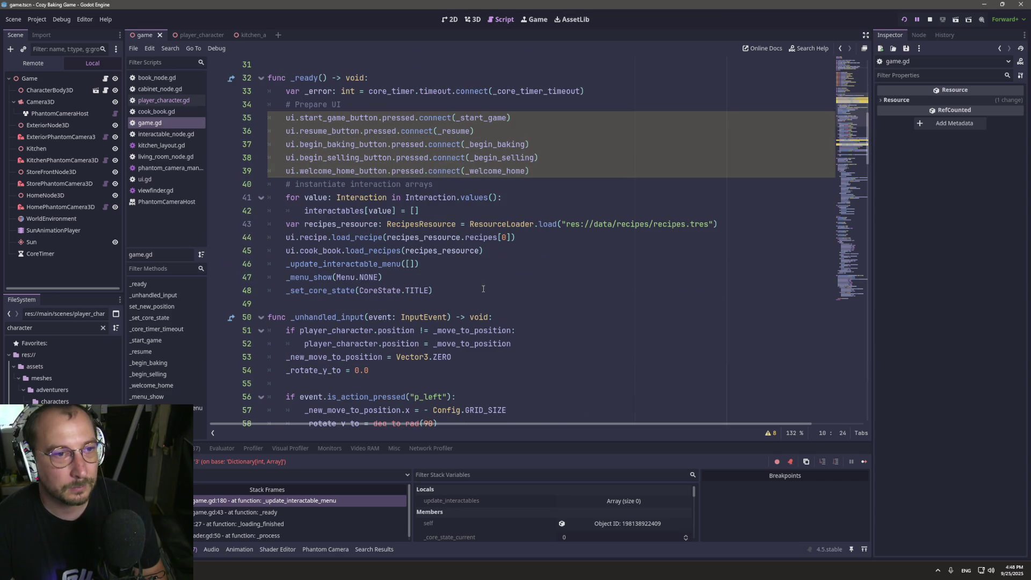
pyautogui.scroll(6, 473, 298)
pyautogui.scroll(2, 473, 299)
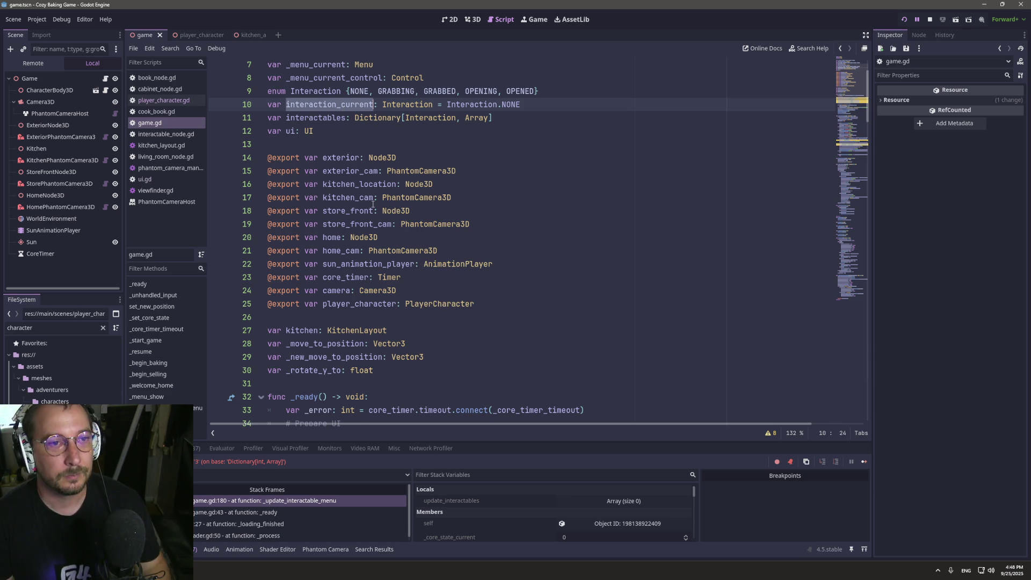
pyautogui.moveTo(373, 205)
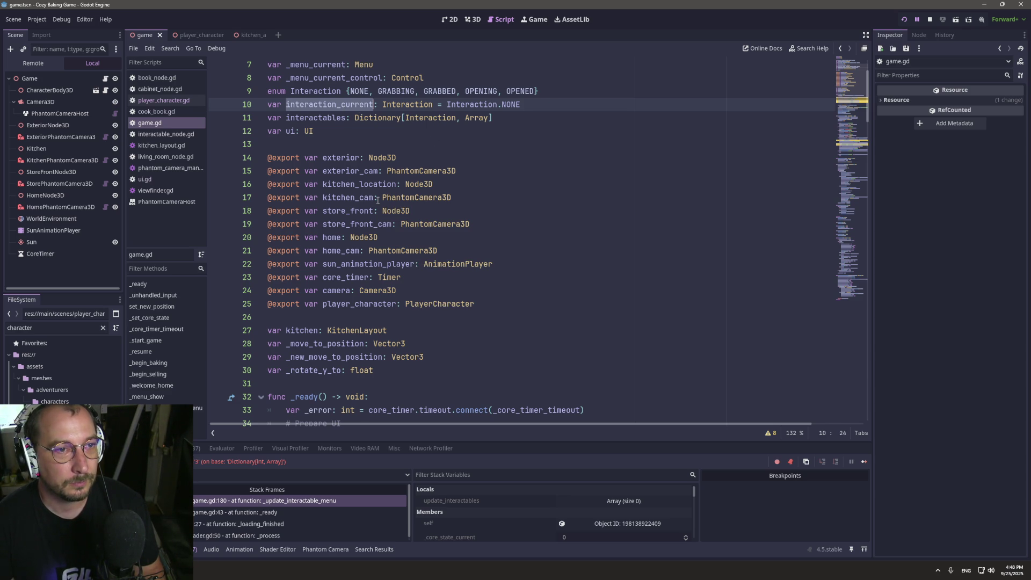
pyautogui.scroll(-10, 378, 200)
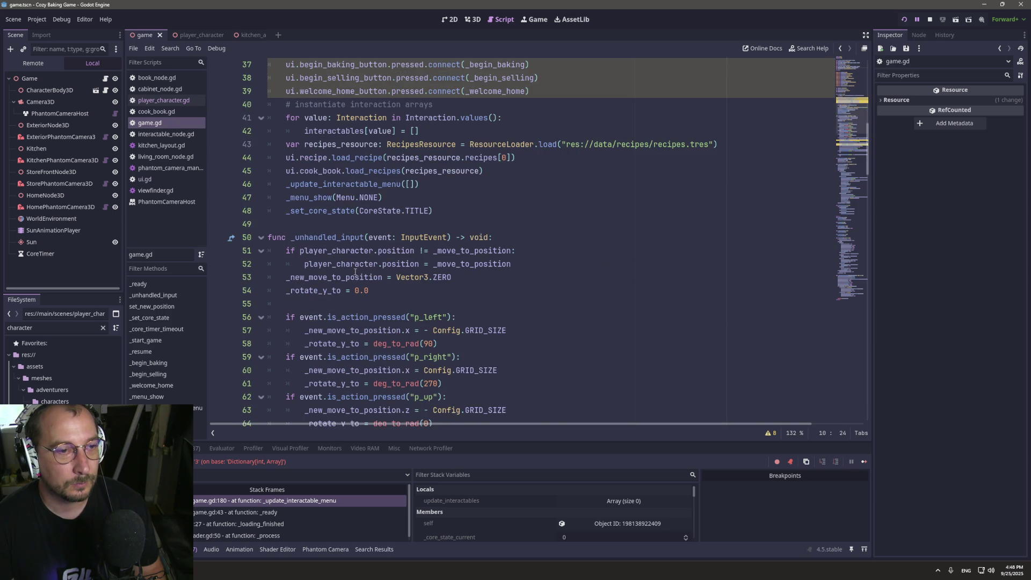
pyautogui.scroll(-10, 356, 272)
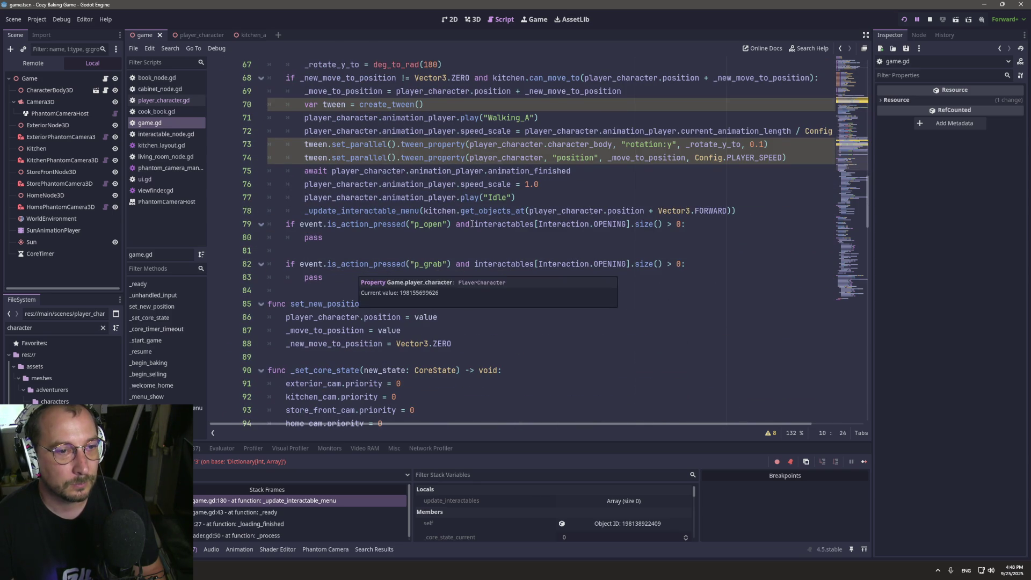
# Add blank lines after the p_grab branch and start typing 'func _set_interaction_state(' on line 85.
pyautogui.click(342, 283)
pyautogui.press('Down')
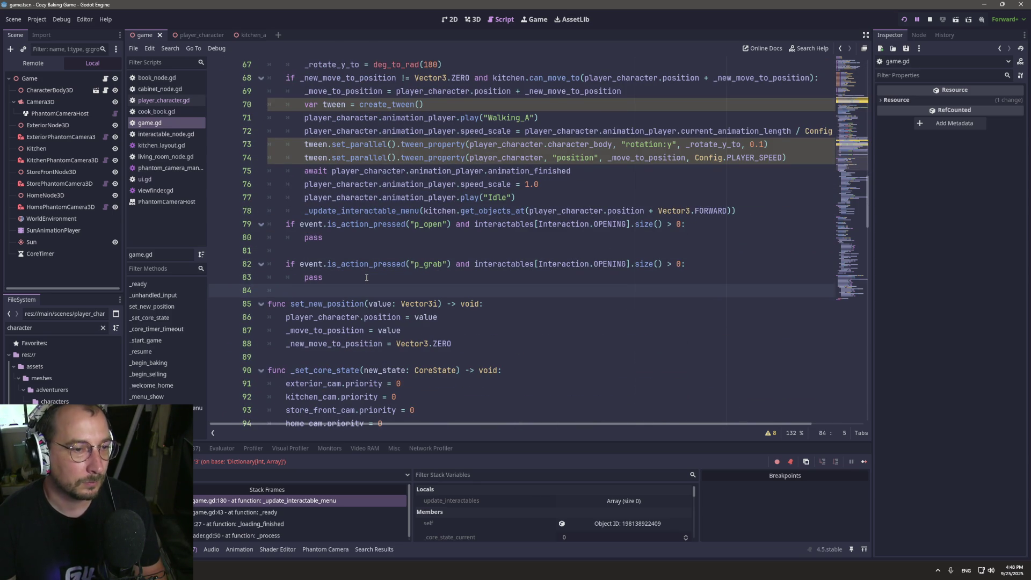
pyautogui.press('Return')
pyautogui.press('Return')
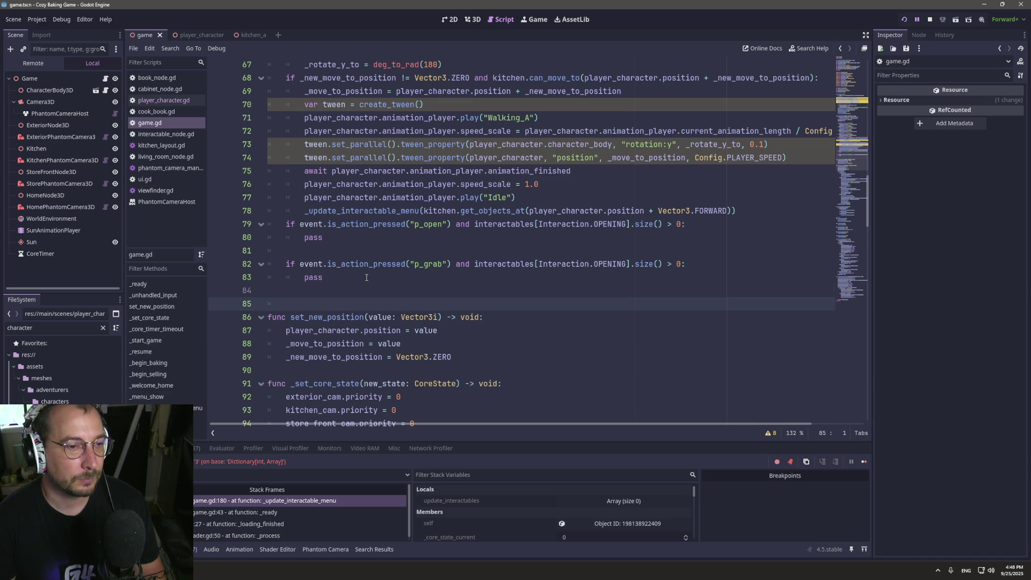
pyautogui.press('Up')
pyautogui.write('func ')
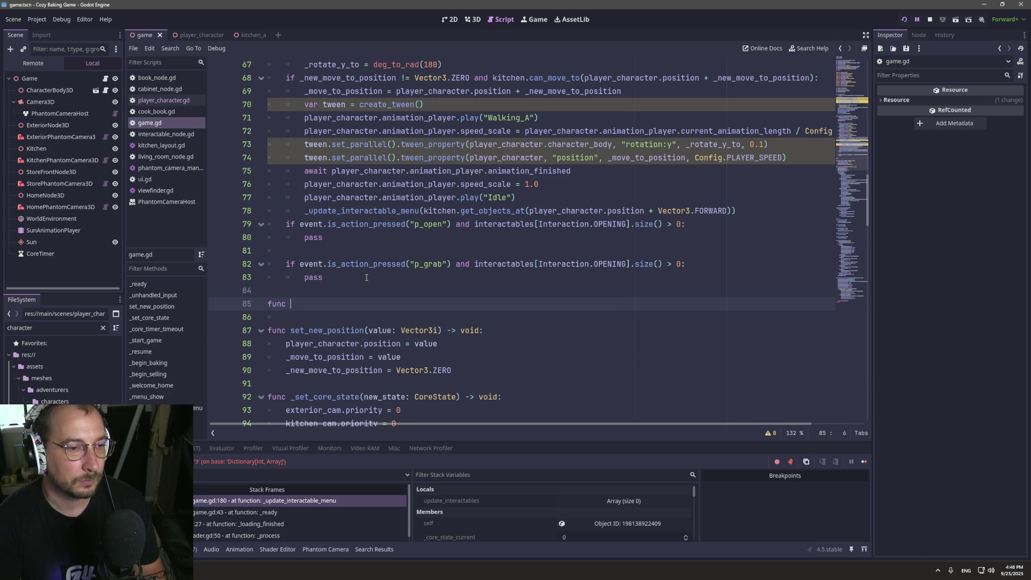
pyautogui.write('_ser')
pyautogui.press('BackSpace')
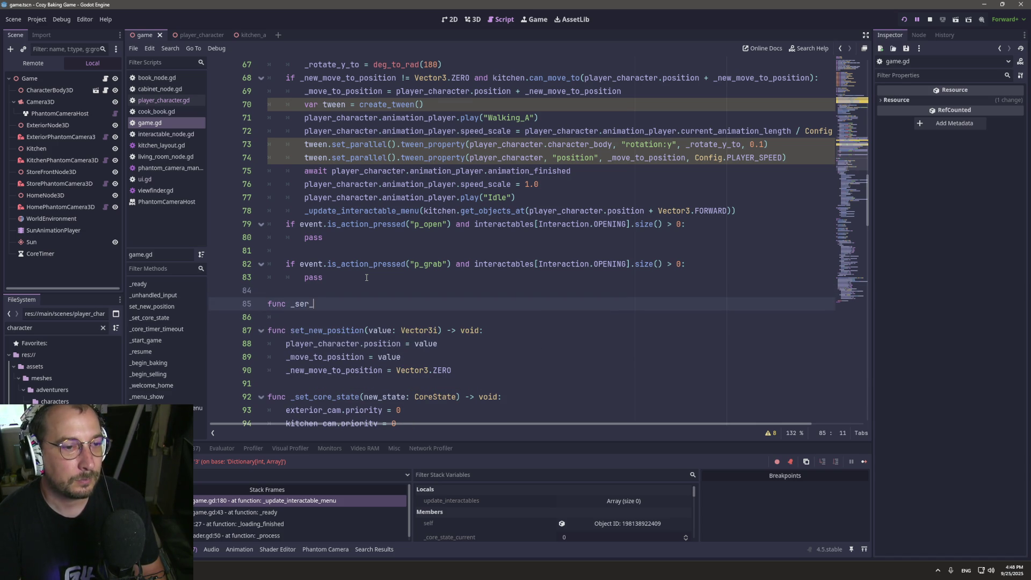
pyautogui.write('t_nt')
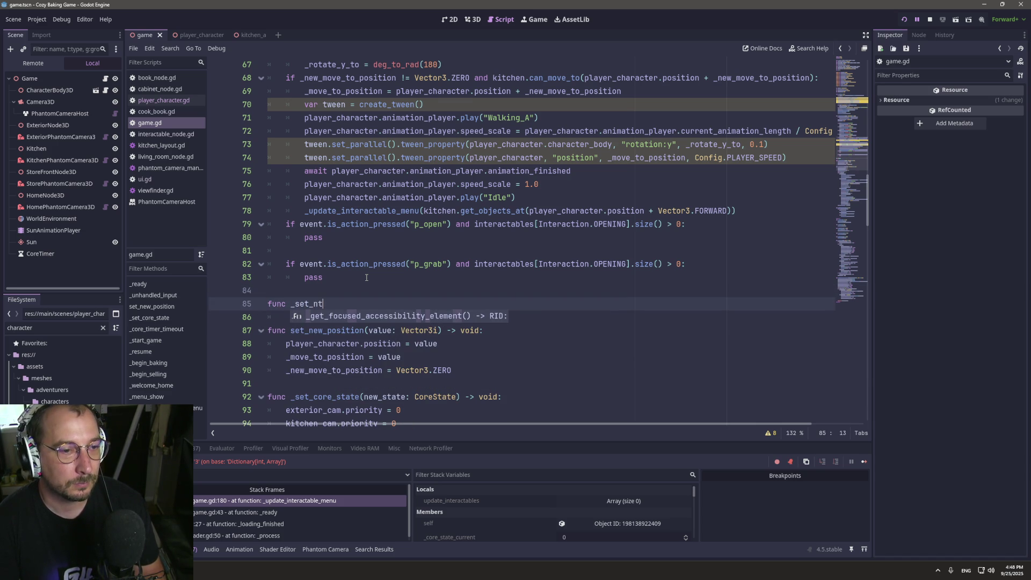
pyautogui.press('BackSpace')
pyautogui.press('BackSpace')
pyautogui.write('interaction')
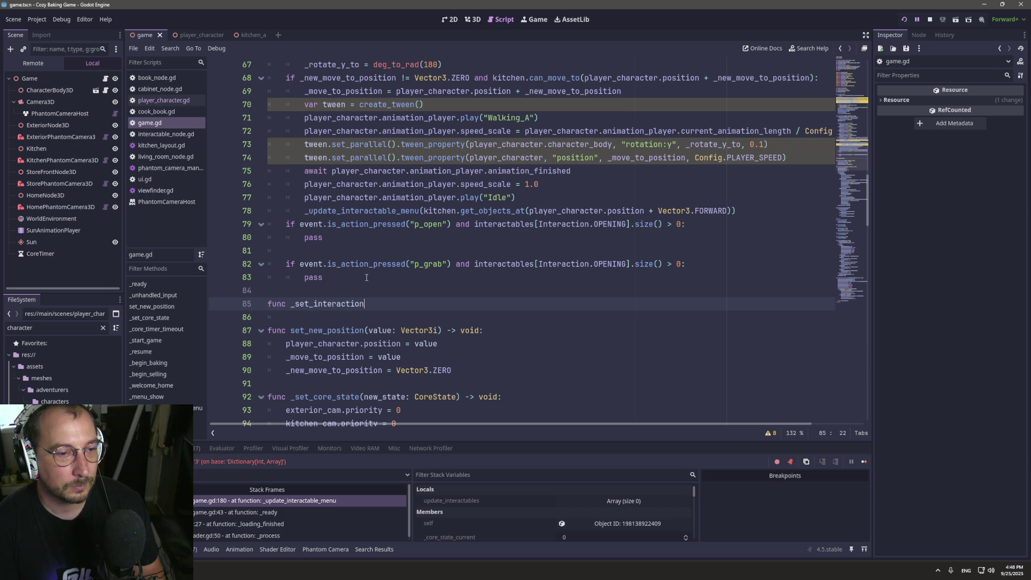
pyautogui.write('_state(')
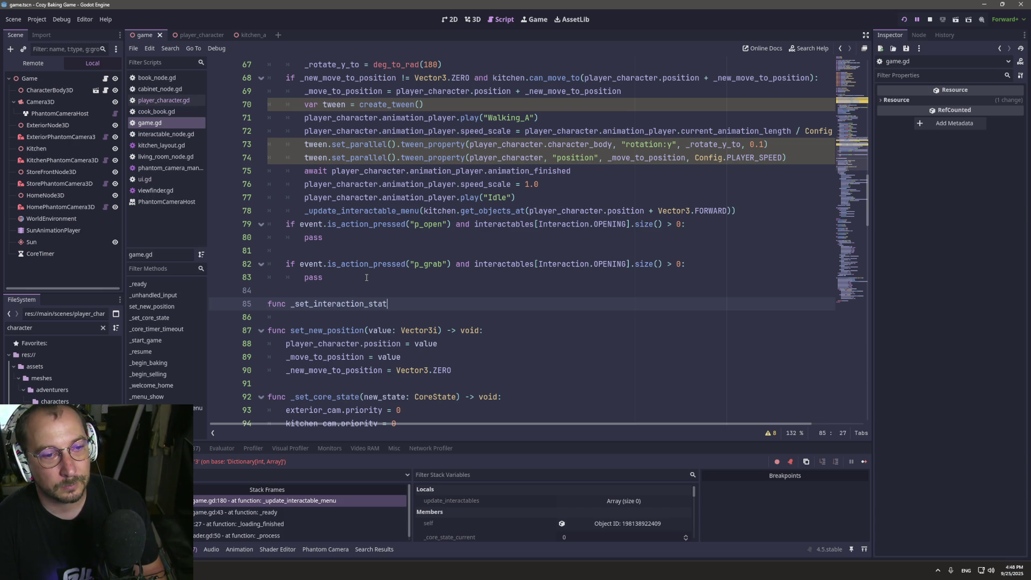
pyautogui.scroll(3, 306, 298)
pyautogui.scroll(15, 306, 298)
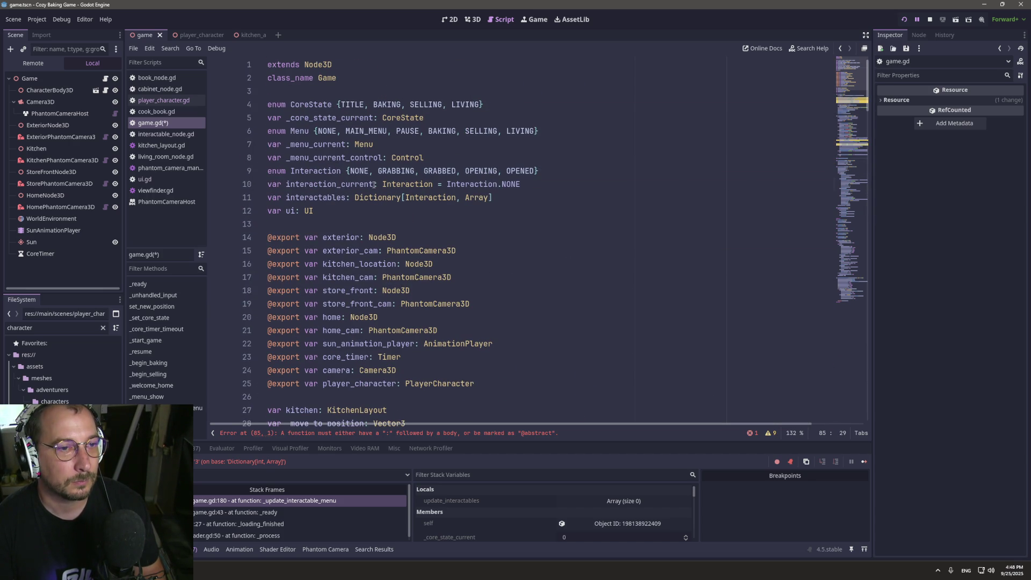
# Rename the interaction_current variable to interaction_state.
pyautogui.moveTo(374, 185); pyautogui.dragTo(341, 185)
pyautogui.write('star')
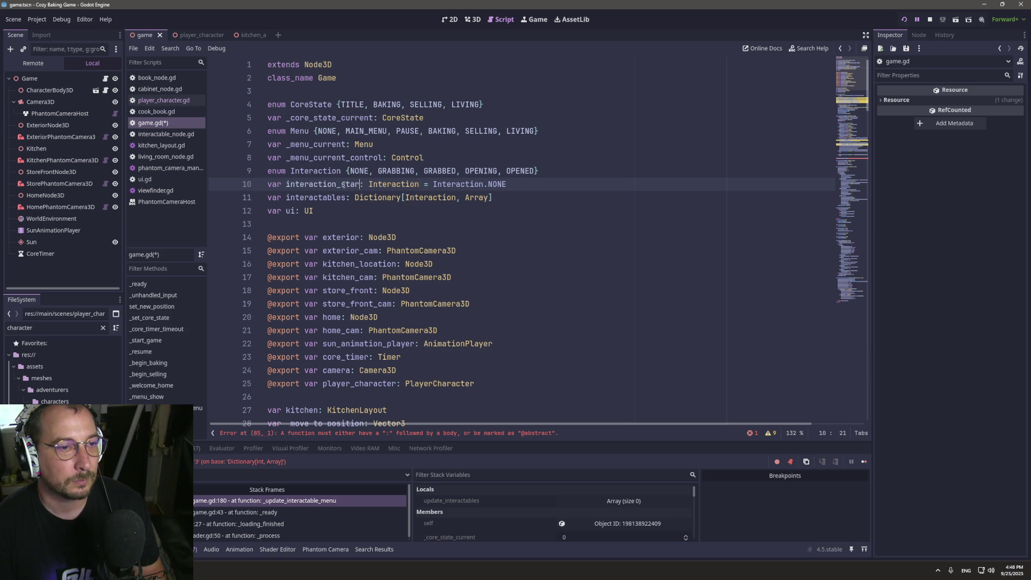
pyautogui.press('BackSpace')
pyautogui.press('BackSpace')
pyautogui.write('ate')
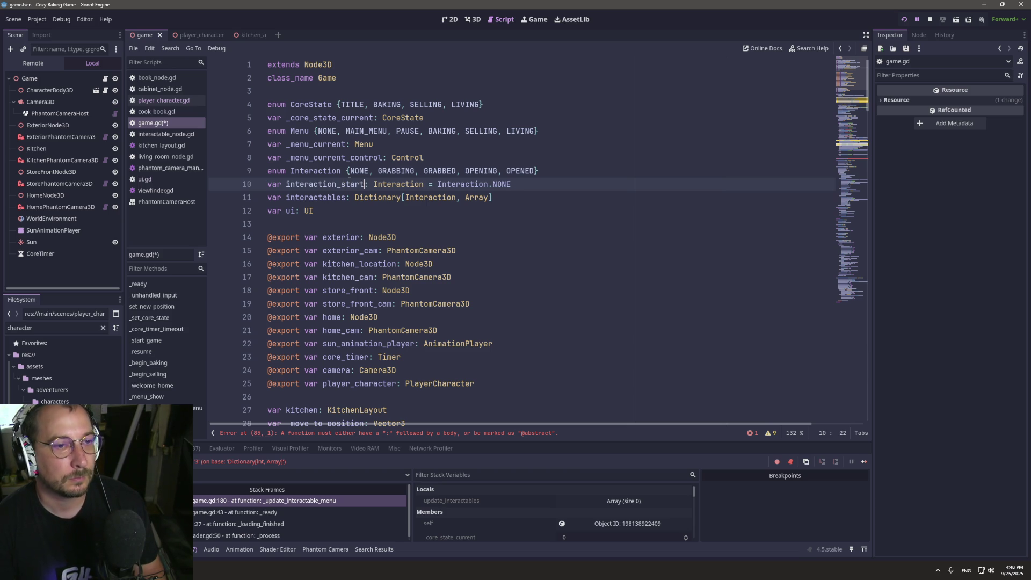
pyautogui.write('e')
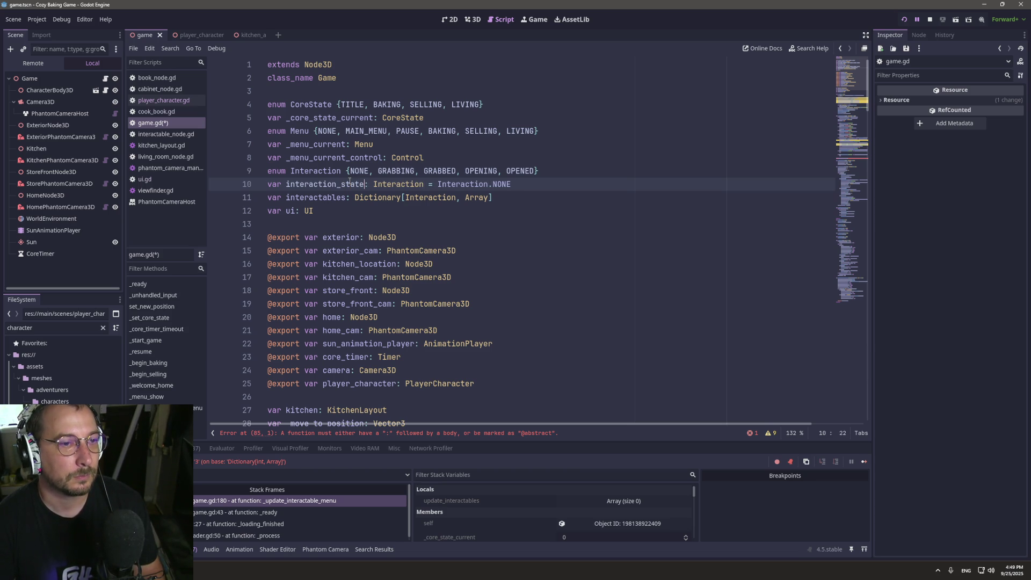
# Complete line 85 as 'func _set_interaction_state(value: Interaction) -> void:'.
pyautogui.scroll(-17, 350, 182)
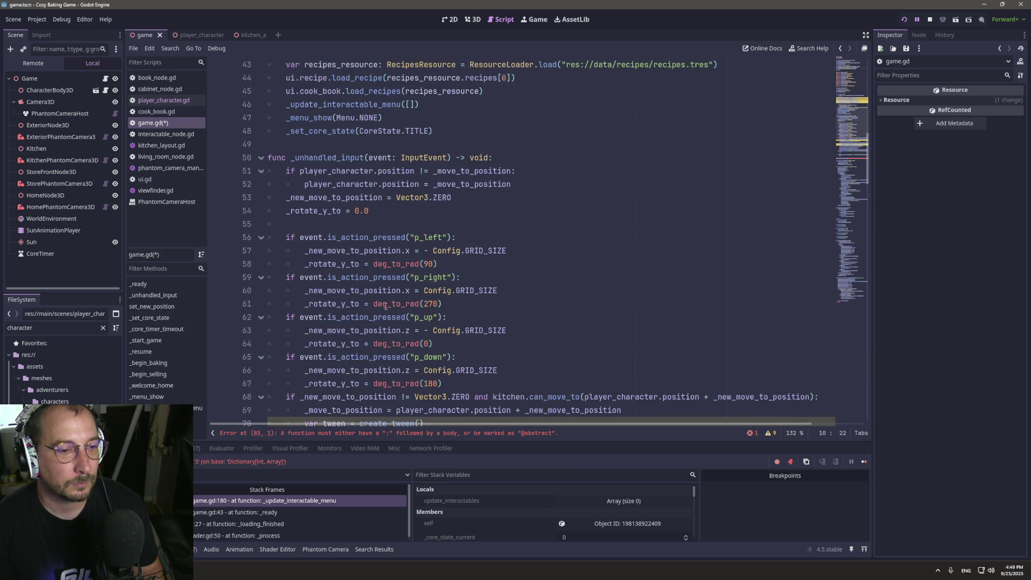
pyautogui.scroll(-10, 383, 310)
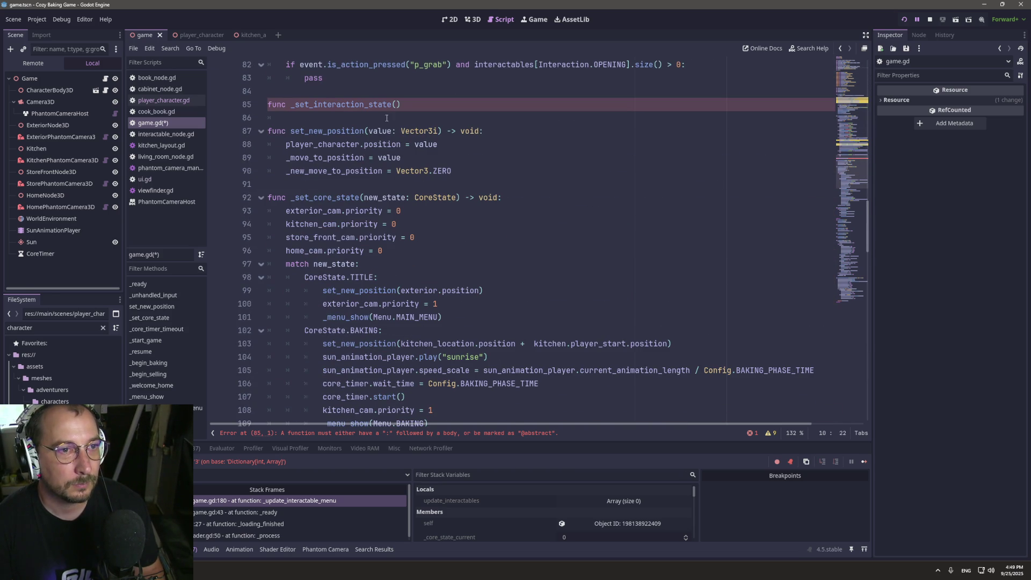
pyautogui.click(400, 105)
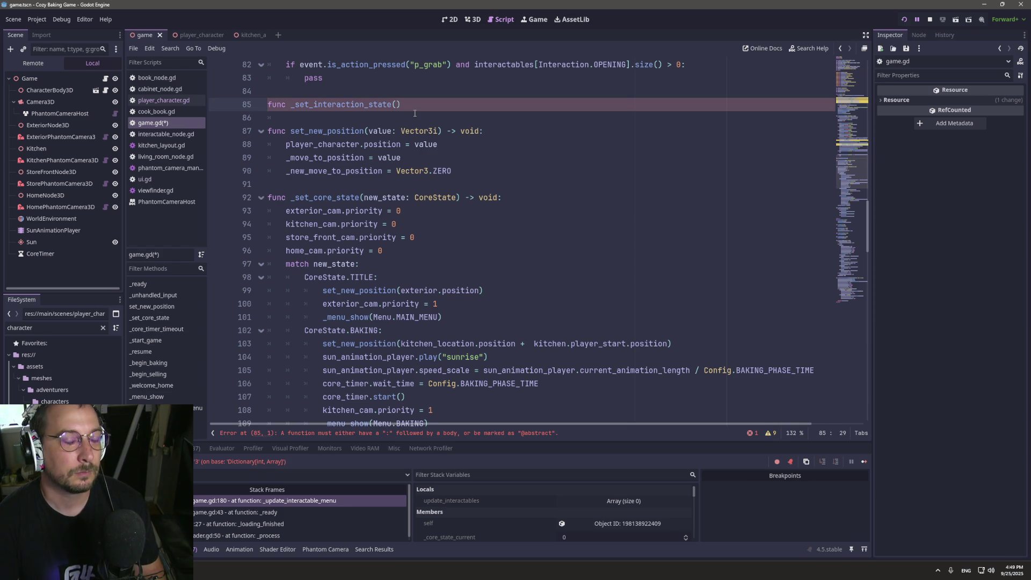
pyautogui.write('valeu')
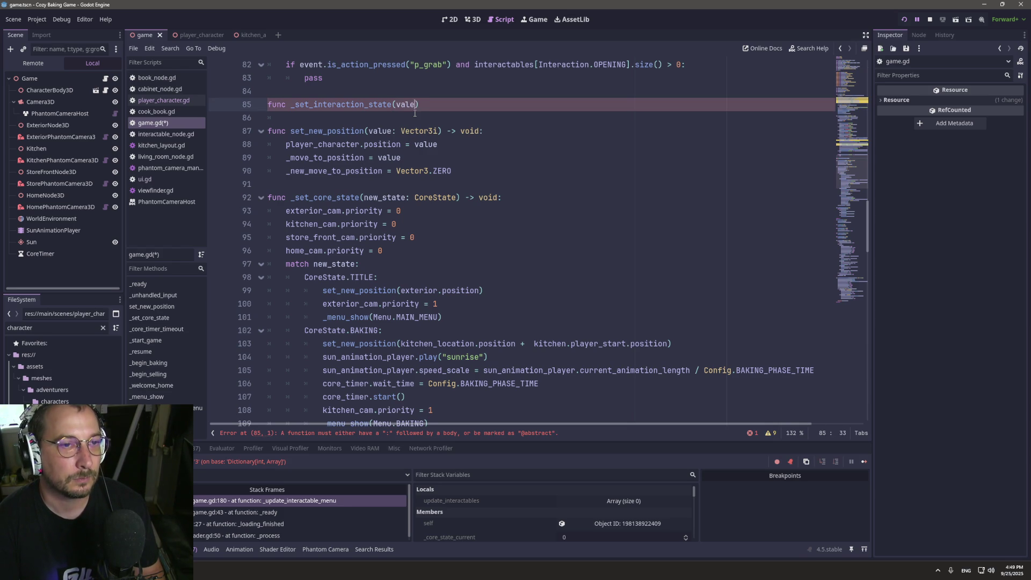
pyautogui.press('BackSpace')
pyautogui.press('BackSpace')
pyautogui.write('ue: Inter')
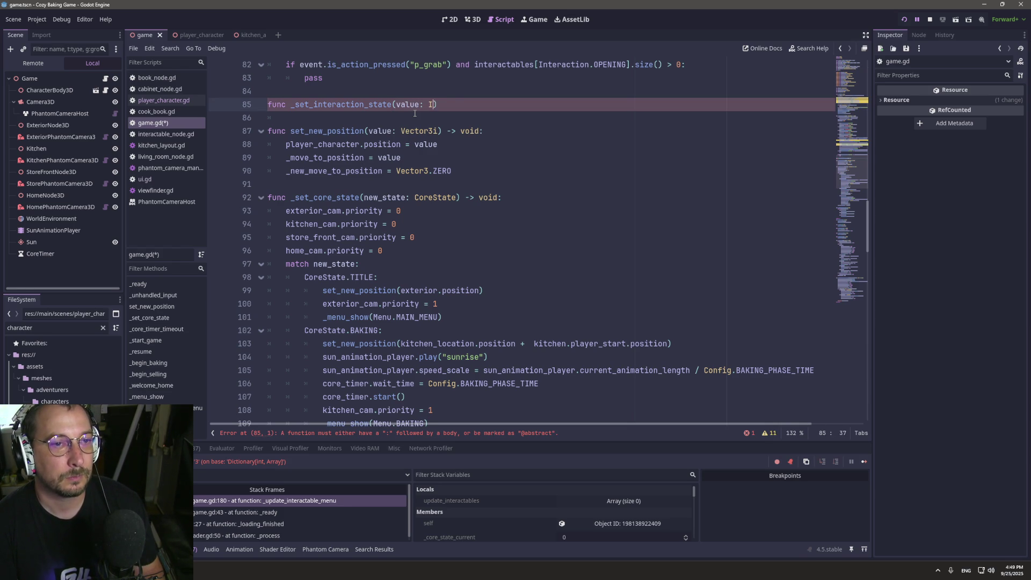
pyautogui.press('Return')
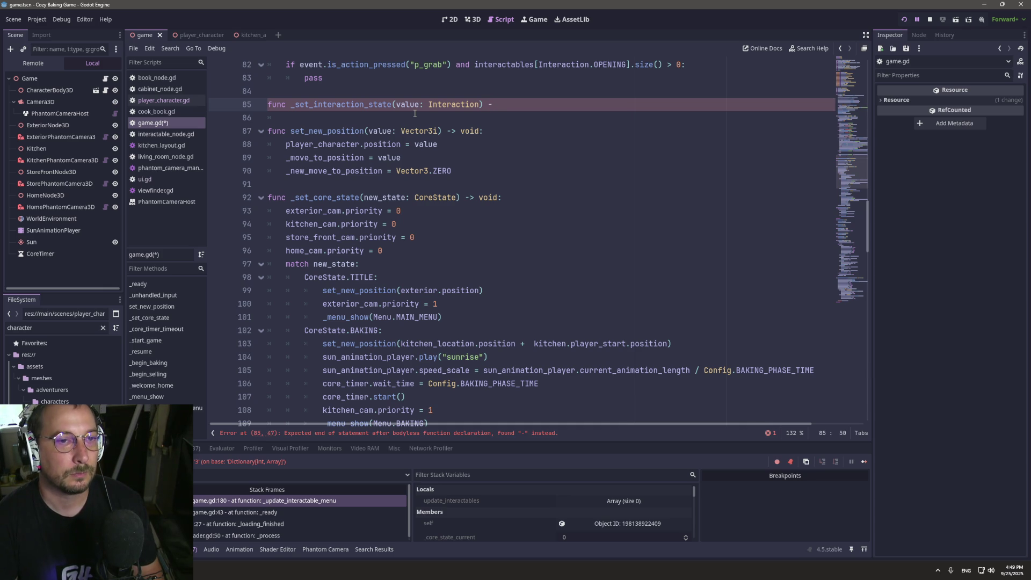
pyautogui.write('> void')
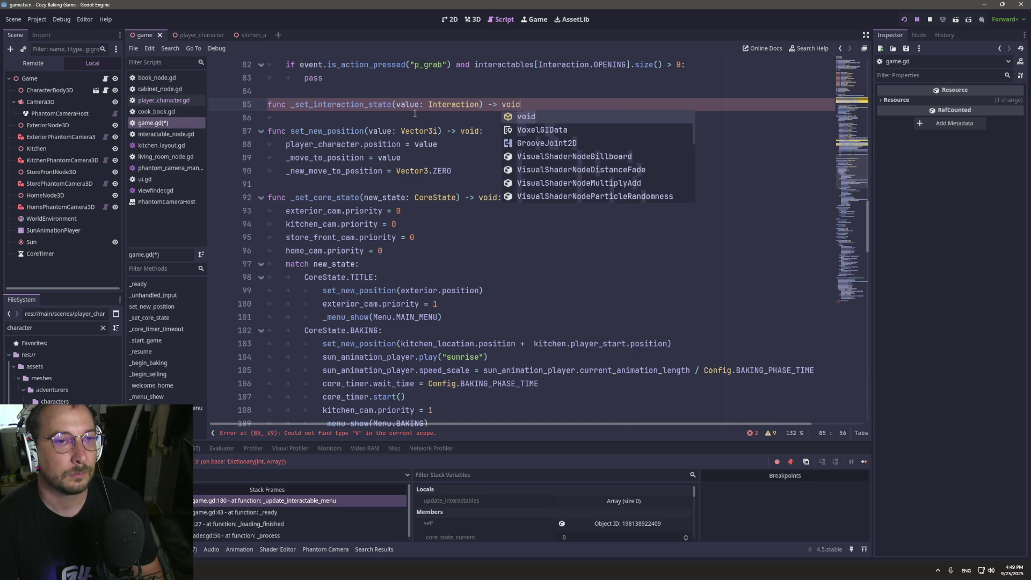
pyautogui.press('Return')
pyautogui.write(':')
pyautogui.press('Return')
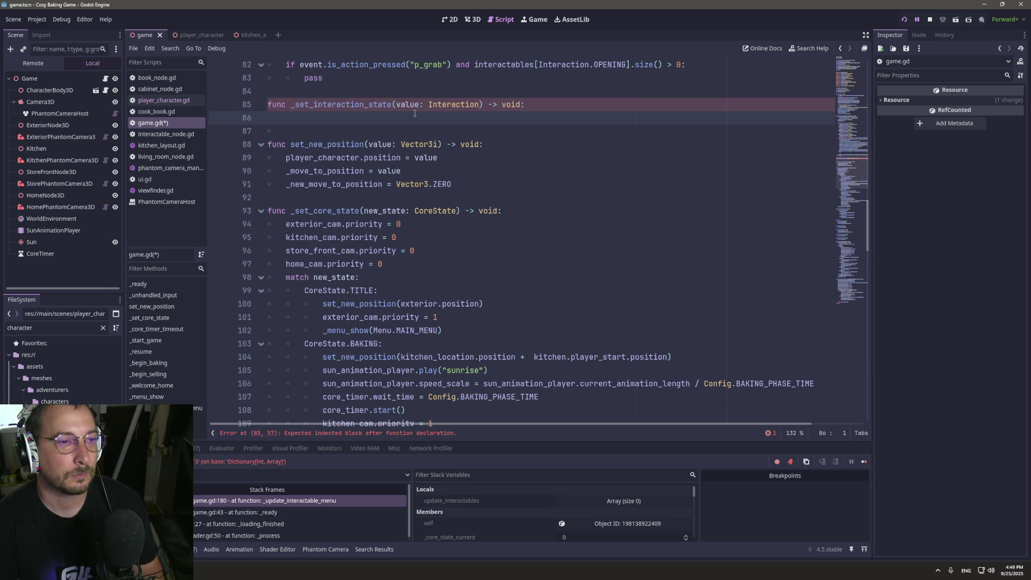
# Write 'interaction_state = value' as the first line of the function body.
pyautogui.write('inter')
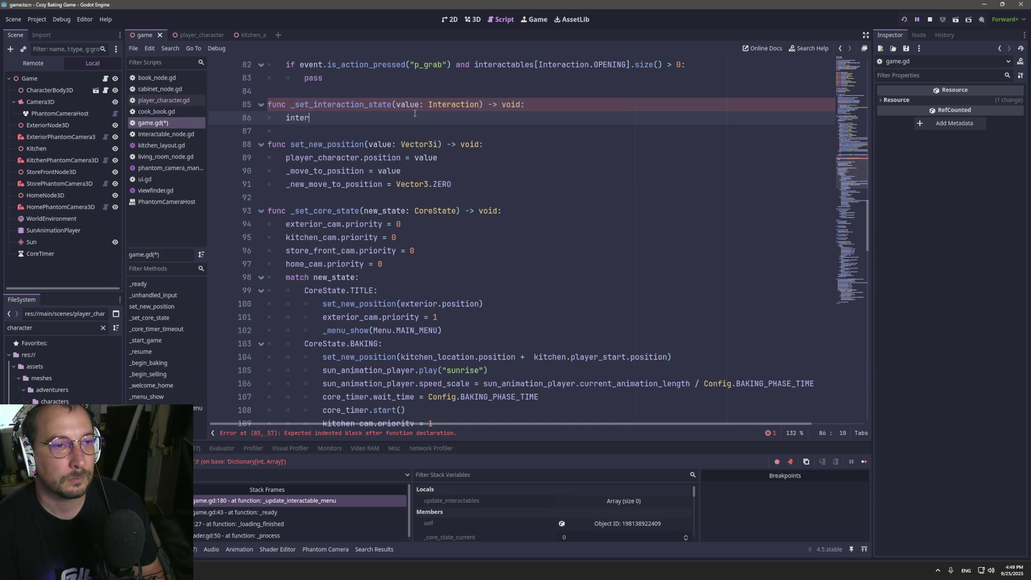
pyautogui.press('Down')
pyautogui.press('Down')
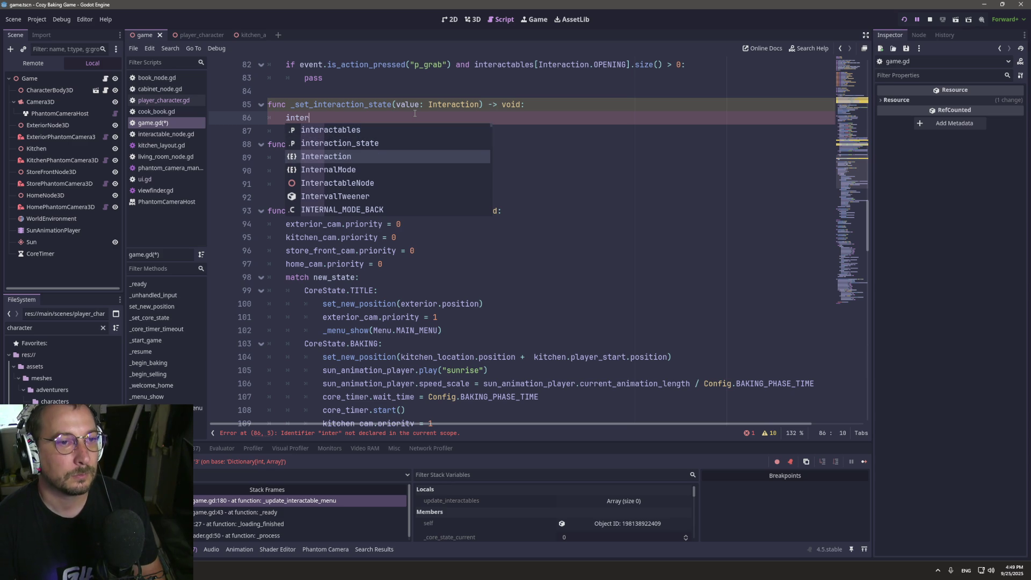
pyautogui.press('Up')
pyautogui.press('Return')
pyautogui.write('value:')
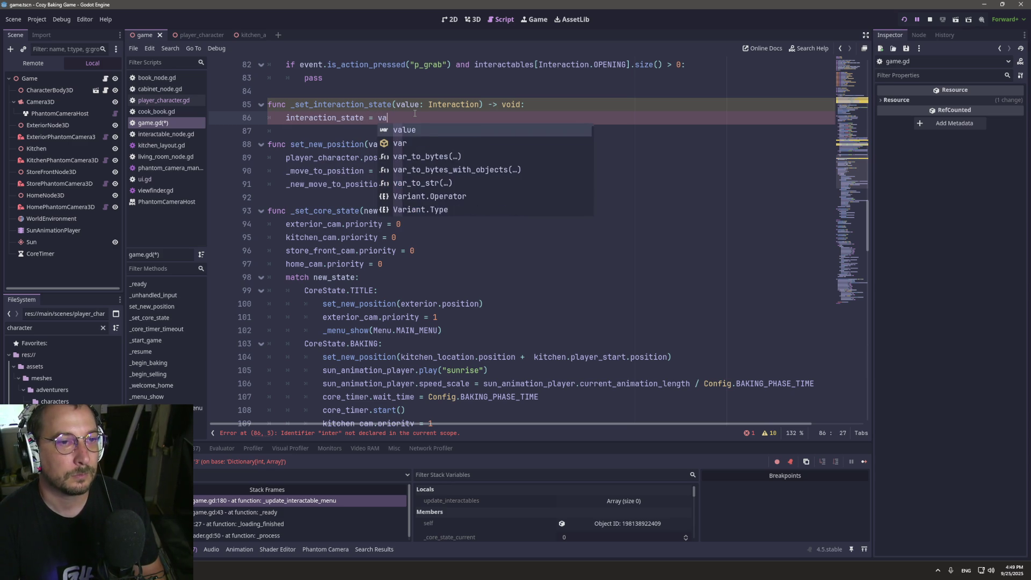
pyautogui.press('Return')
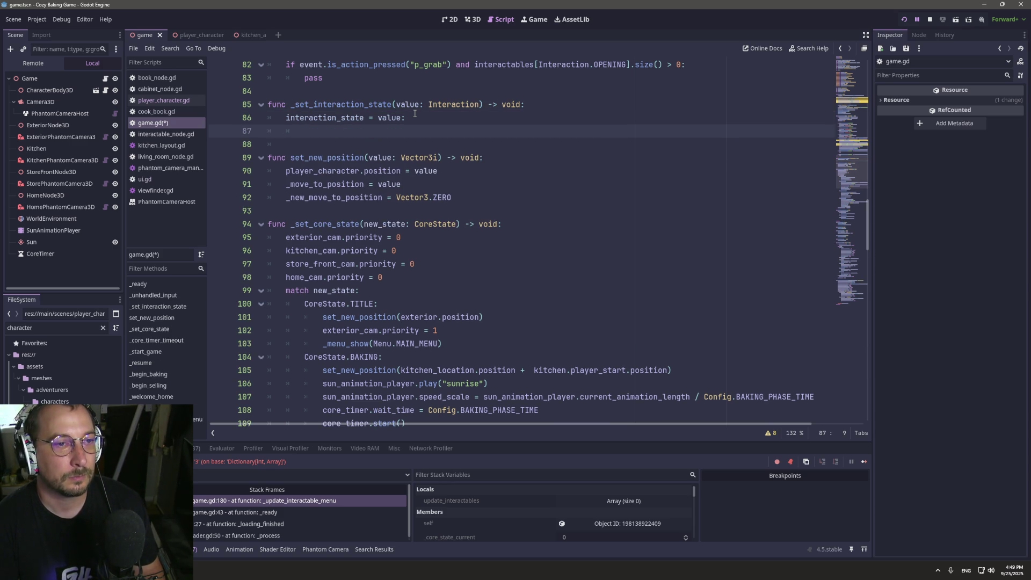
pyautogui.write('n')
pyautogui.press('BackSpace')
pyautogui.write(',')
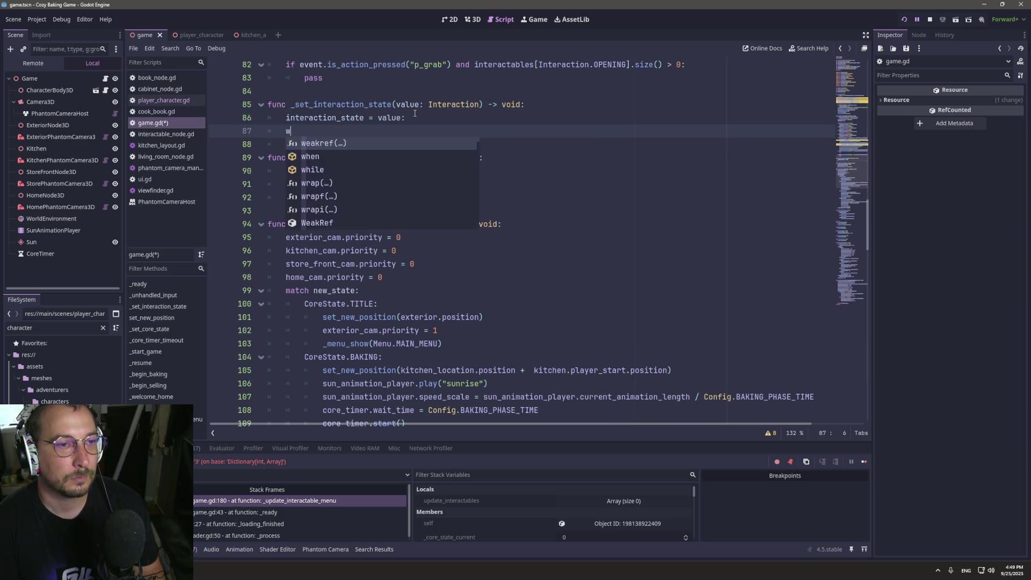
pyautogui.press('BackSpace')
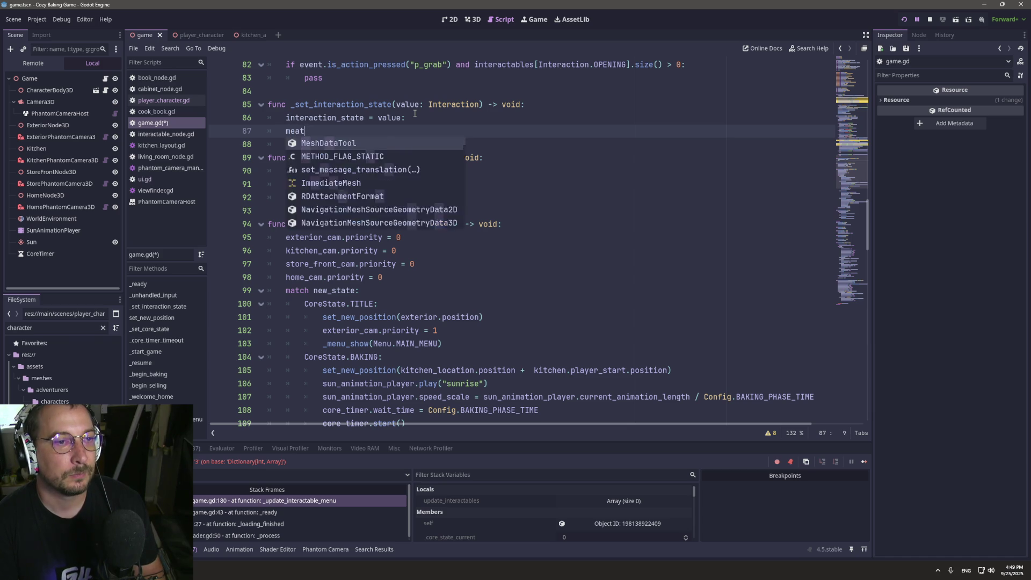
# Add 'match interaction_state:' with an Interaction.OPENING case.
pyautogui.write('match inter')
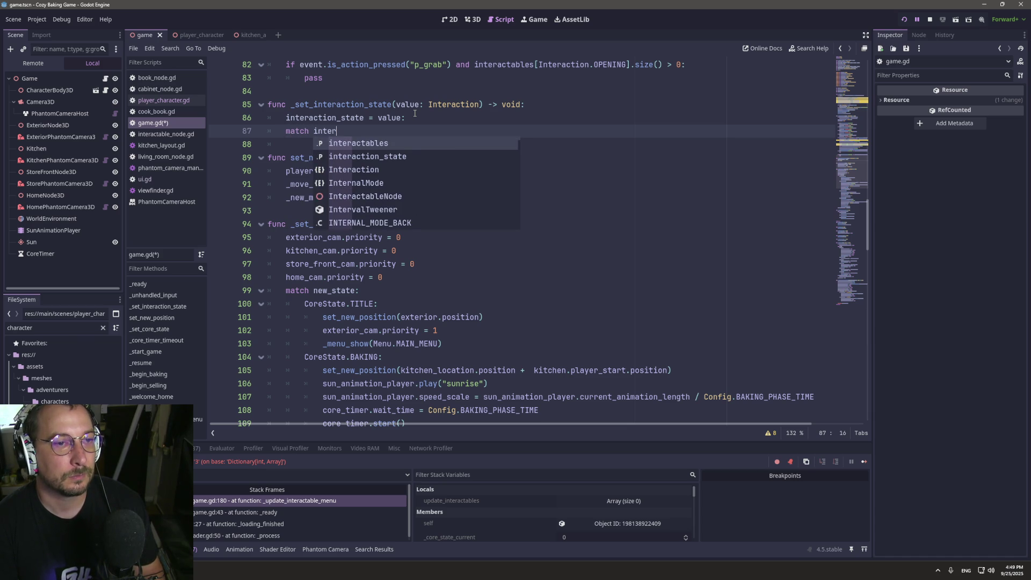
pyautogui.press('Down')
pyautogui.press('Return')
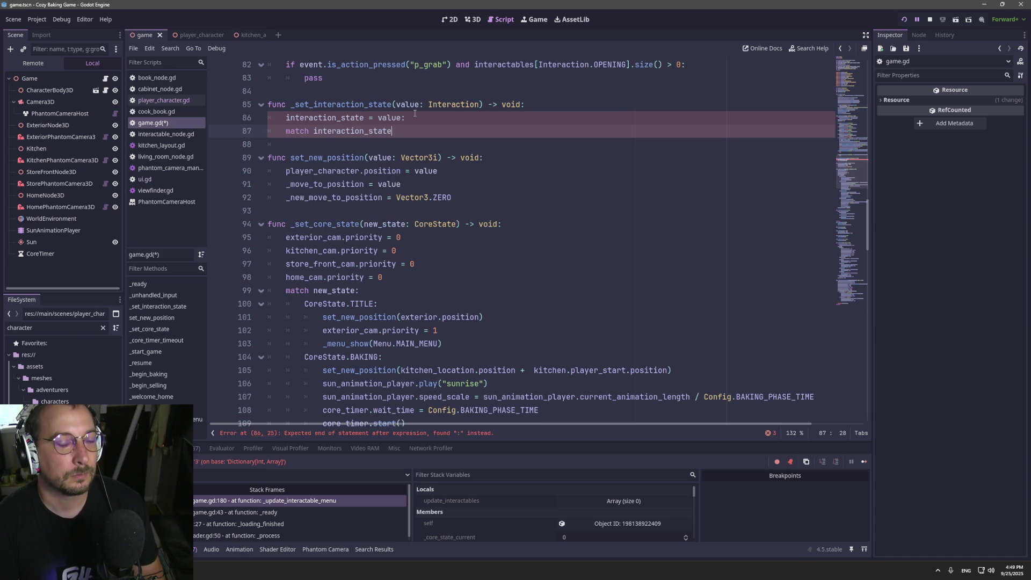
pyautogui.write(':')
pyautogui.press('Up')
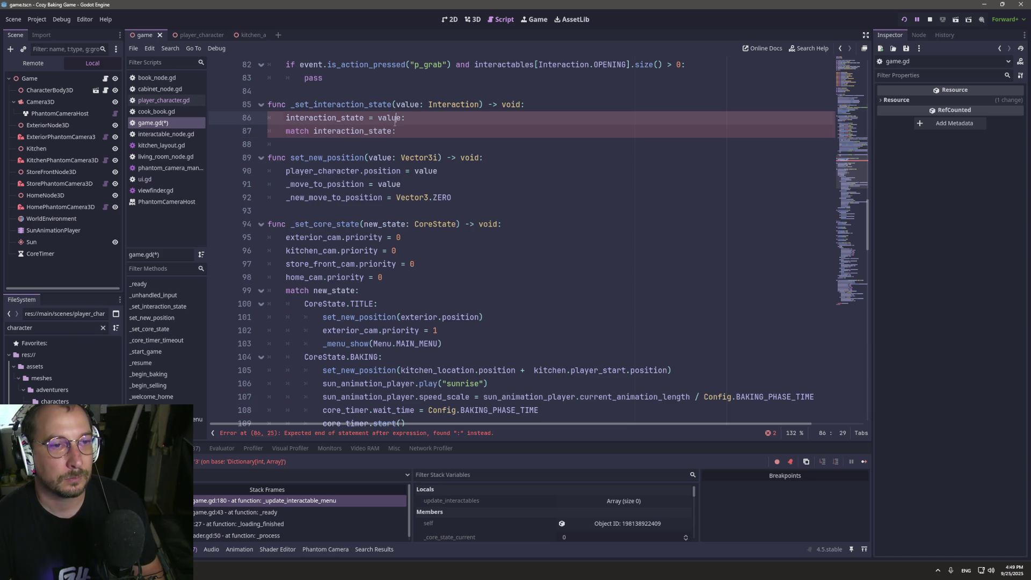
pyautogui.click(402, 136)
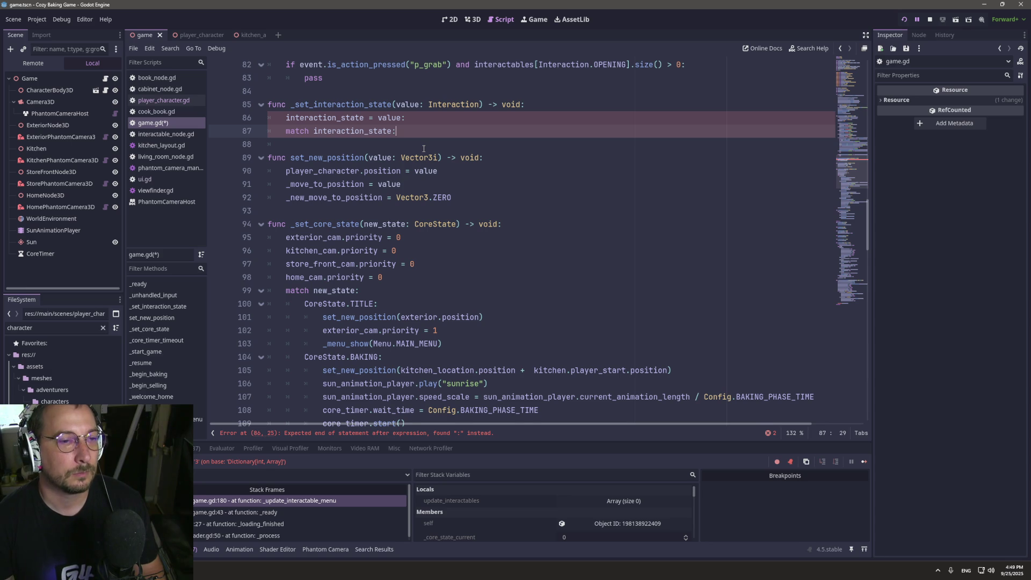
pyautogui.press('Return')
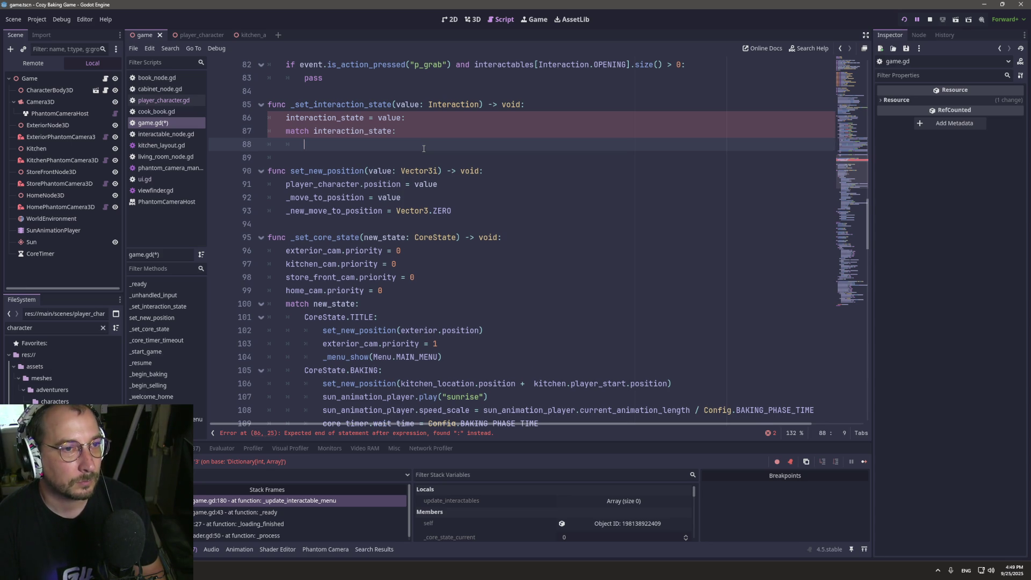
pyautogui.write('Inter')
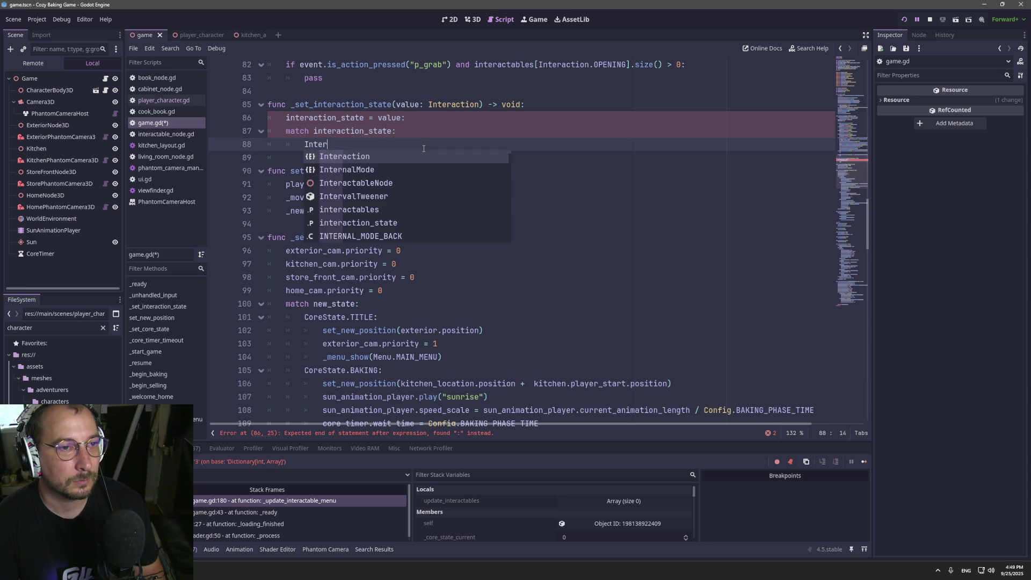
pyautogui.press('Return')
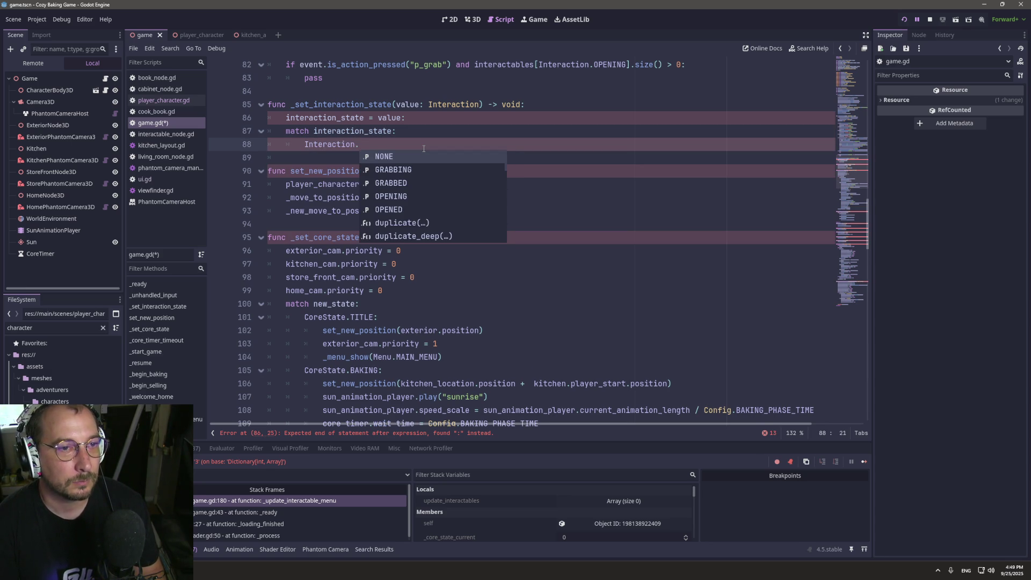
pyautogui.press('Down')
pyautogui.press('Down')
pyautogui.press('Down')
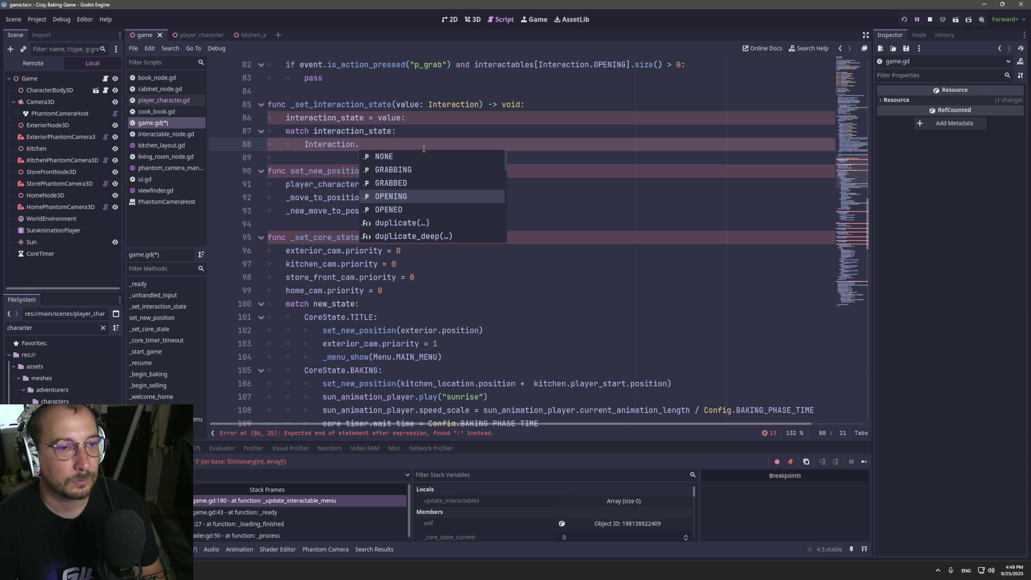
pyautogui.press('Return')
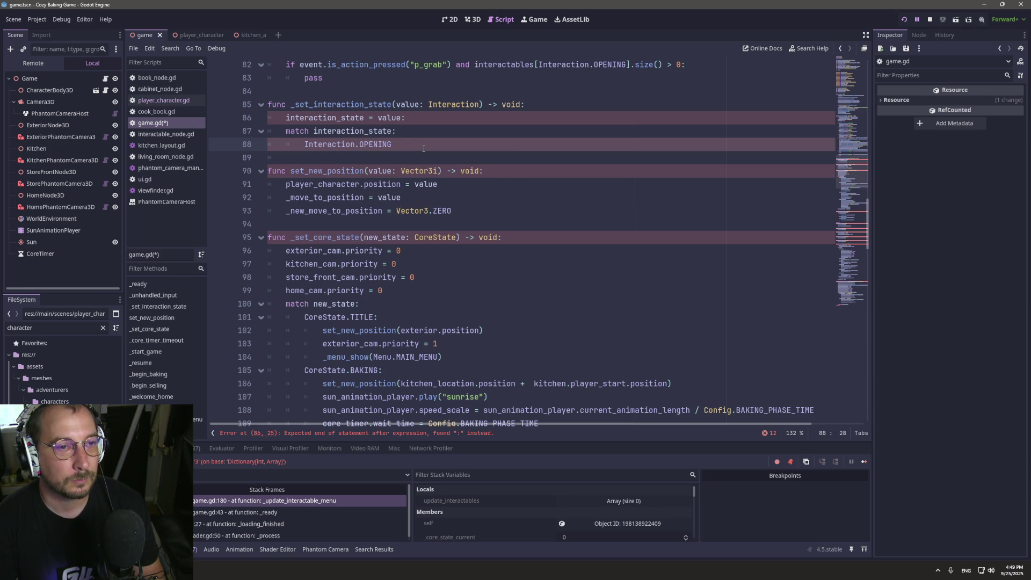
# Add an Interaction.GRABBING case, give both cases pass, remove the stray colon and save.
pyautogui.press('Return')
pyautogui.write('In')
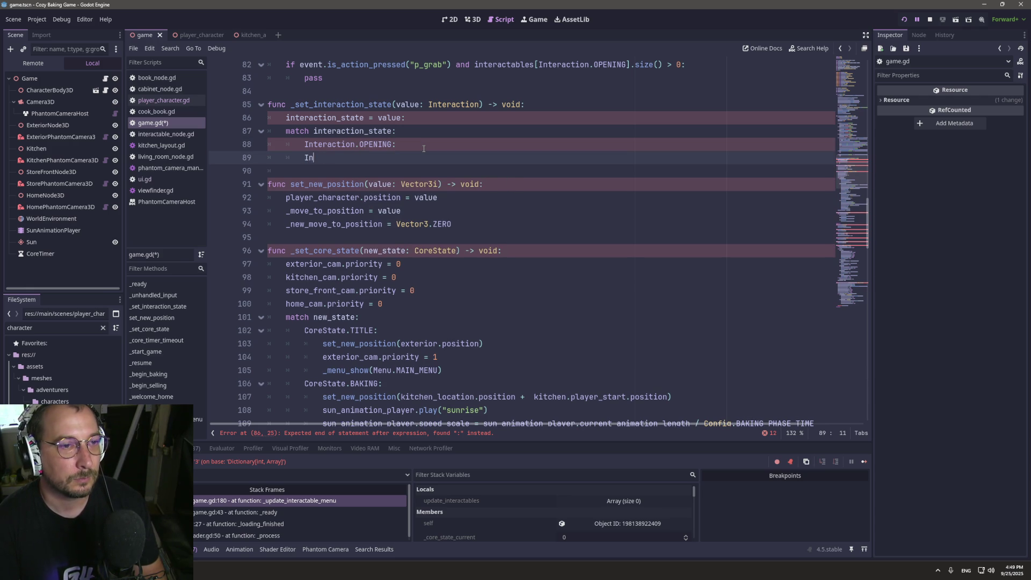
pyautogui.write('teraction.')
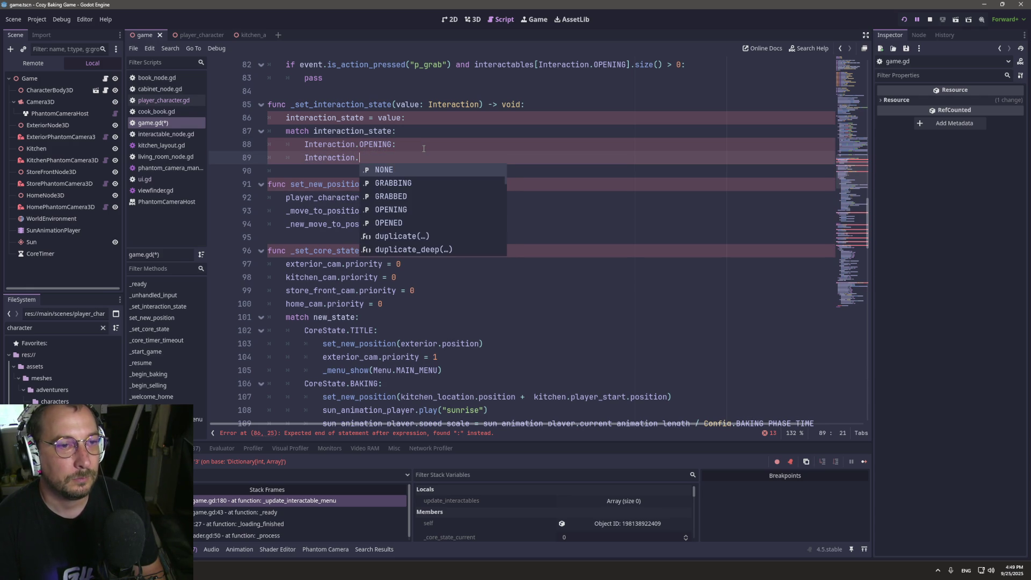
pyautogui.write('Gra')
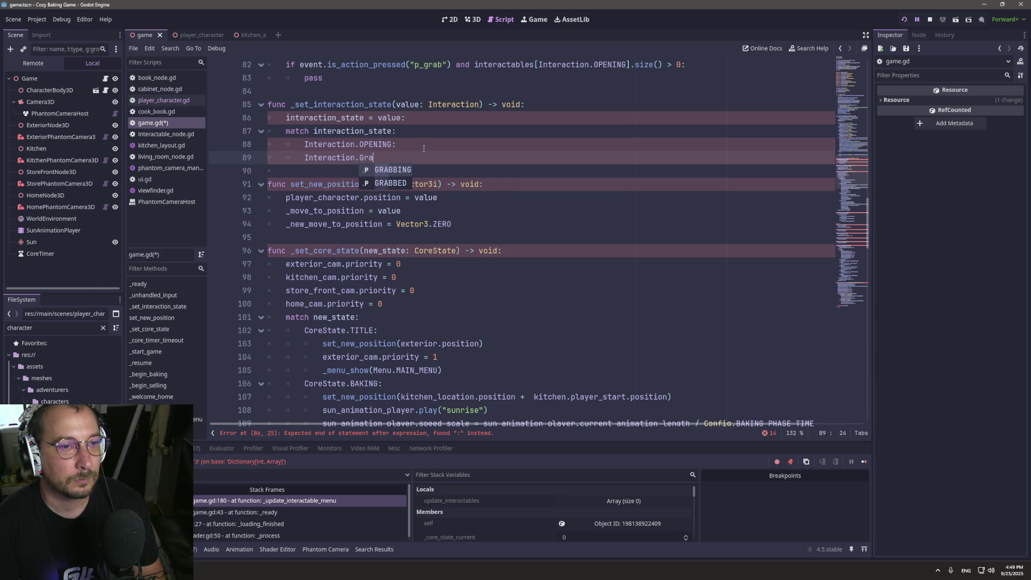
pyautogui.press('Return')
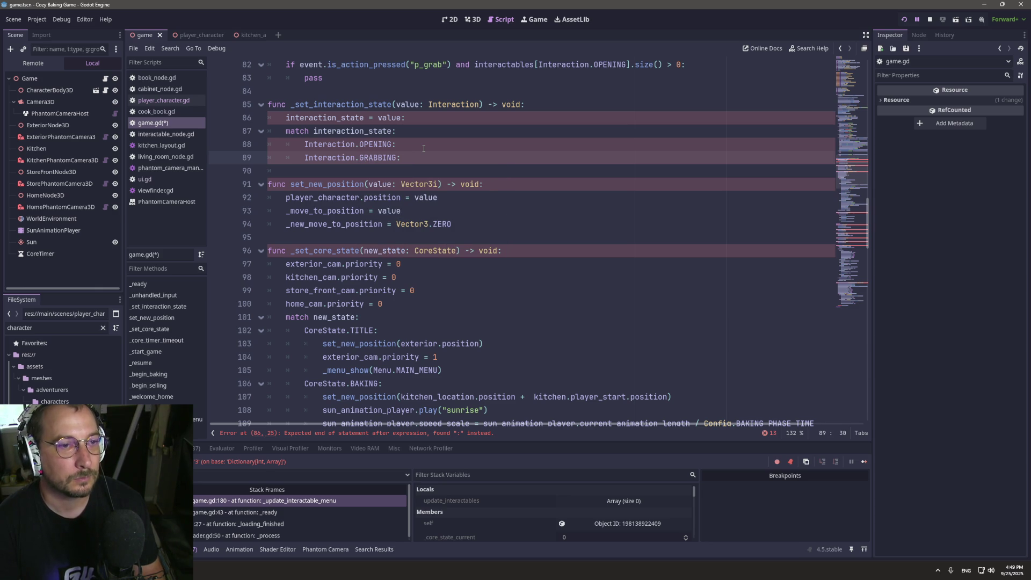
pyautogui.press('Up')
pyautogui.press('Return')
pyautogui.write('pass')
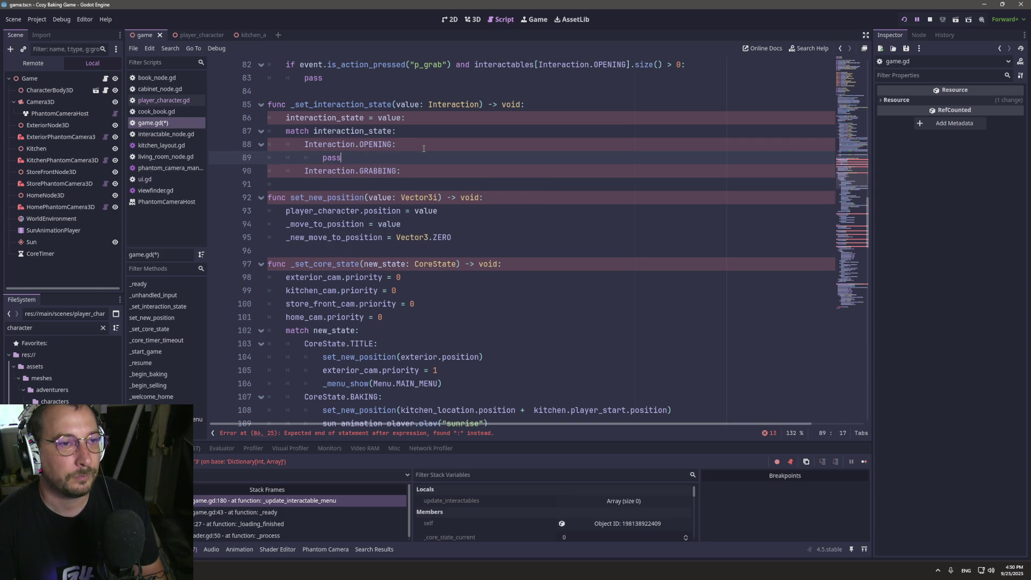
pyautogui.click(414, 170)
pyautogui.press('Return')
pyautogui.write('pass')
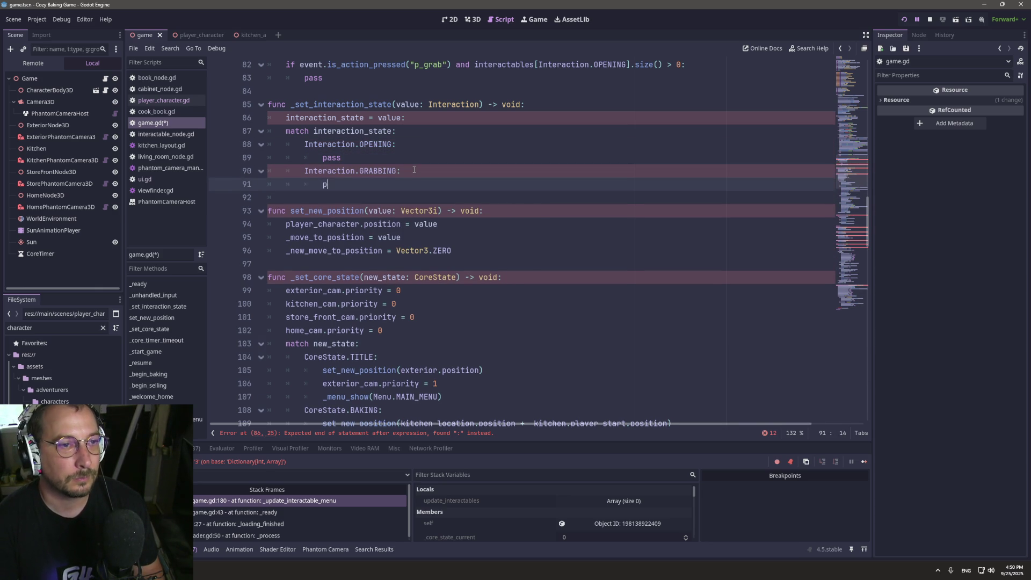
pyautogui.click(415, 118)
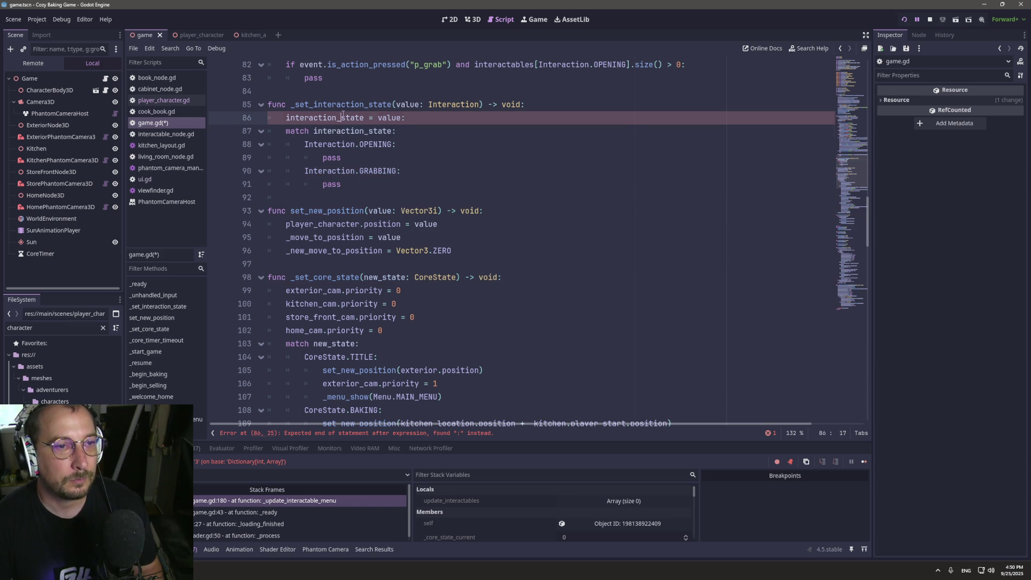
pyautogui.hotkey('ctrl', 's')
pyautogui.press('BackSpace')
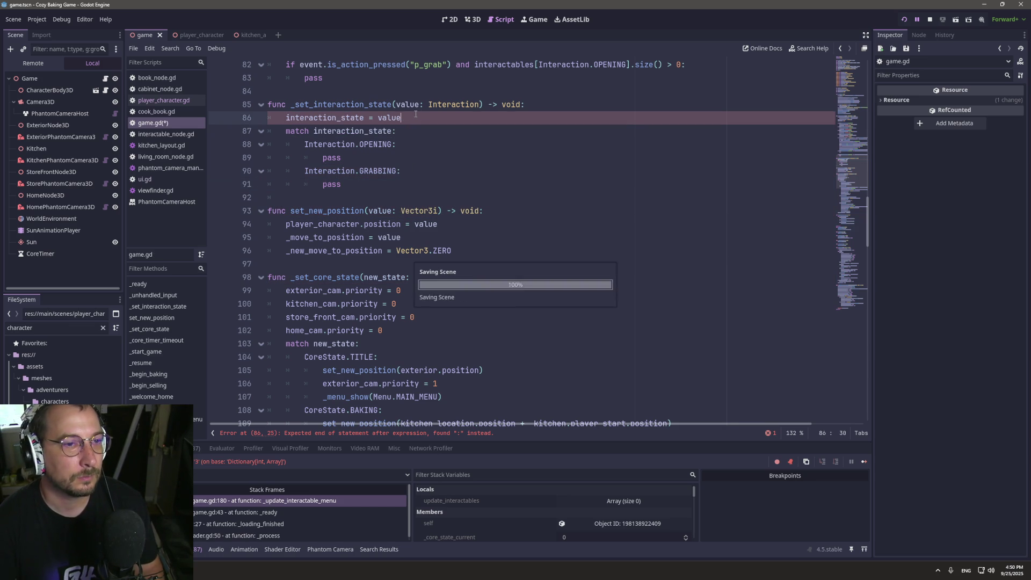
# Replace pass under the open check with _set_interaction_state(Interaction.OPENING) on line 80.
pyautogui.scroll(9, 419, 116)
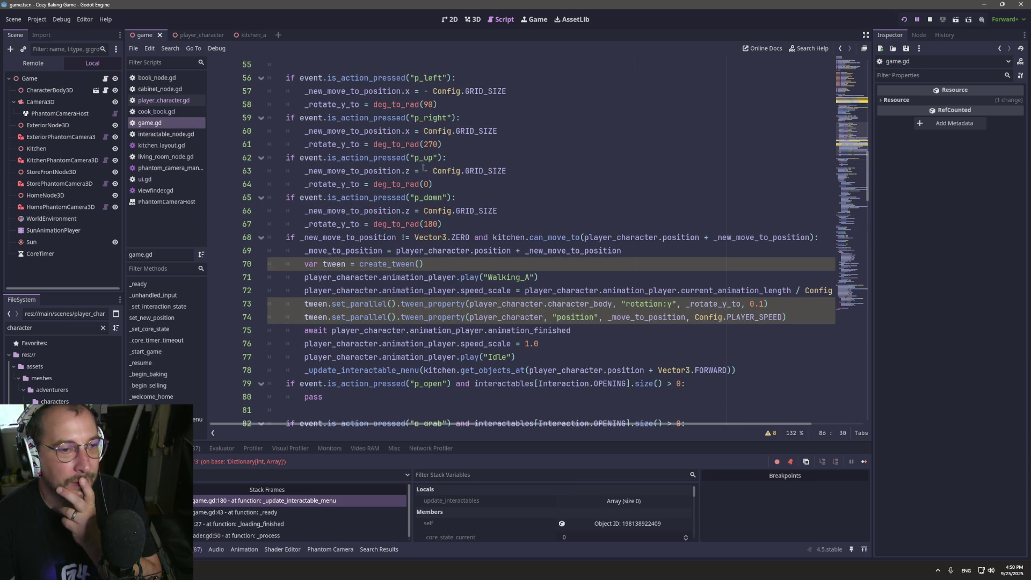
pyautogui.scroll(-5, 415, 197)
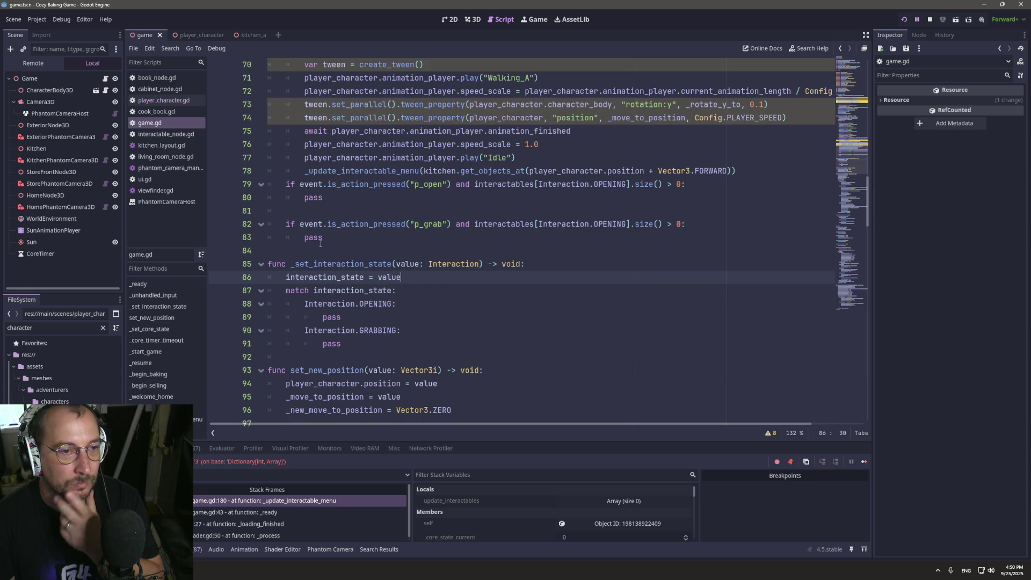
pyautogui.doubleClick(309, 237)
pyautogui.doubleClick(314, 197)
pyautogui.write('set_')
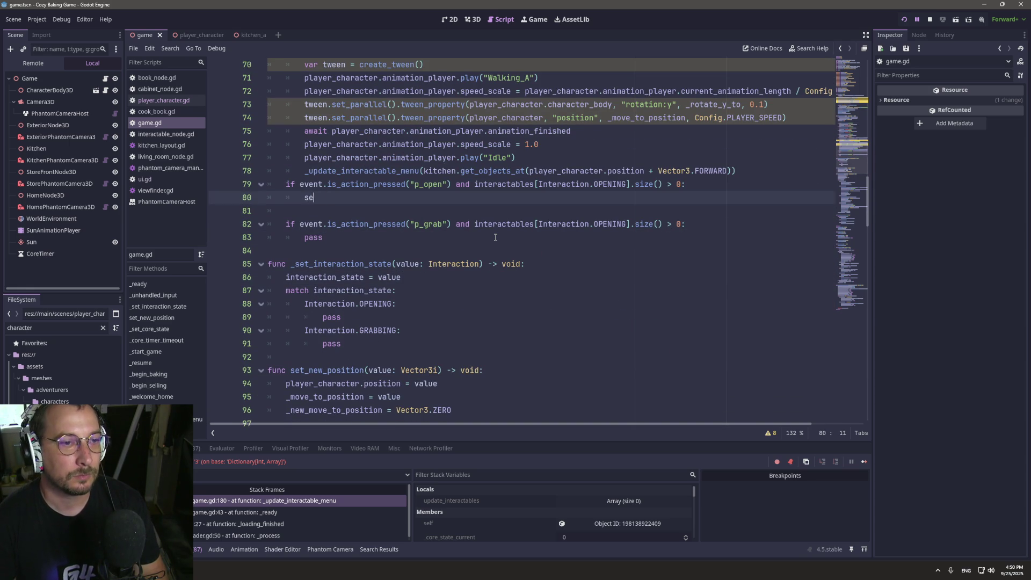
pyautogui.press('BackSpace')
pyautogui.press('BackSpace')
pyautogui.press('BackSpace')
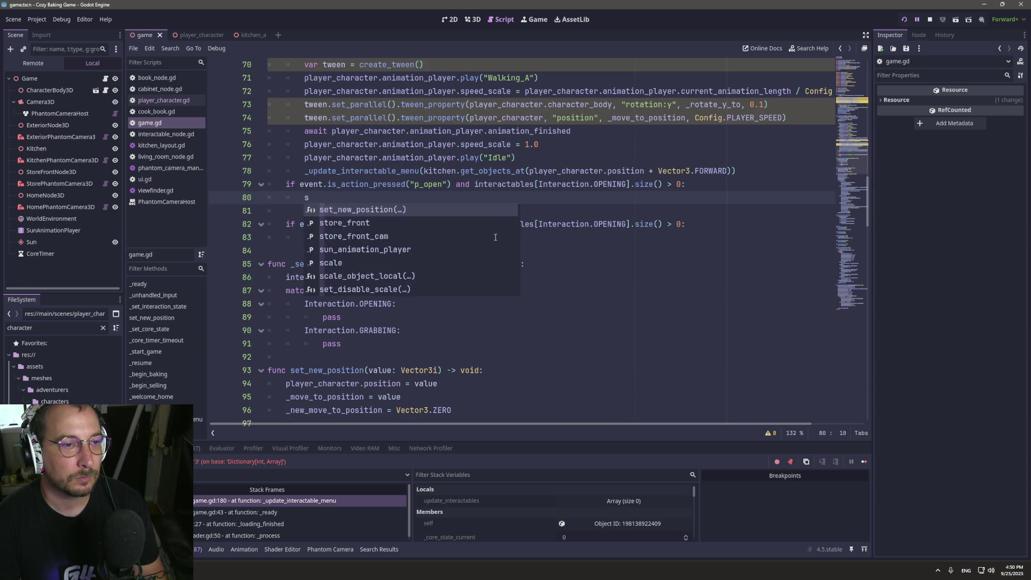
pyautogui.write('_set')
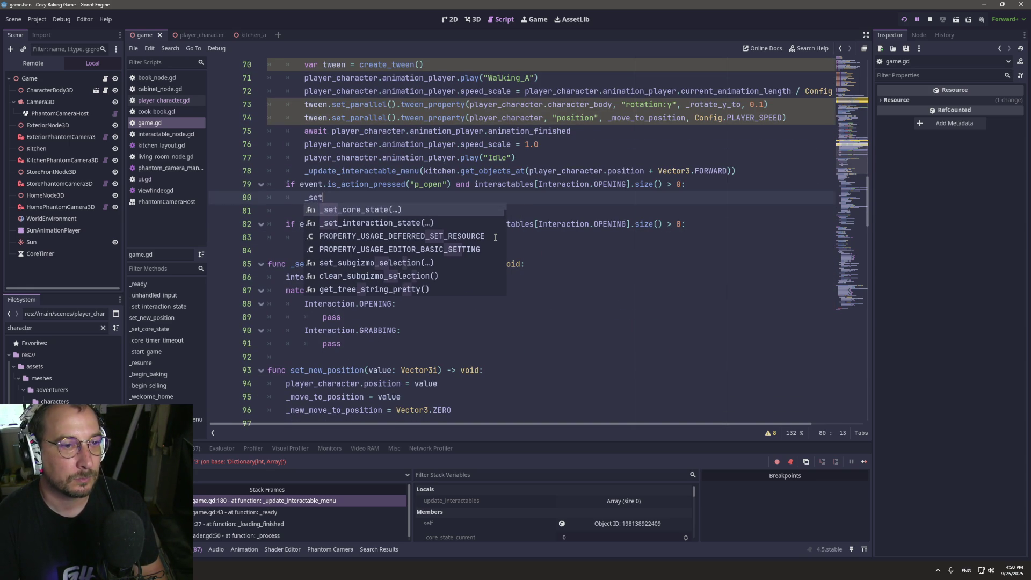
pyautogui.press('Down')
pyautogui.press('Return')
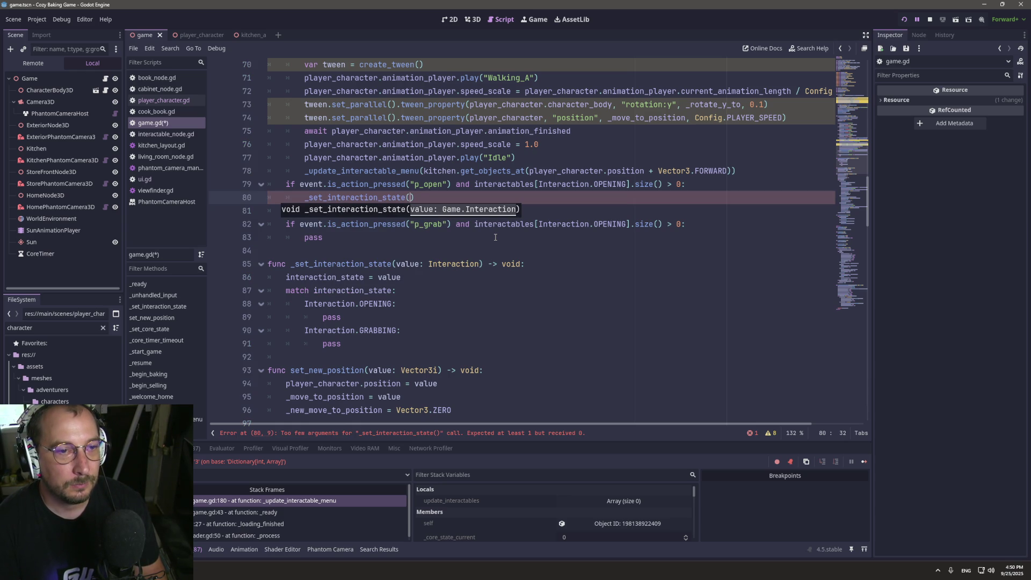
pyautogui.write('Inter')
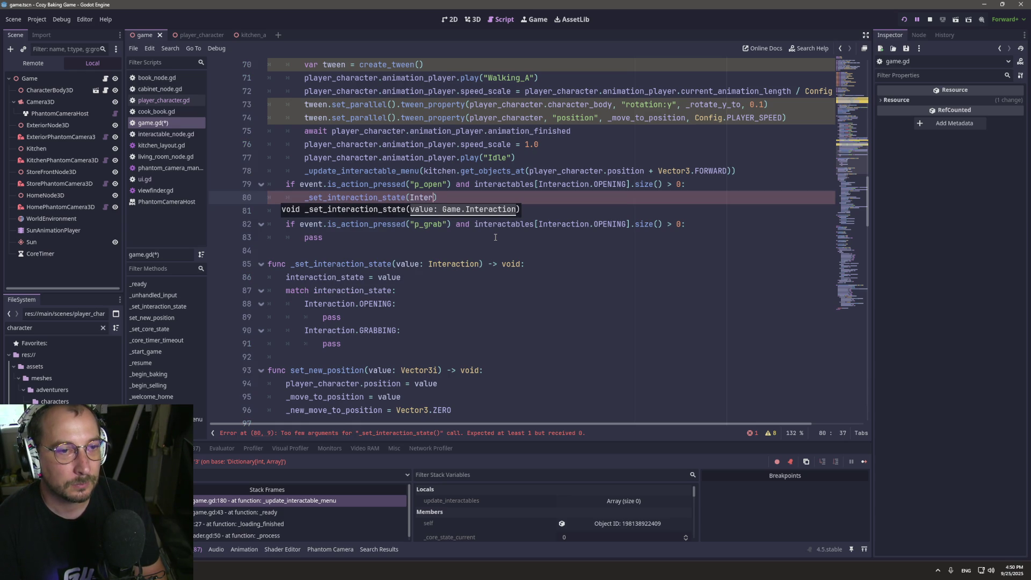
pyautogui.press('Return')
pyautogui.write('.')
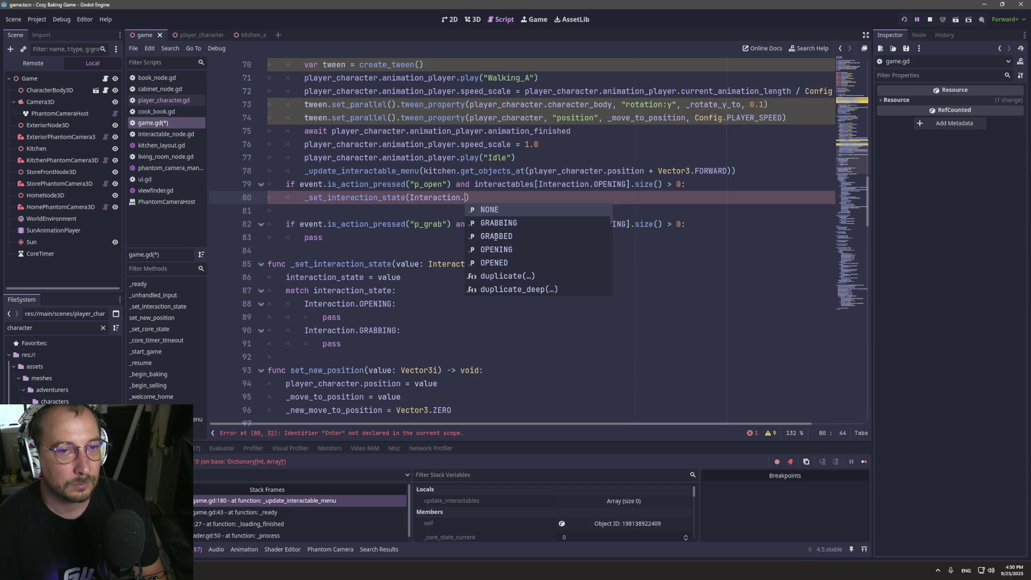
pyautogui.write('O')
pyautogui.press('Return')
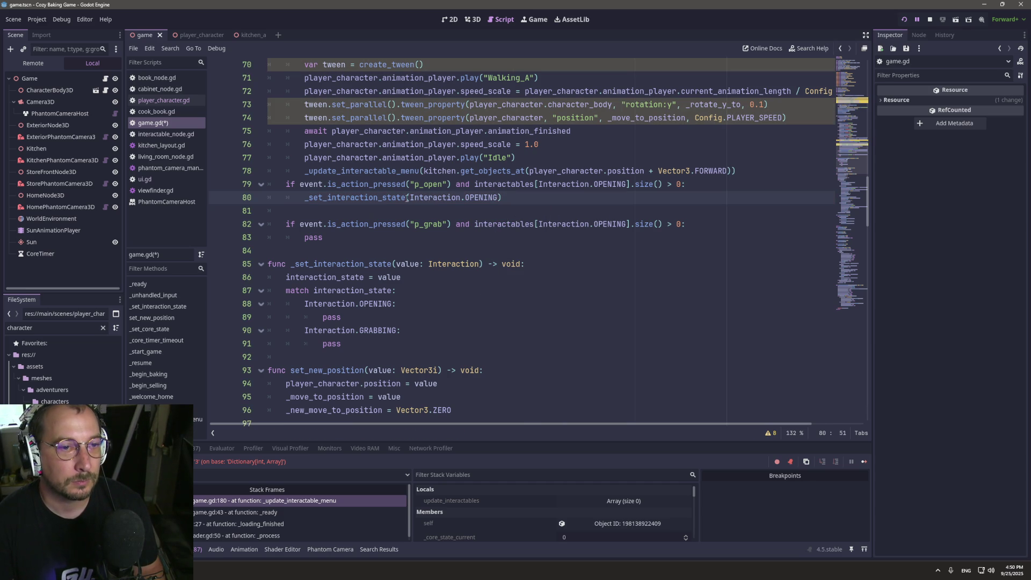
# Copy the call over pass on line 83, switch lines 82–83 to GRABBING, and save game.gd.
pyautogui.moveTo(412, 198)
pyautogui.mouseDown()
pyautogui.moveTo(499, 198)
pyautogui.moveTo(317, 185)
pyautogui.moveTo(298, 185)
pyautogui.moveTo(298, 194)
pyautogui.mouseUp()
pyautogui.hotkey('ctrl', 'c')
pyautogui.click(529, 192)
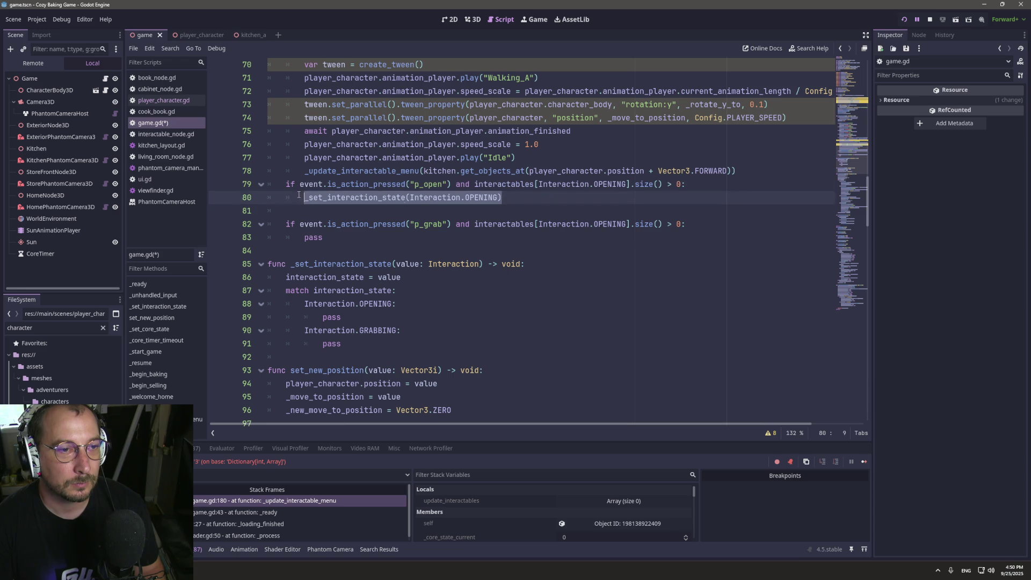
pyautogui.doubleClick(313, 238)
pyautogui.hotkey('ctrl', 'v')
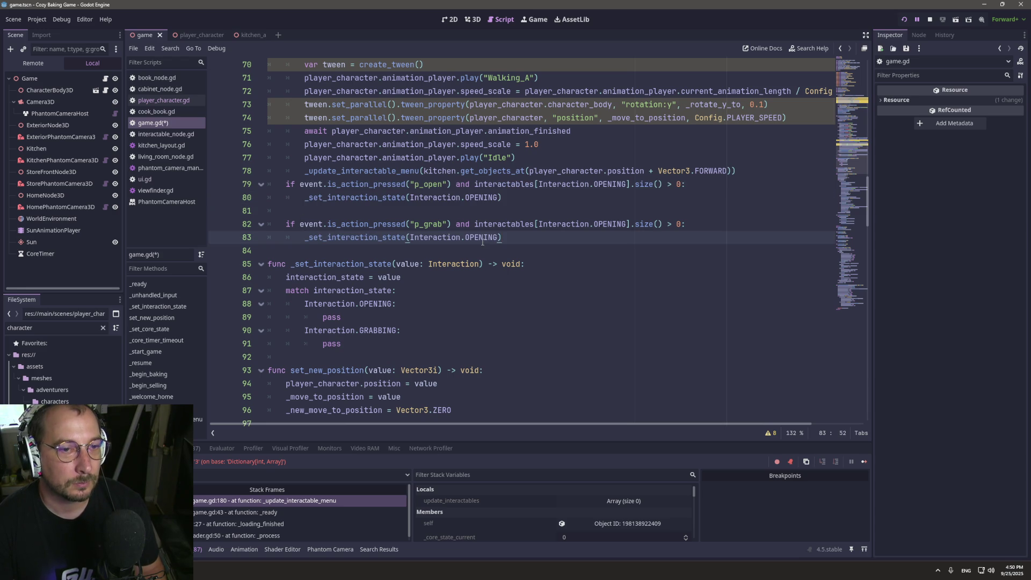
pyautogui.click(484, 238)
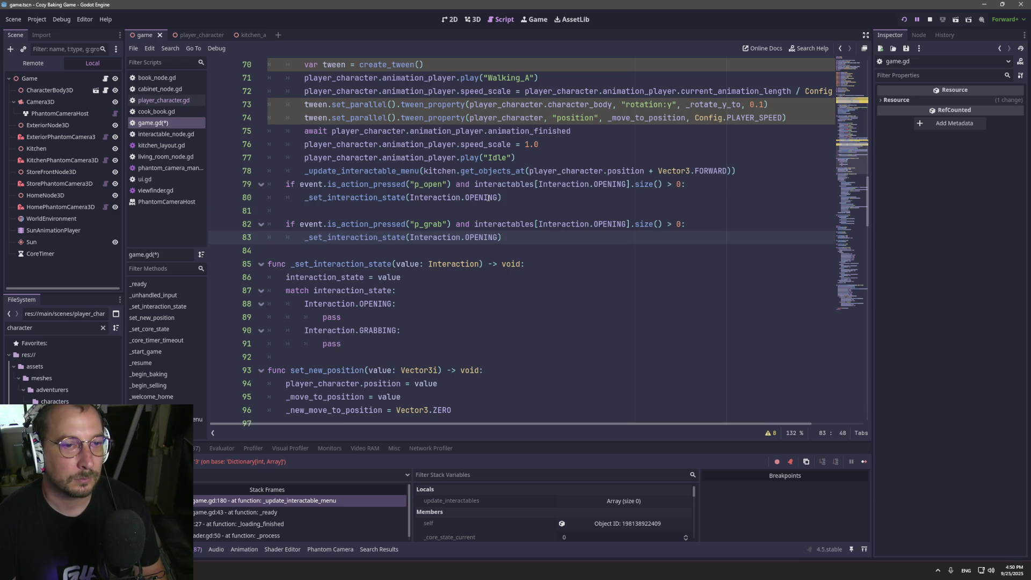
pyautogui.doubleClick(619, 224)
pyautogui.write('G')
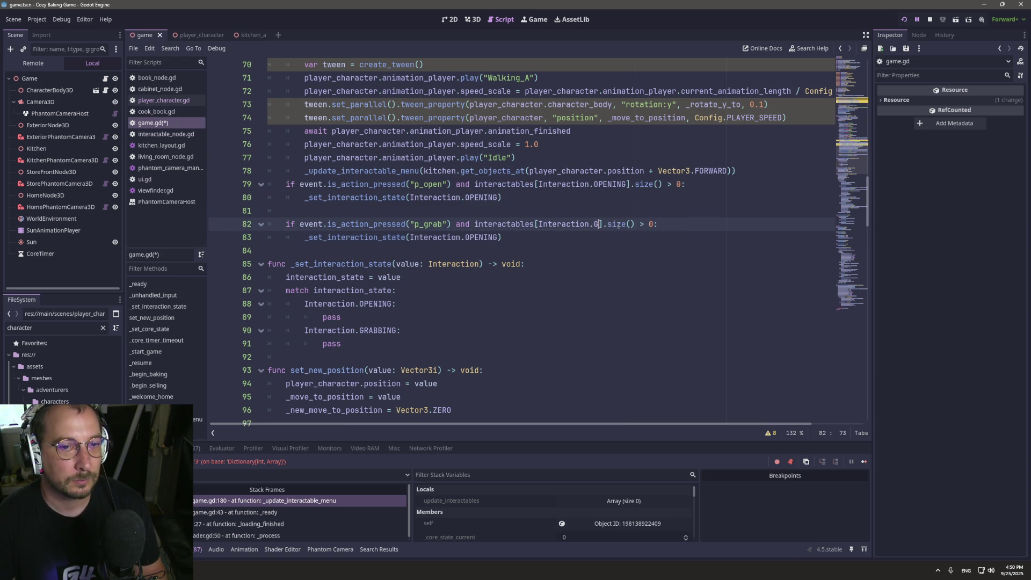
pyautogui.press('Return')
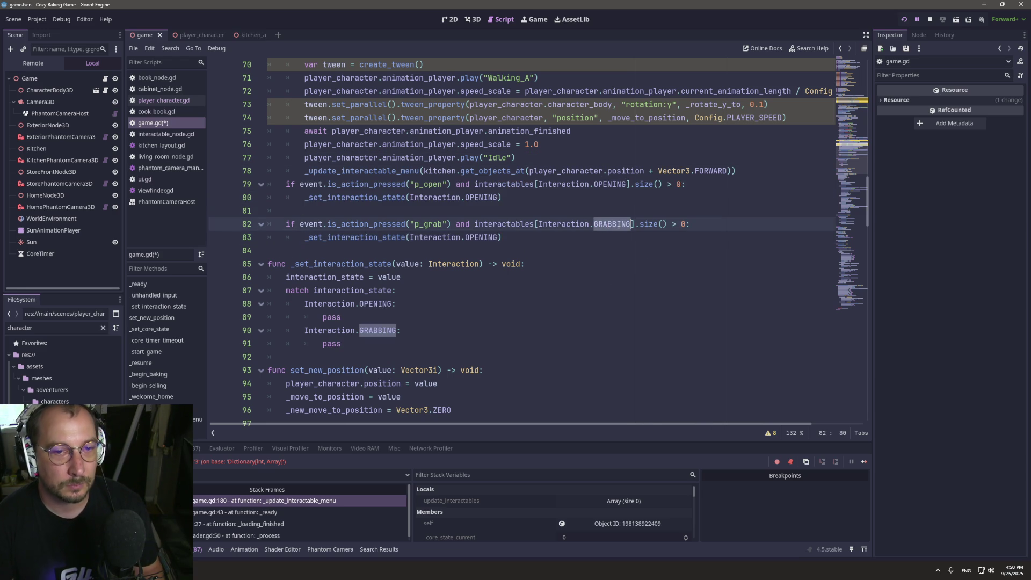
pyautogui.doubleClick(482, 237)
pyautogui.write('GRABB')
pyautogui.press('Return')
pyautogui.hotkey('ctrl', 's')
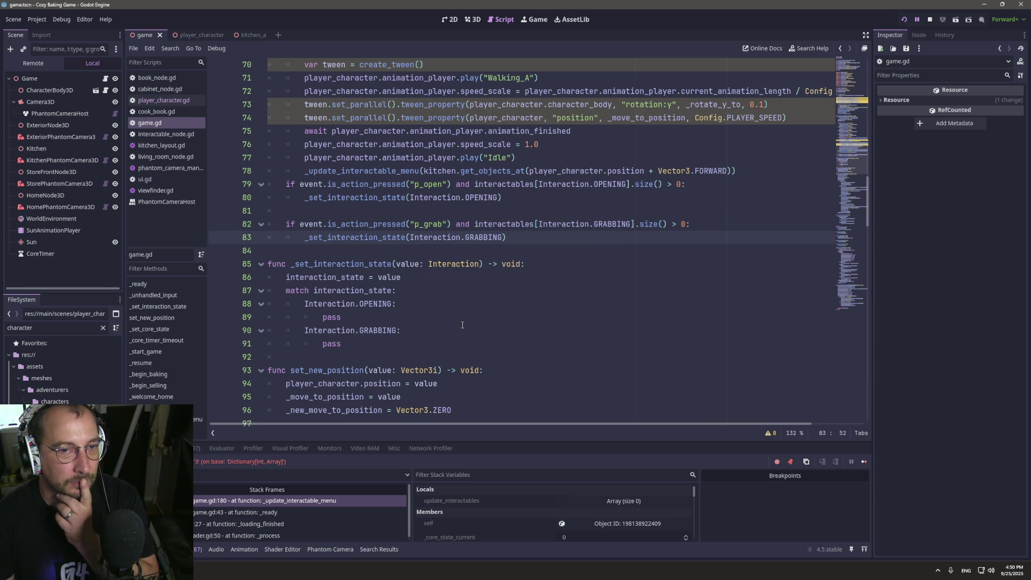
pyautogui.click(442, 349)
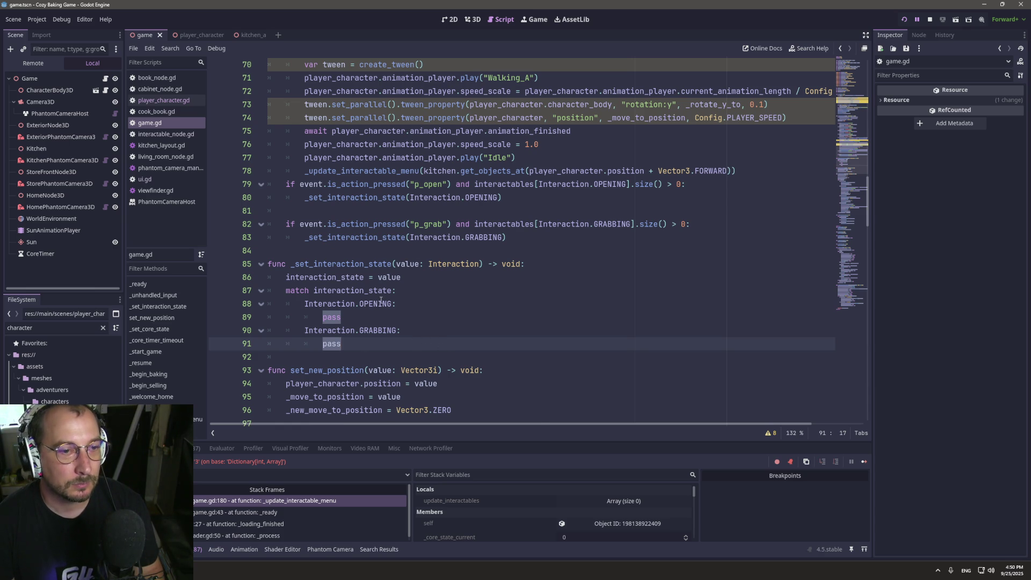
pyautogui.scroll(5, 381, 301)
pyautogui.scroll(12, 381, 299)
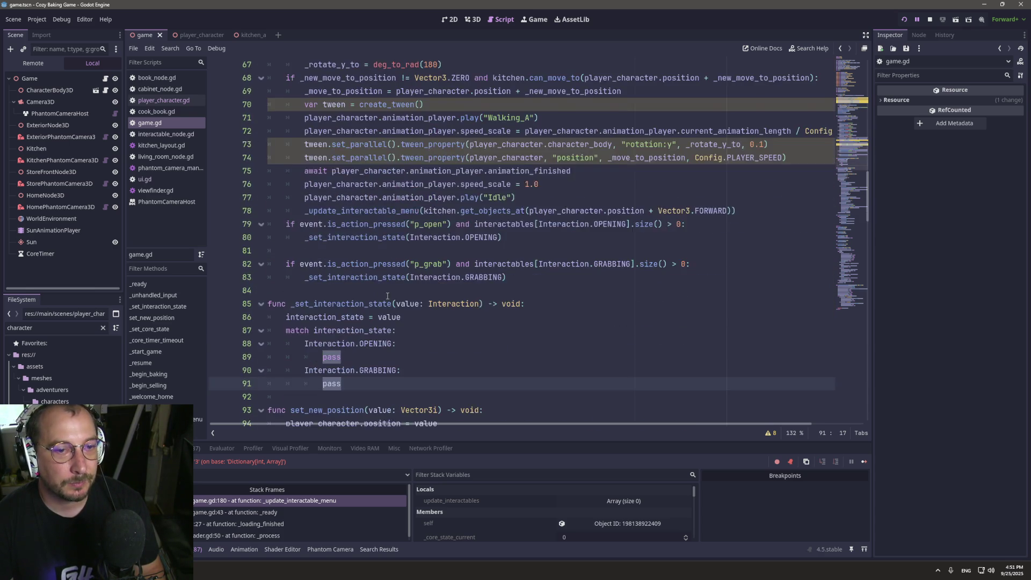
pyautogui.scroll(4, 388, 296)
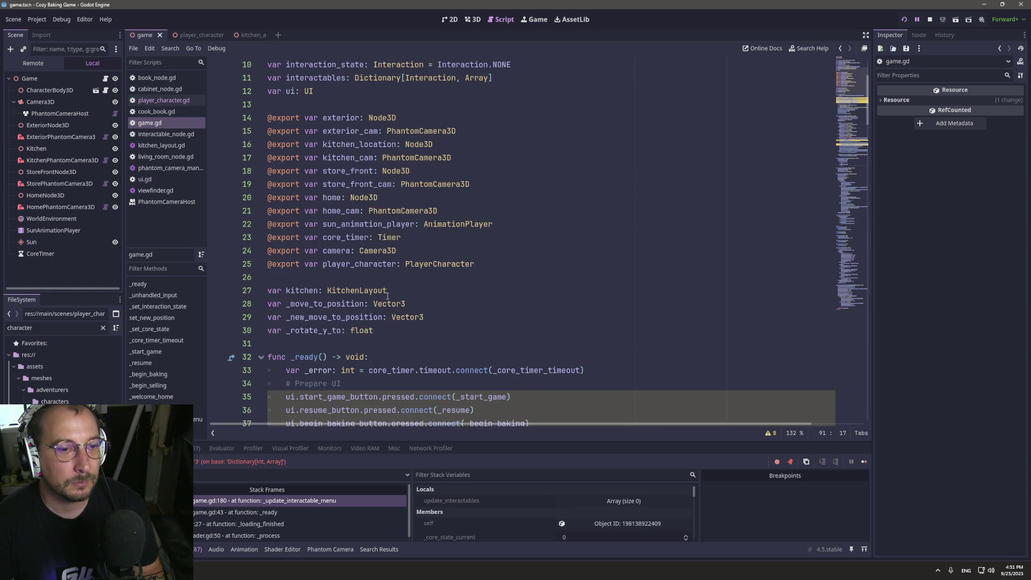
pyautogui.scroll(-5, 388, 296)
pyautogui.scroll(2, 387, 296)
pyautogui.scroll(5, 387, 296)
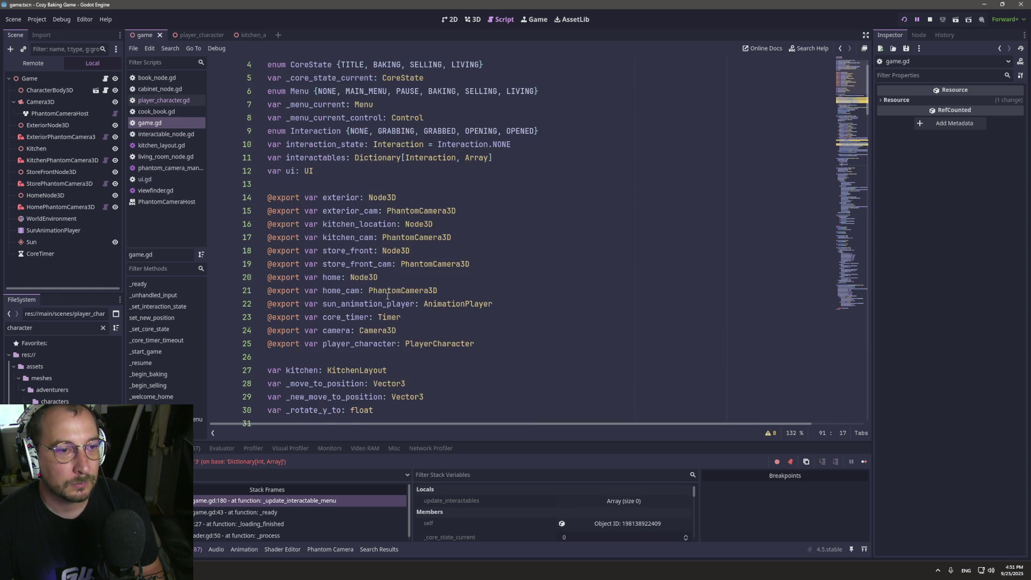
pyautogui.scroll(-4, 387, 296)
pyautogui.scroll(3, 387, 295)
pyautogui.doubleClick(320, 159)
pyautogui.hotkey('ctrl', 'c')
pyautogui.scroll(-18, 384, 268)
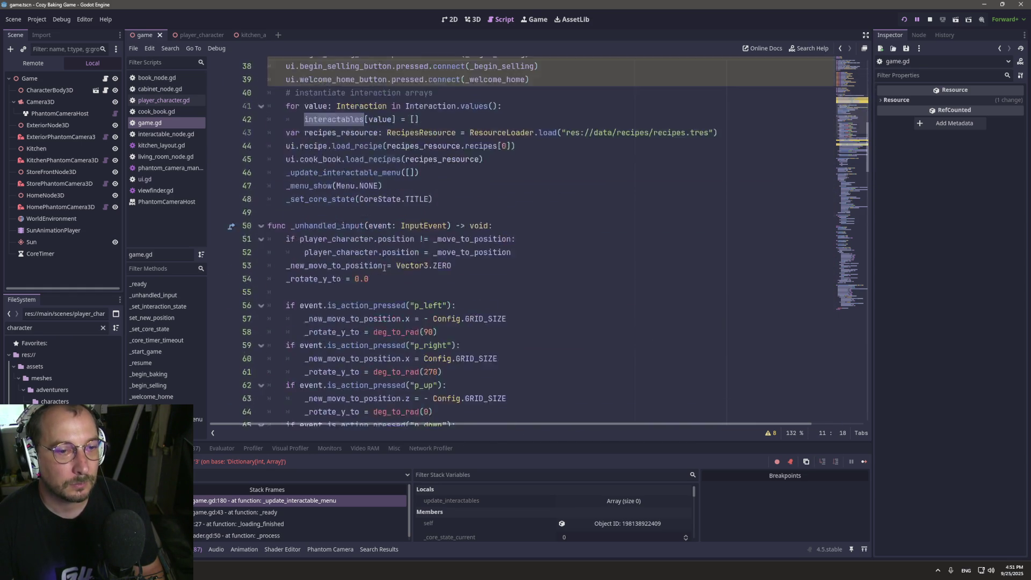
pyautogui.scroll(-20, 384, 268)
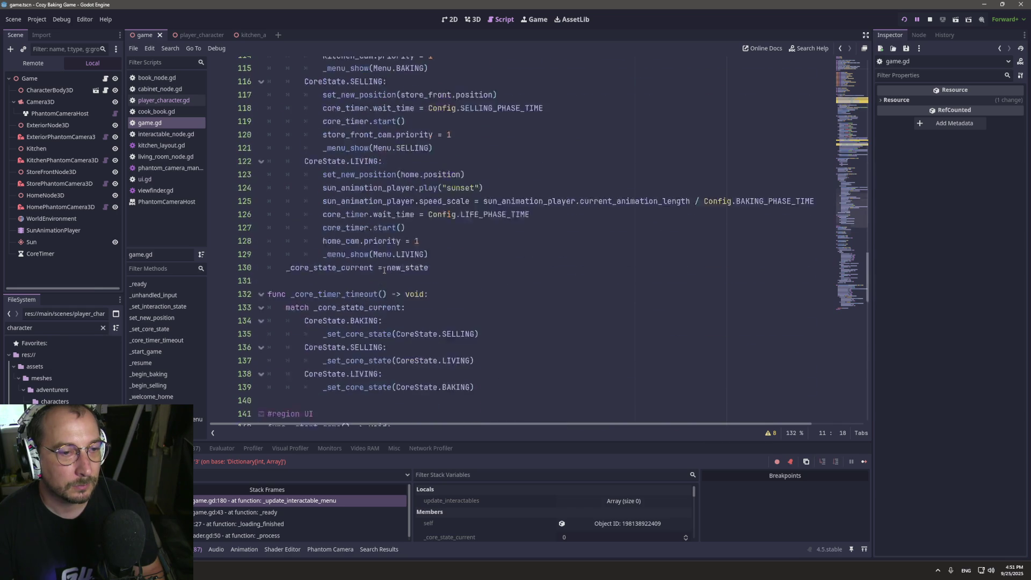
pyautogui.scroll(-1, 384, 271)
pyautogui.scroll(14, 386, 269)
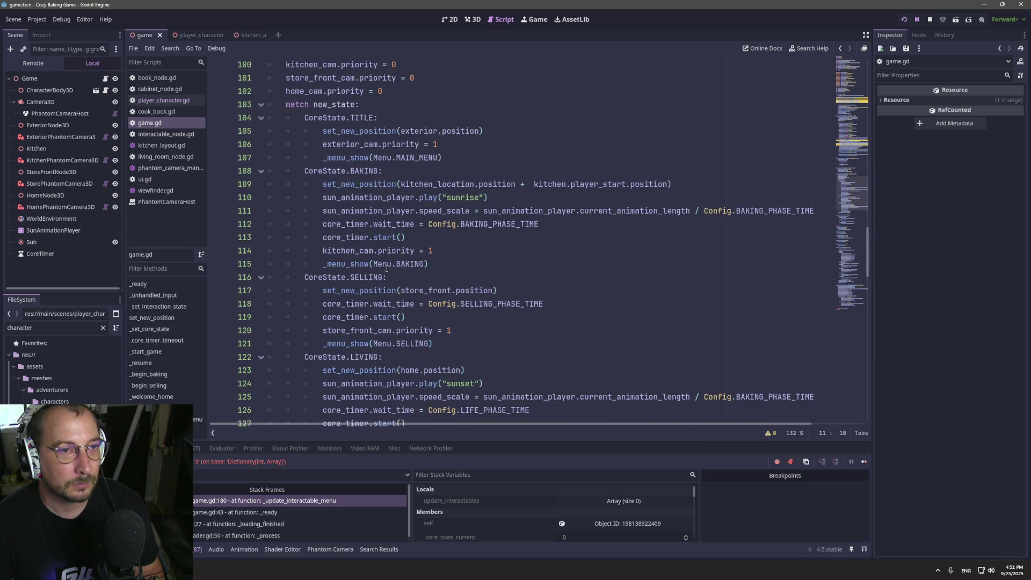
pyautogui.scroll(4, 385, 268)
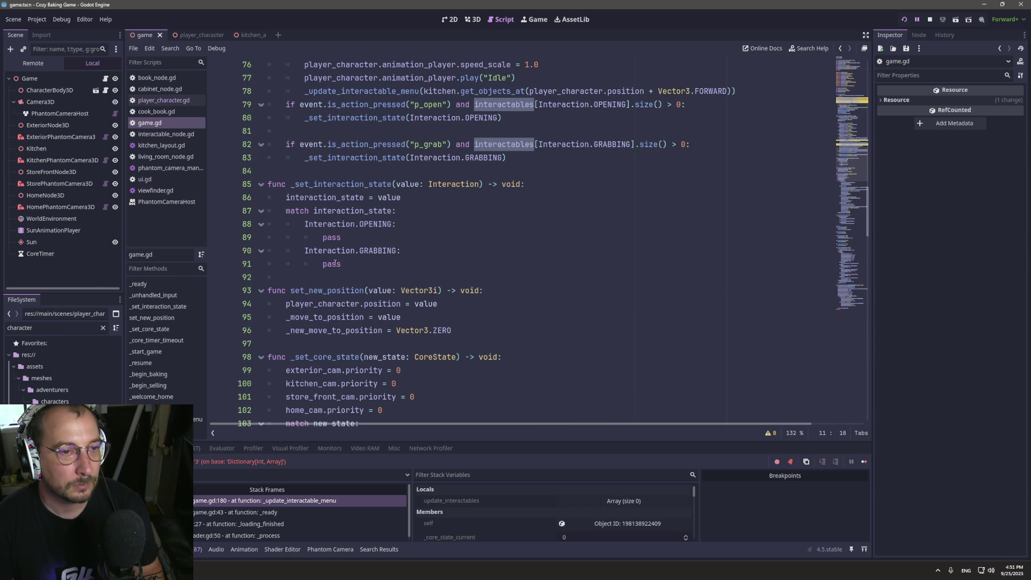
# Replace pass in the GRABBING branch with interactables[Interaction.GRABBING].size().
pyautogui.doubleClick(334, 263)
pyautogui.hotkey('ctrl', 'v')
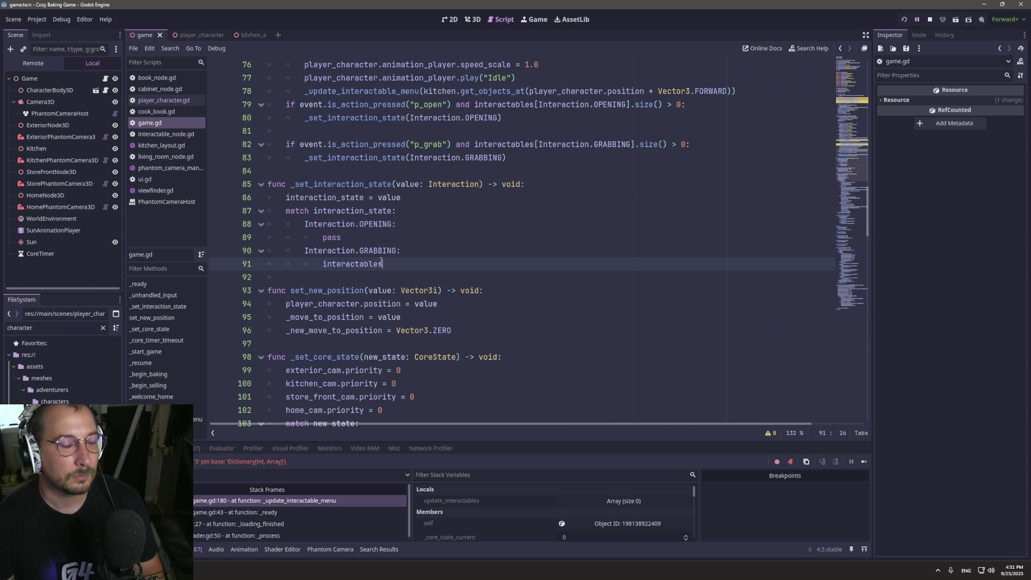
pyautogui.write('[')
pyautogui.press('Escape')
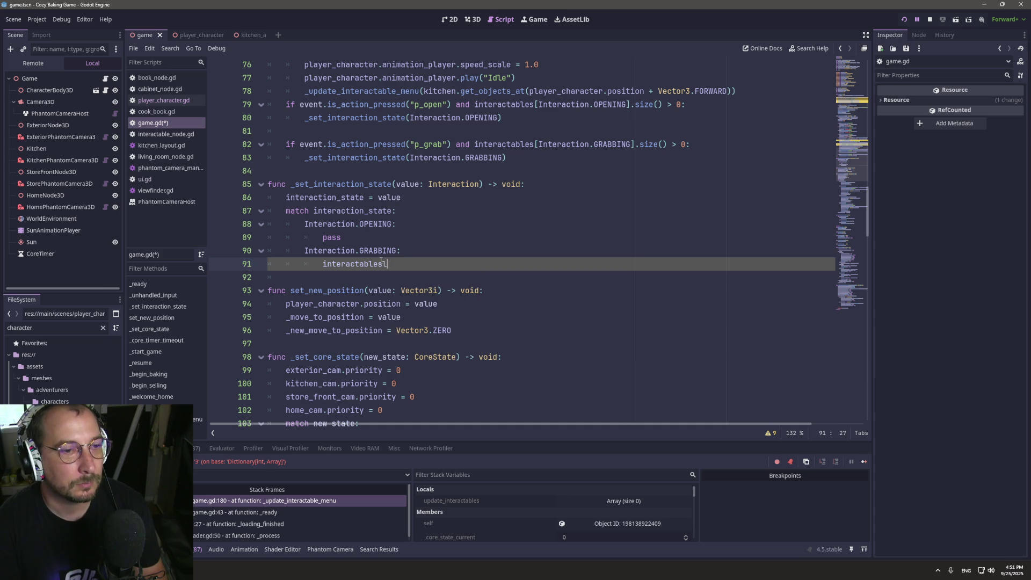
pyautogui.press('BackSpace')
pyautogui.write('.')
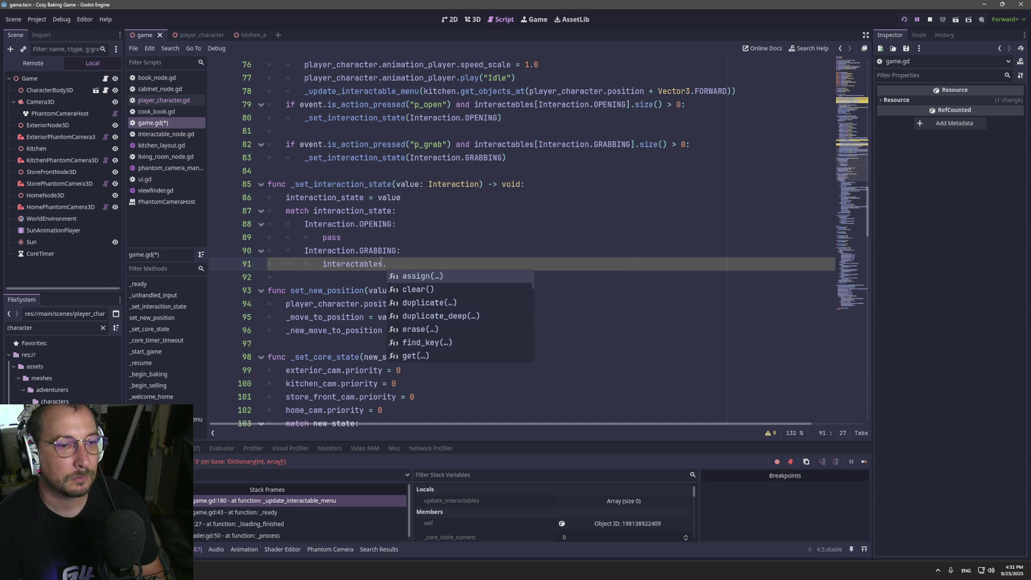
pyautogui.write('a')
pyautogui.press('BackSpace')
pyautogui.press('BackSpace')
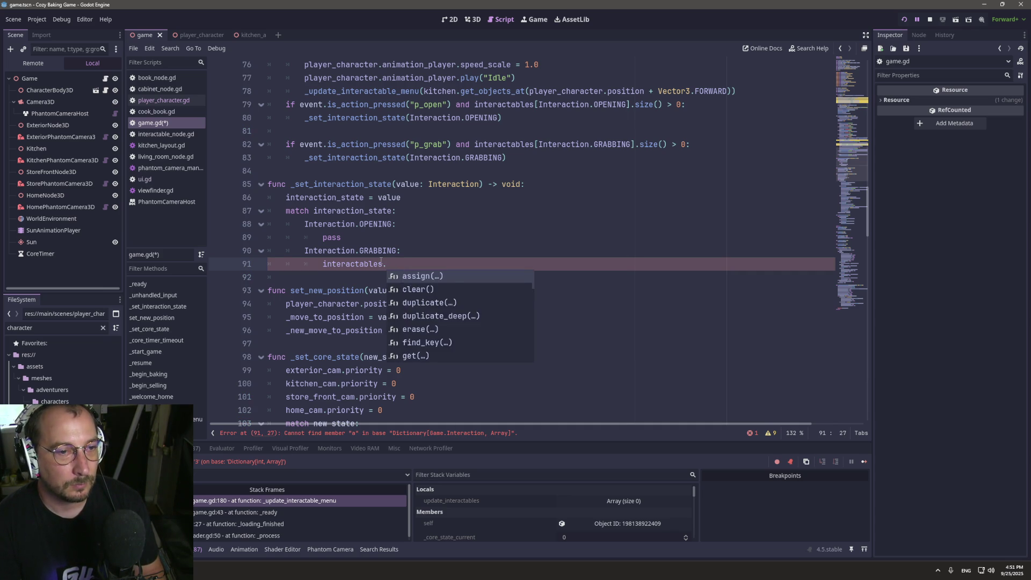
pyautogui.write('[')
pyautogui.write('Intera')
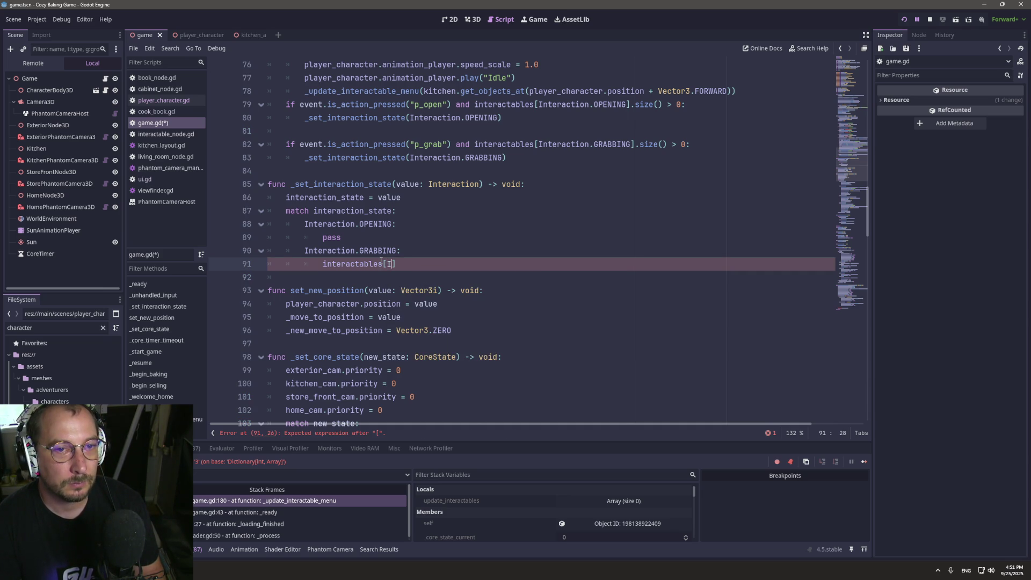
pyautogui.press('Return')
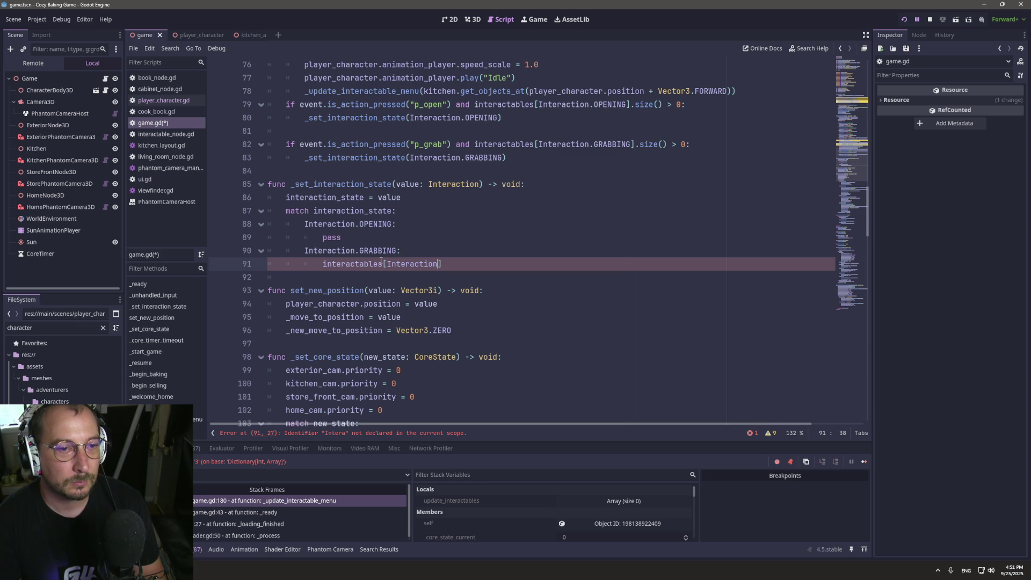
pyautogui.press('Right')
pyautogui.press('Left')
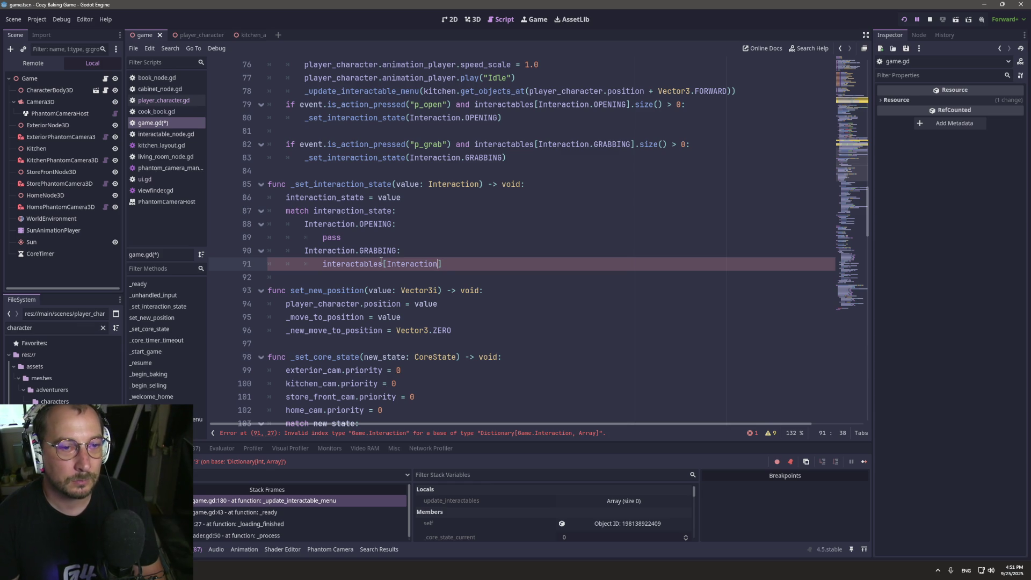
pyautogui.write('.G')
pyautogui.press('Return')
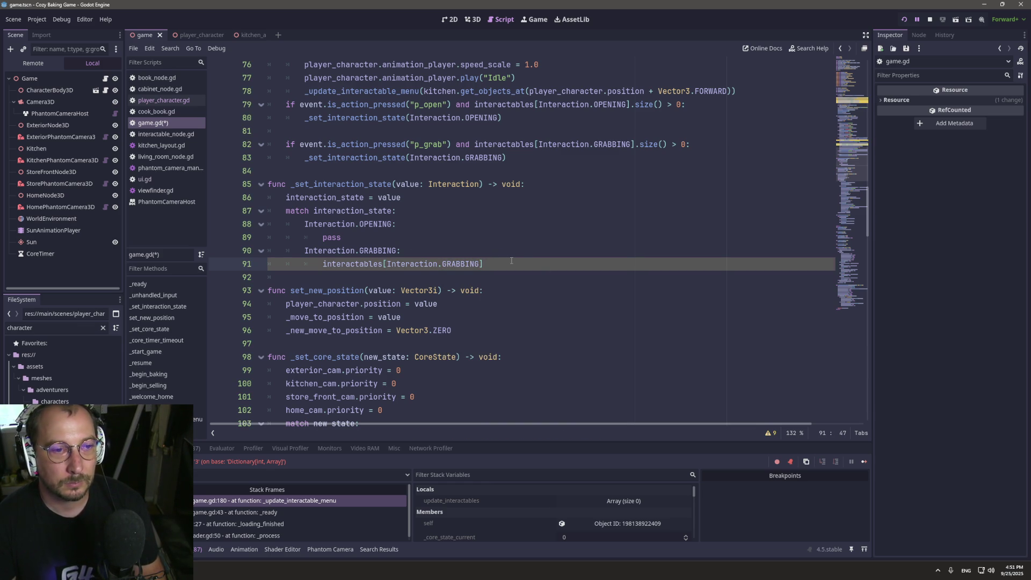
pyautogui.press('Right')
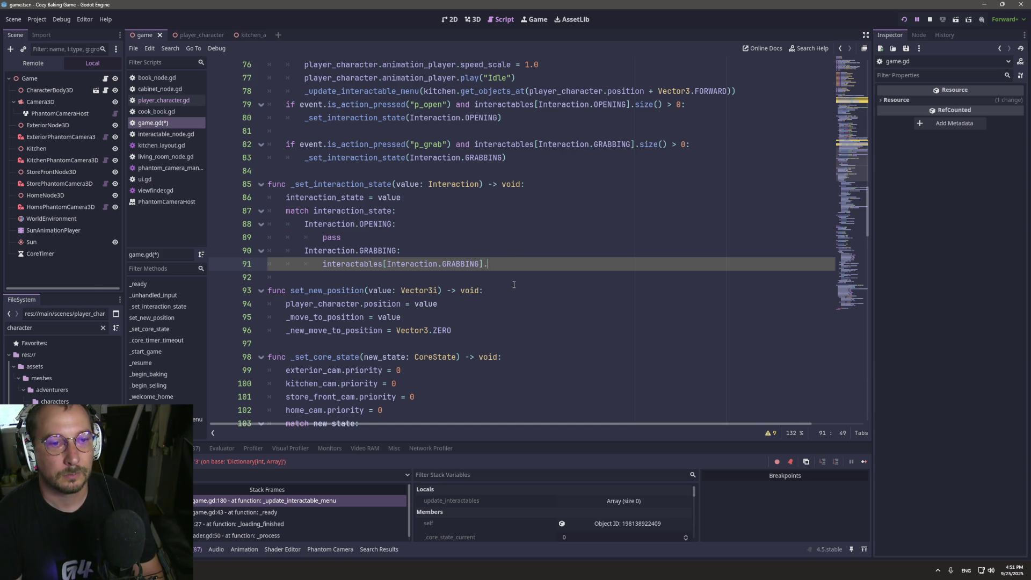
pyautogui.write('size(')
pyautogui.press('Return')
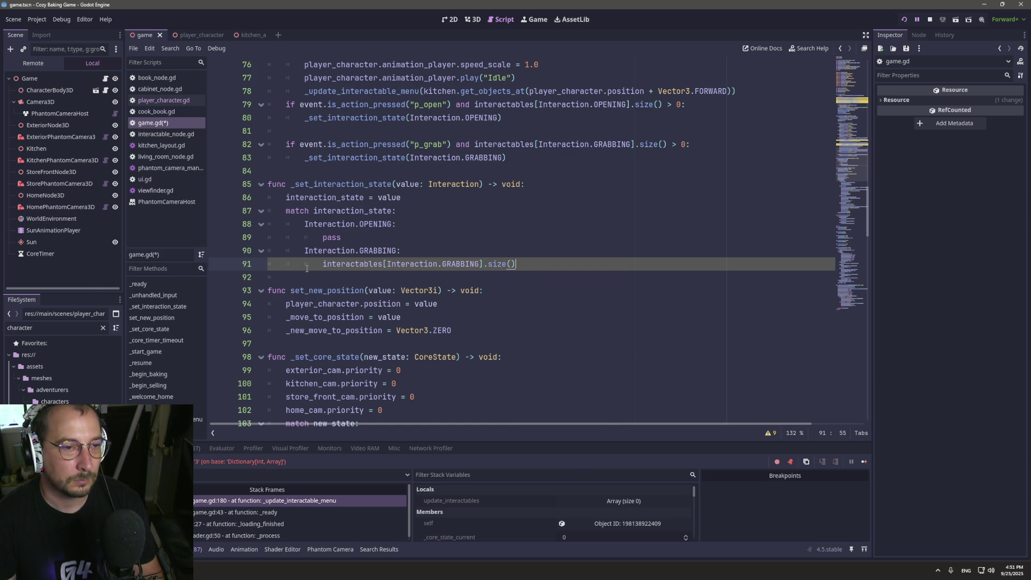
# Turn it into 'if interactables[Interaction.GRABBING].size() == 1:' and start an elif line below.
pyautogui.write('if')
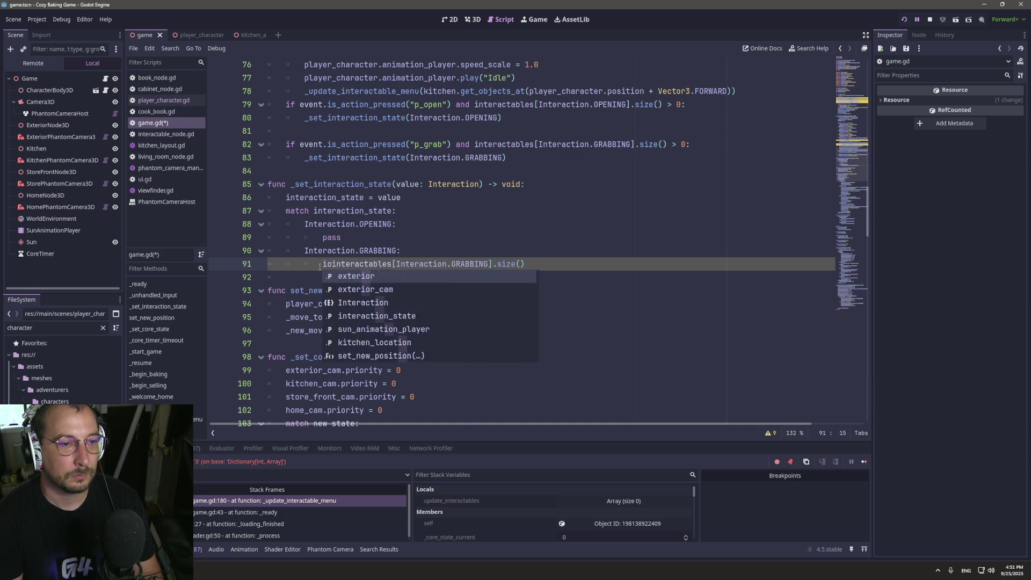
pyautogui.click(559, 264)
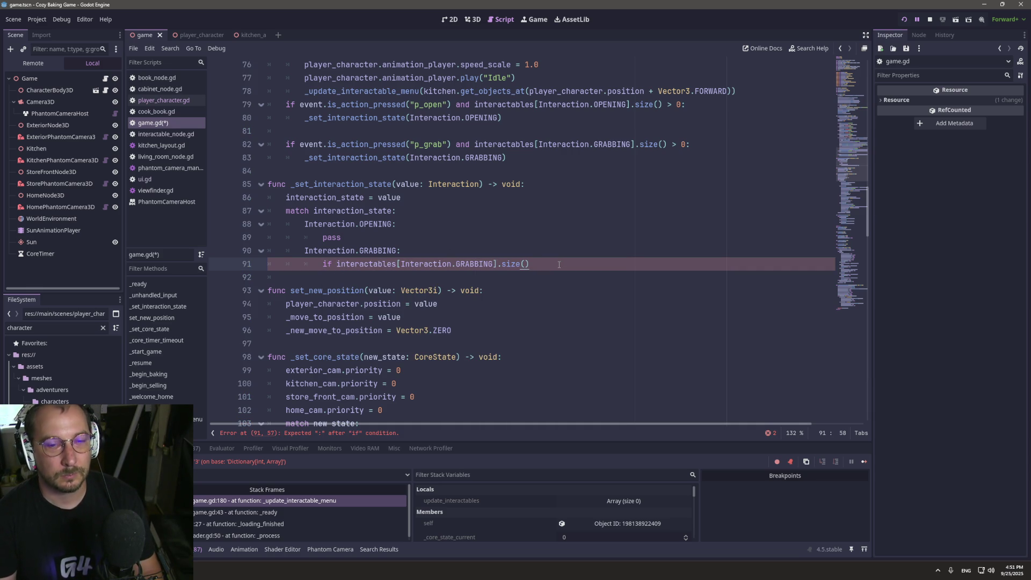
pyautogui.write(' == 1:')
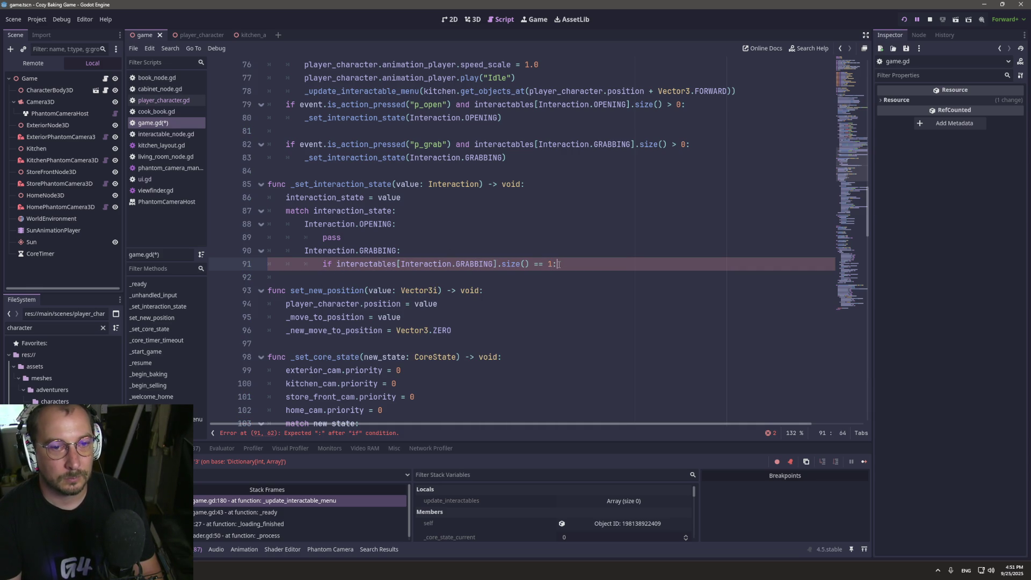
pyautogui.press('Return')
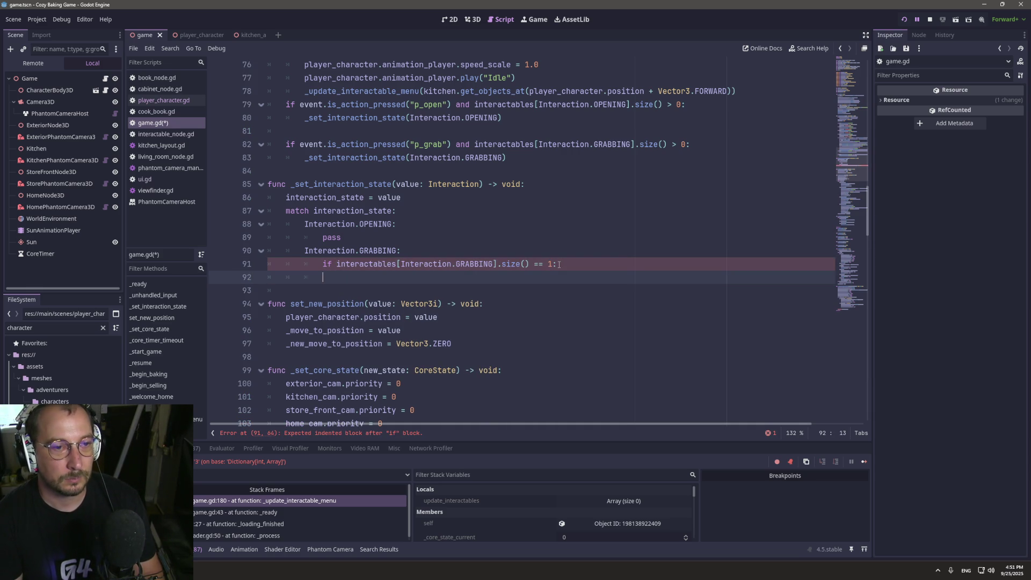
pyautogui.write('else')
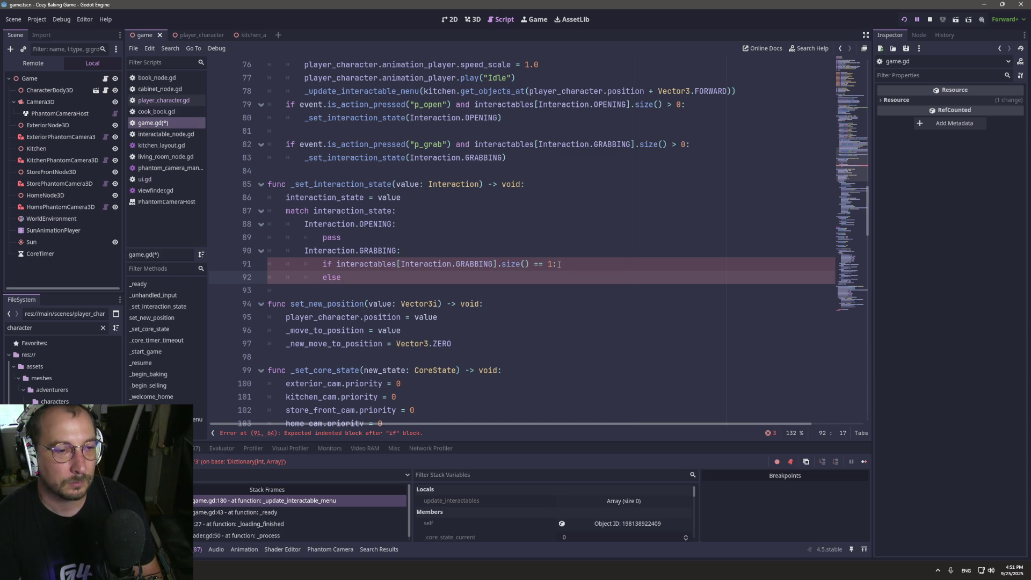
pyautogui.press('BackSpace')
pyautogui.press('BackSpace')
pyautogui.write('if')
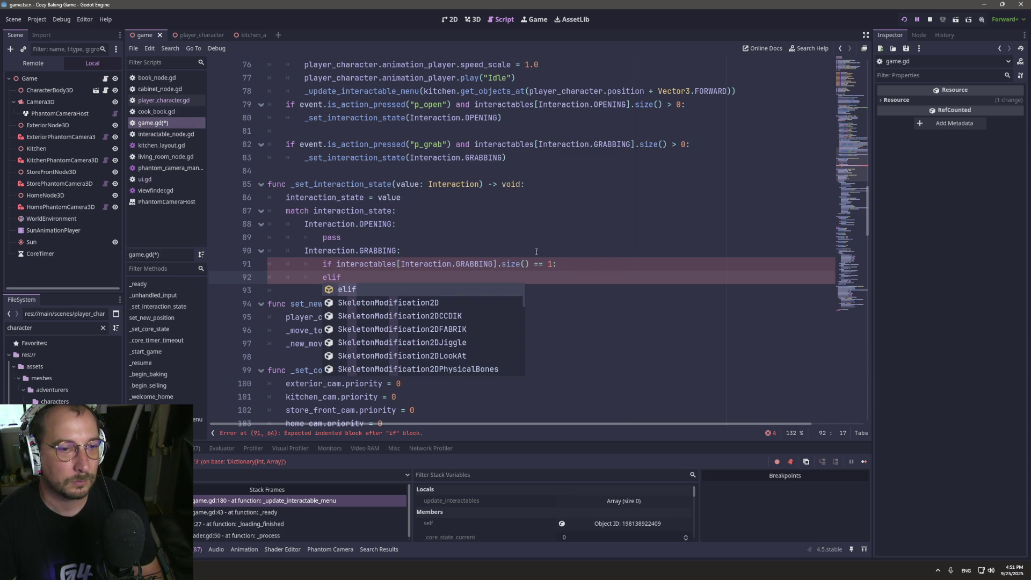
pyautogui.click(492, 236)
pyautogui.moveTo(321, 264); pyautogui.dragTo(529, 261)
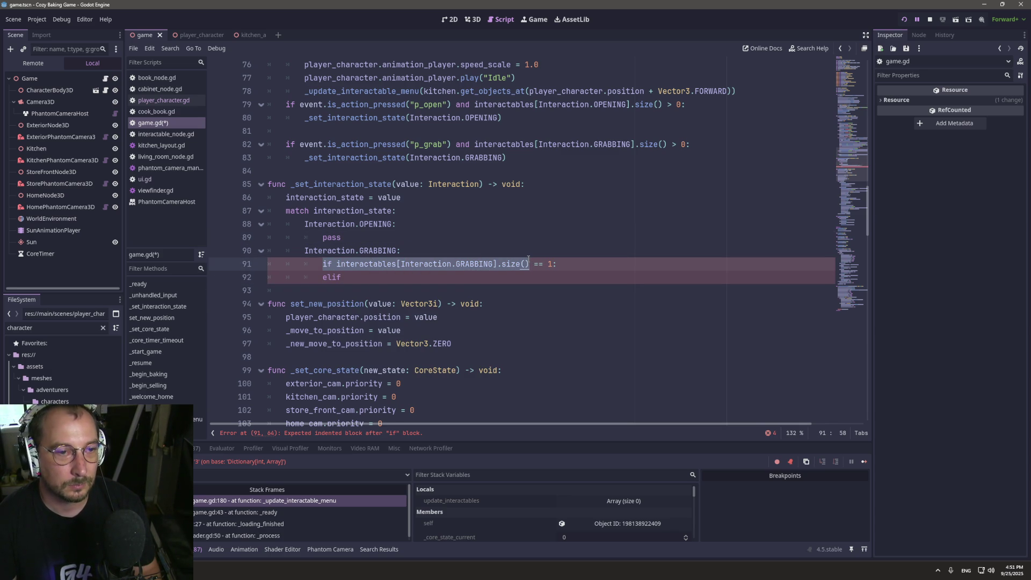
# Try pasting the GRABBING size expression under the _set_interaction_state header, then undo it.
pyautogui.click(529, 261)
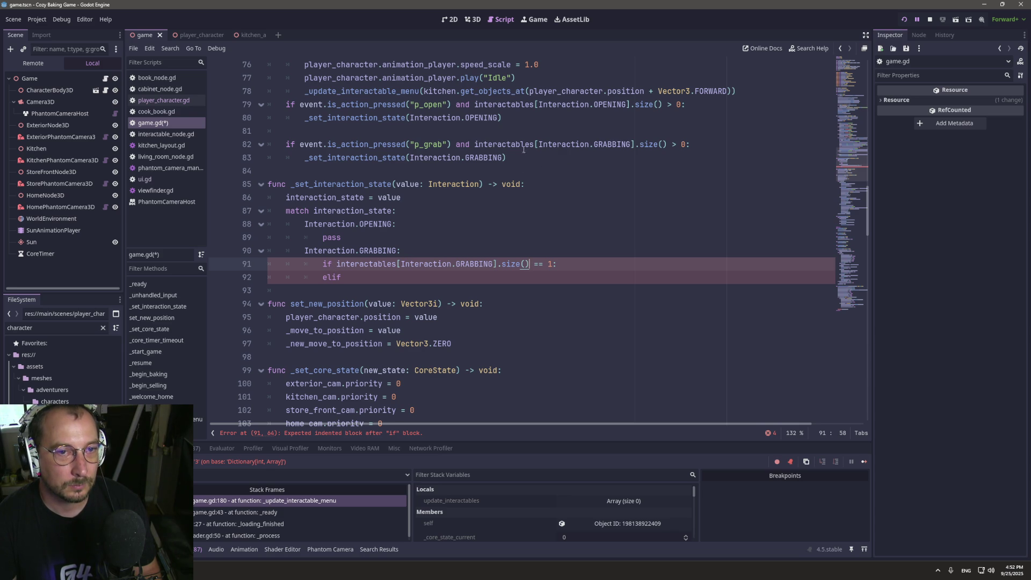
pyautogui.moveTo(476, 145)
pyautogui.mouseDown()
pyautogui.moveTo(687, 145)
pyautogui.moveTo(474, 145)
pyautogui.mouseUp()
pyautogui.hotkey('ctrl', 'c')
pyautogui.click(609, 145)
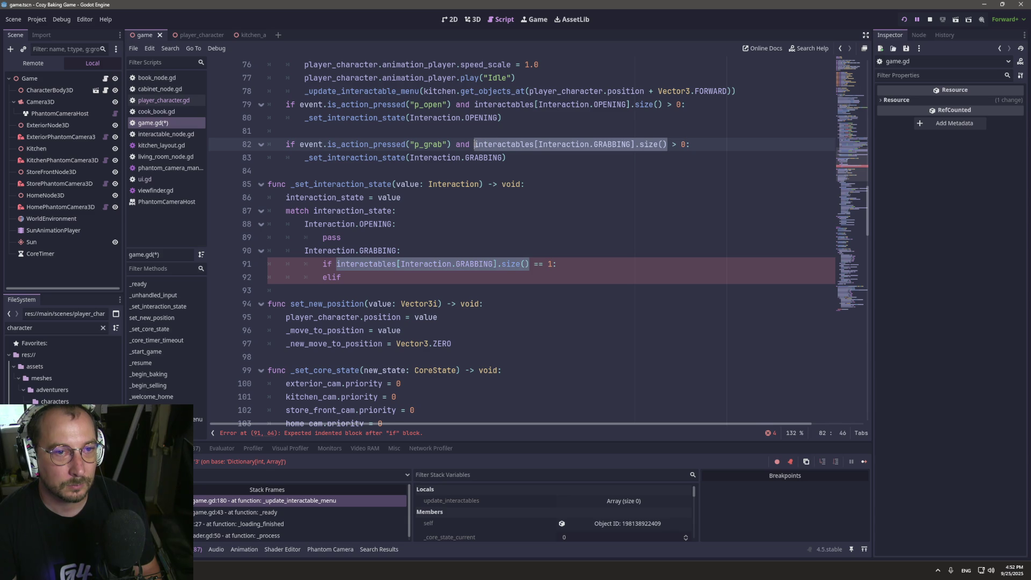
pyautogui.click(546, 181)
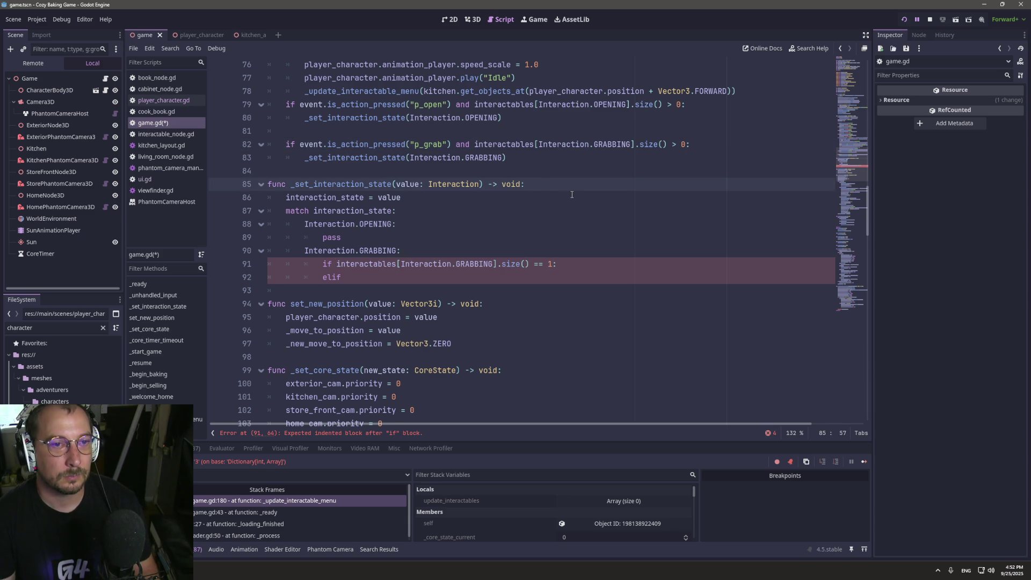
pyautogui.press('Return')
pyautogui.hotkey('ctrl', 'v')
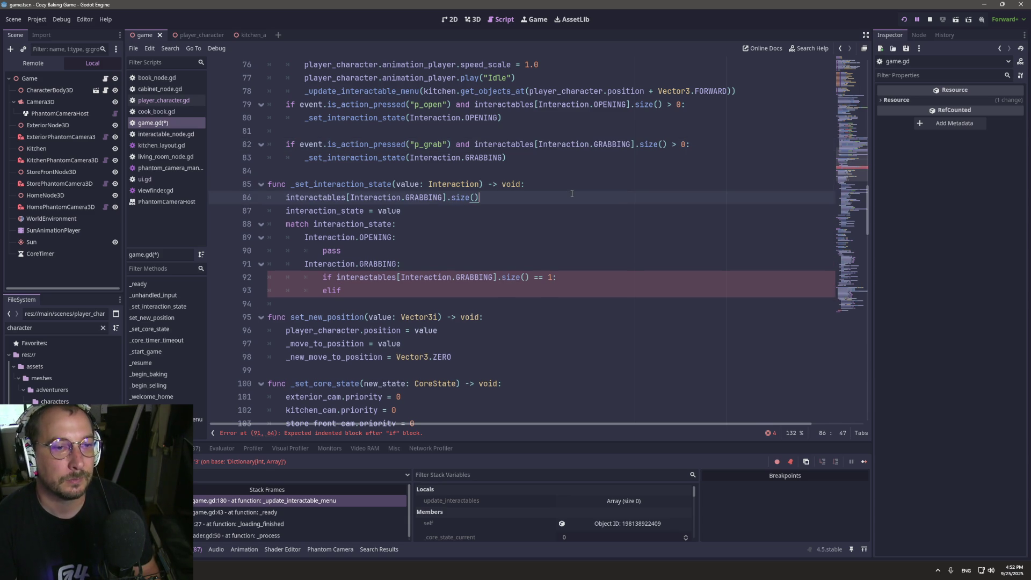
pyautogui.hotkey('ctrl', 'z')
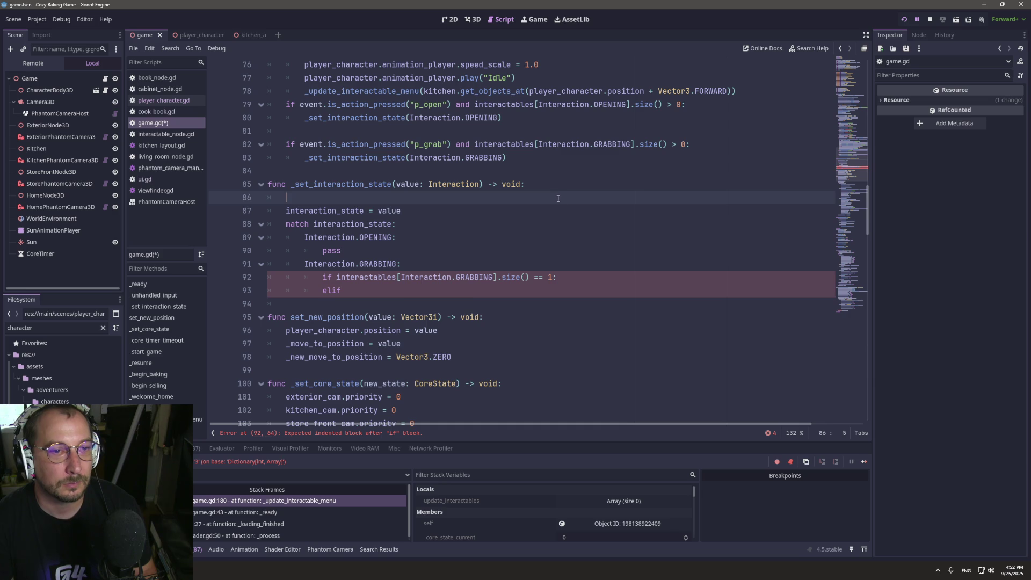
pyautogui.hotkey('ctrl', 'z')
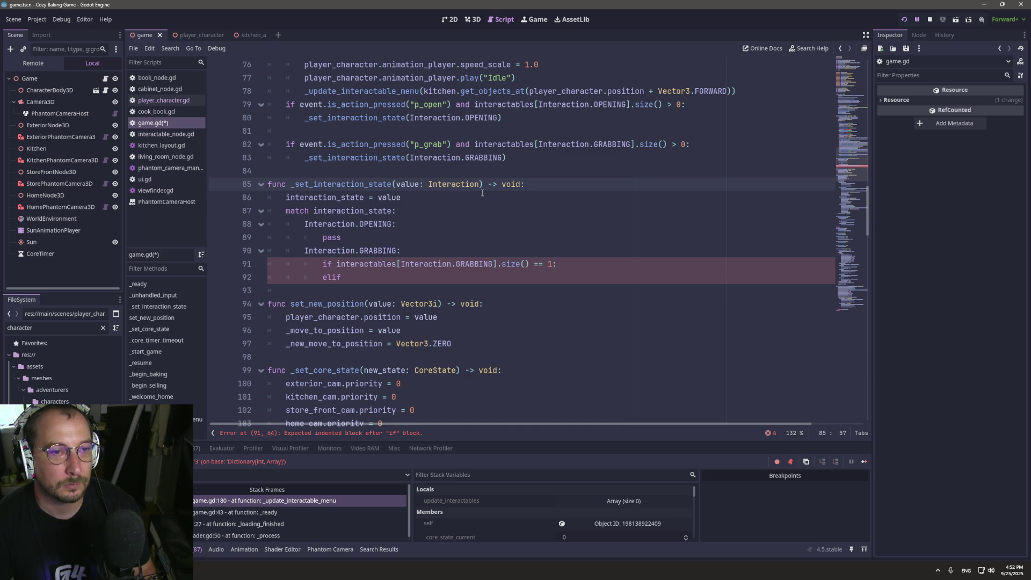
pyautogui.press('Return')
pyautogui.hotkey('ctrl', 'v')
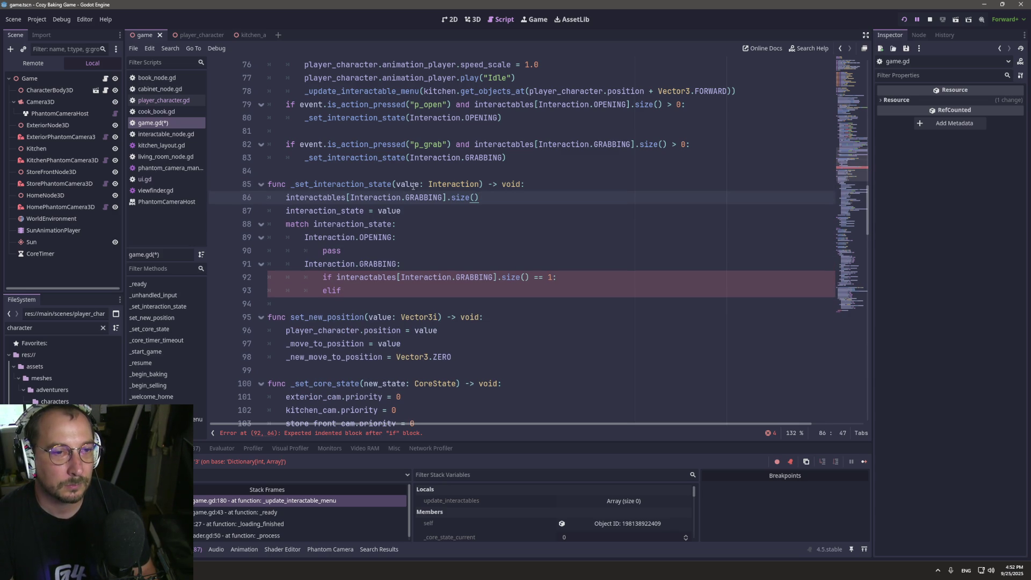
pyautogui.hotkey('ctrl', 'z')
pyautogui.hotkey('ctrl', 'z')
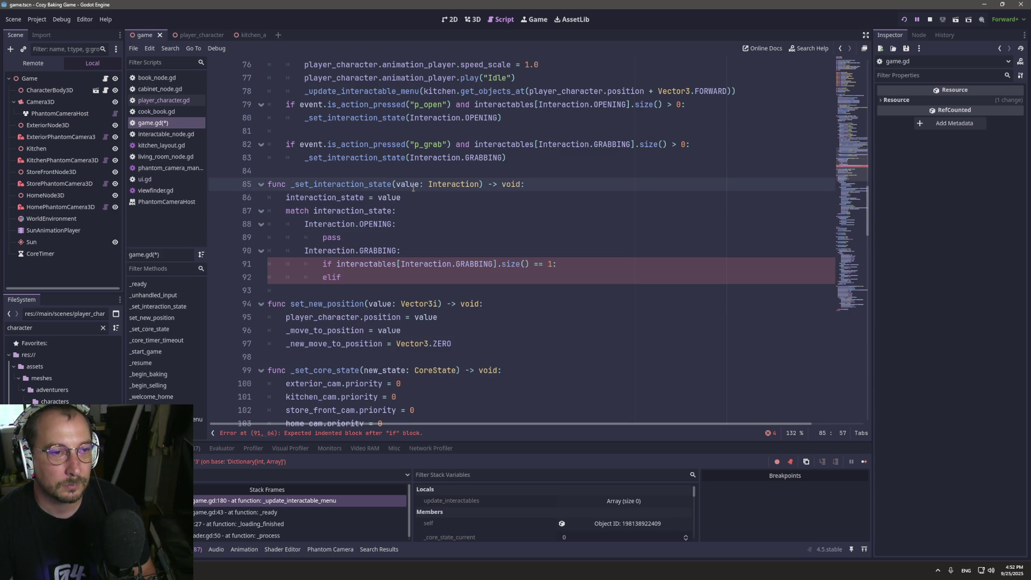
# Add interactables[value].size() as the first line of _set_interaction_state, using the value parameter.
pyautogui.click(392, 276)
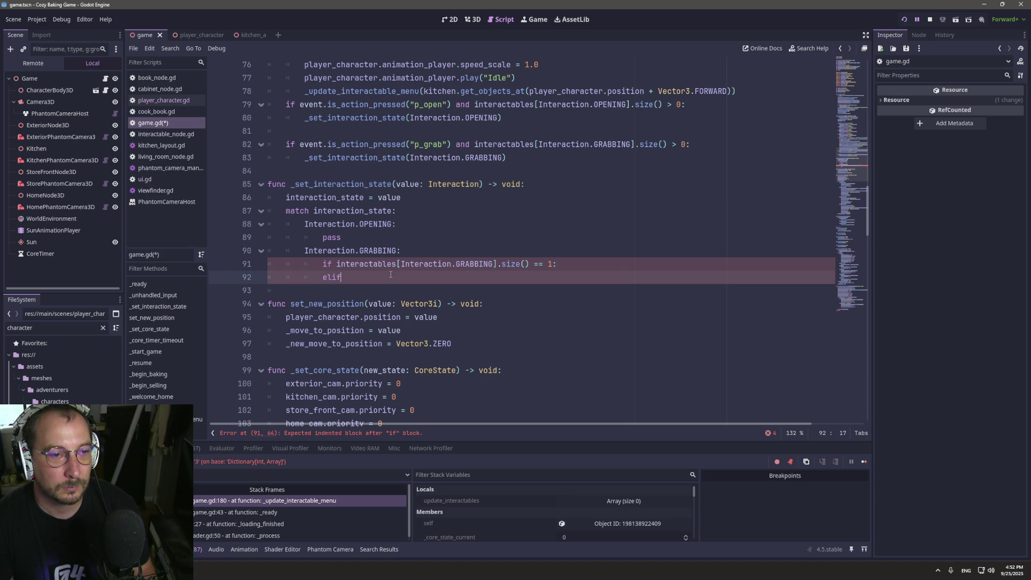
pyautogui.click(463, 289)
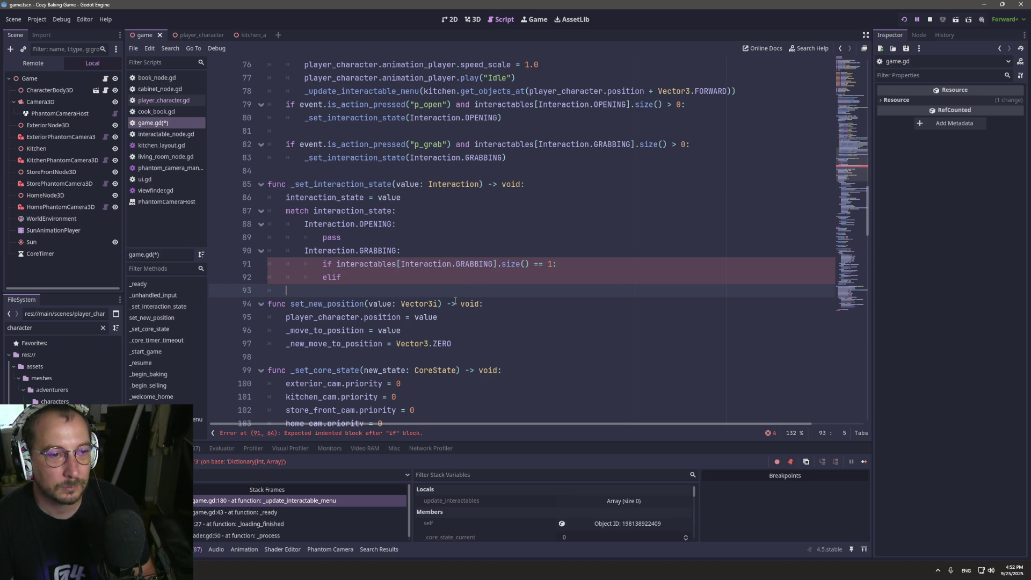
pyautogui.click(536, 184)
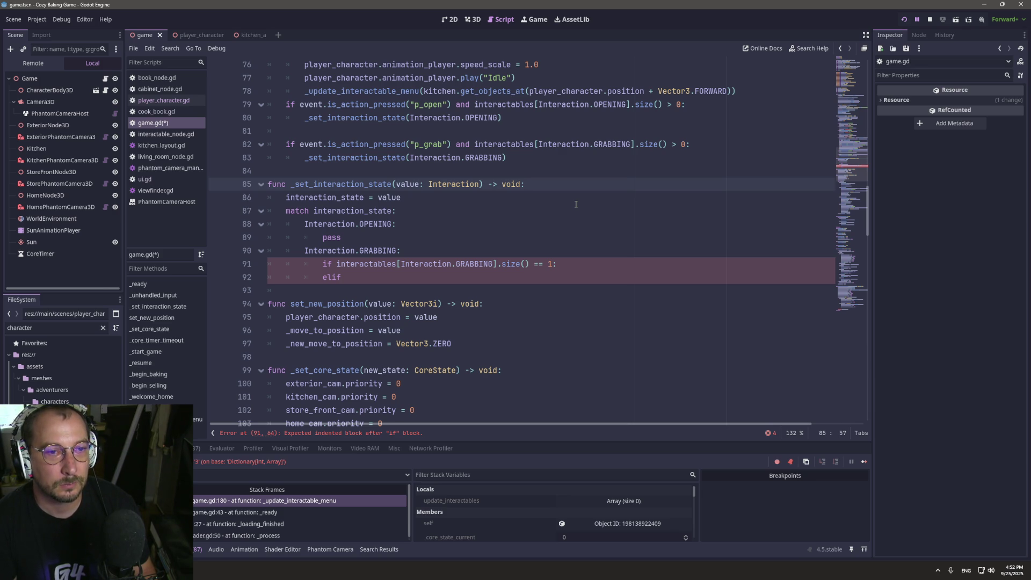
pyautogui.press('Return')
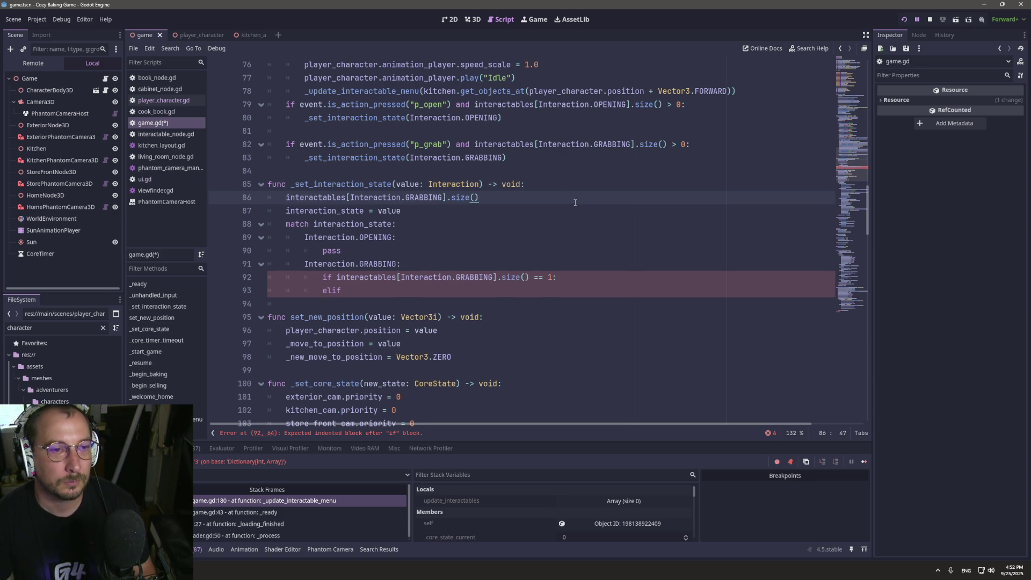
pyautogui.doubleClick(405, 183)
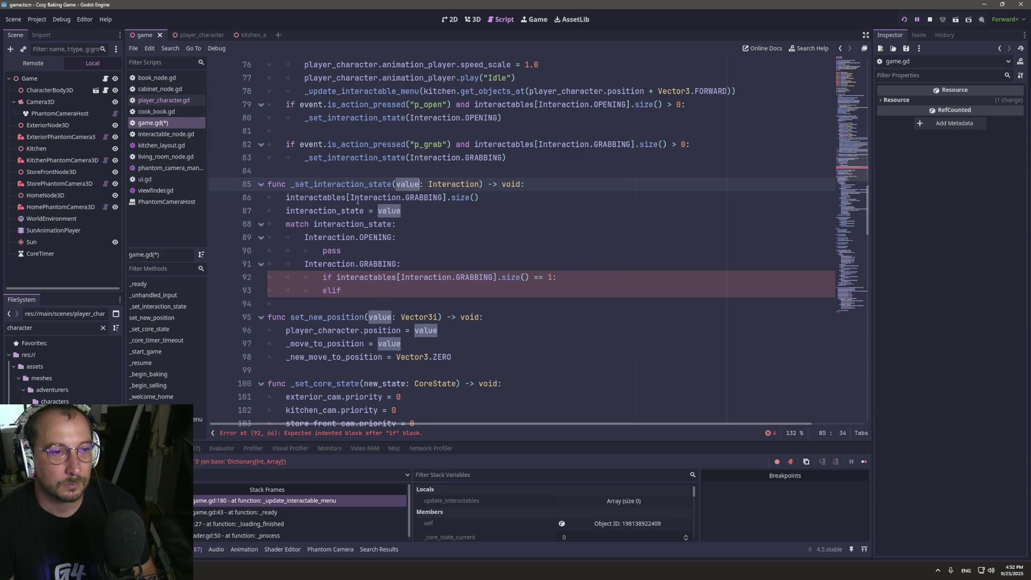
pyautogui.hotkey('ctrl', 'c')
pyautogui.moveTo(351, 197); pyautogui.dragTo(445, 197)
pyautogui.hotkey('ctrl', 'v')
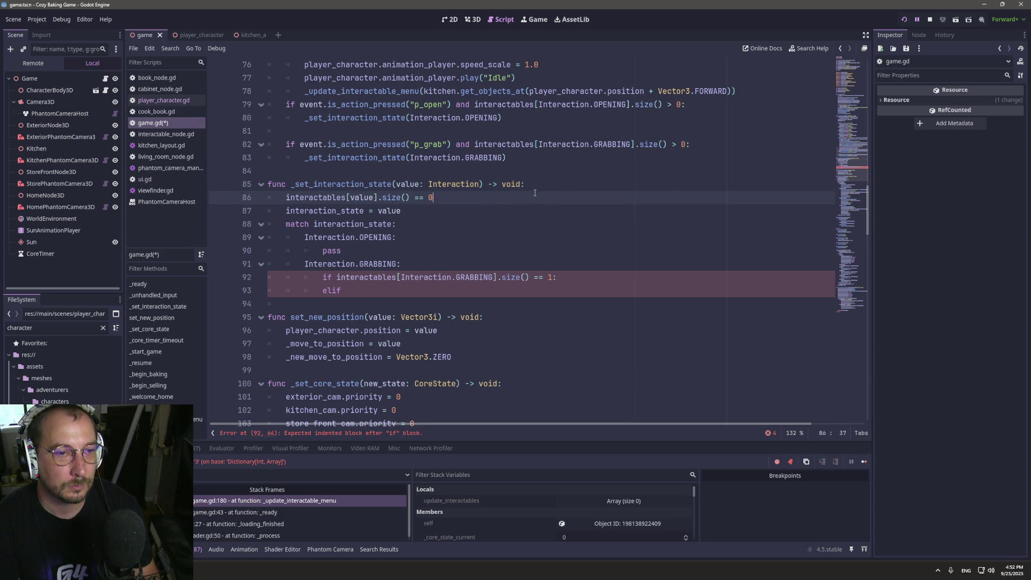
# Complete the guard as 'if interactables[value].size() == 0: return' and save game.gd.
pyautogui.press('Return')
pyautogui.write('reurn')
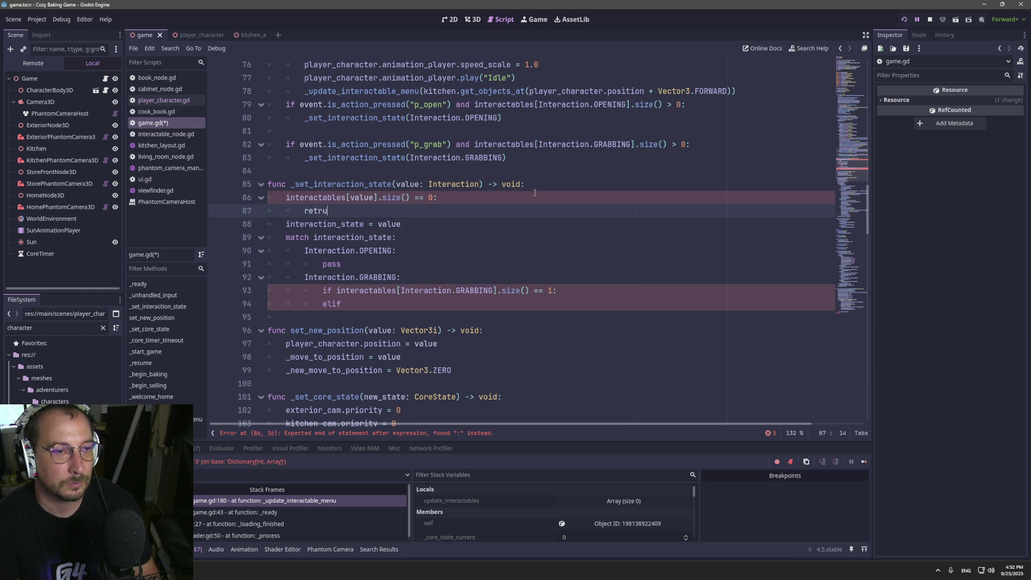
pyautogui.press('BackSpace')
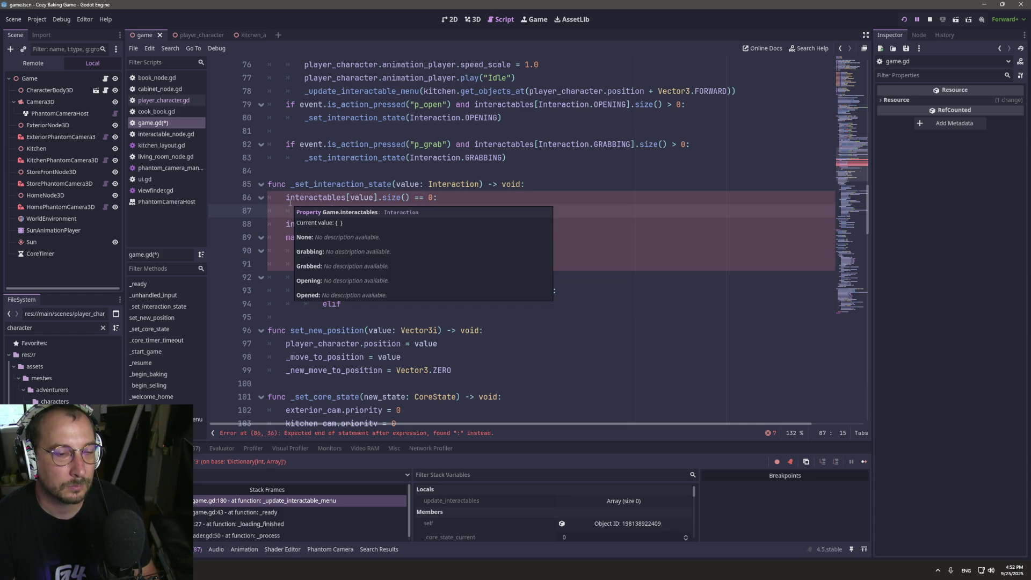
pyautogui.press('Escape')
pyautogui.moveTo(353, 215); pyautogui.dragTo(260, 198)
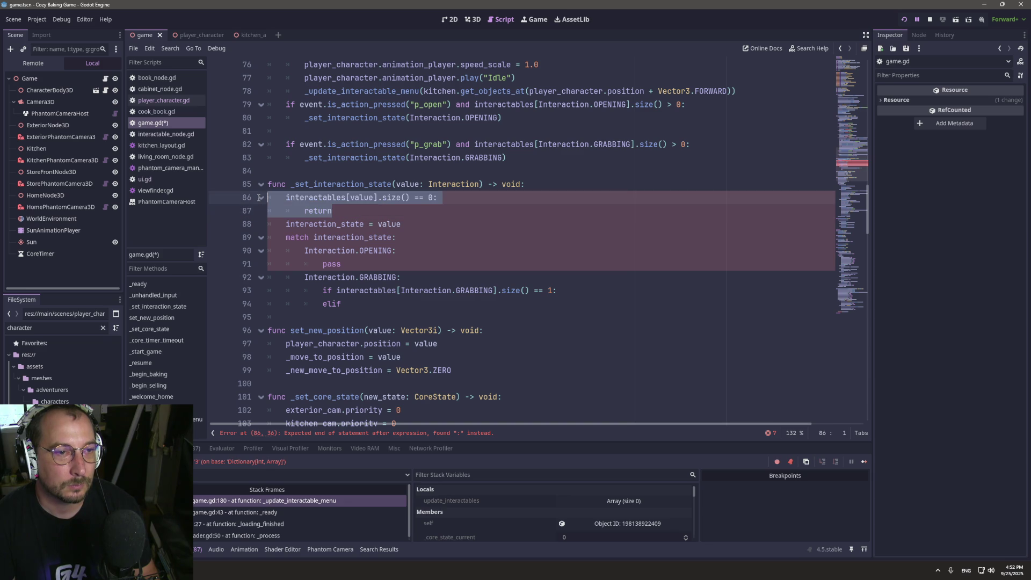
pyautogui.click(282, 198)
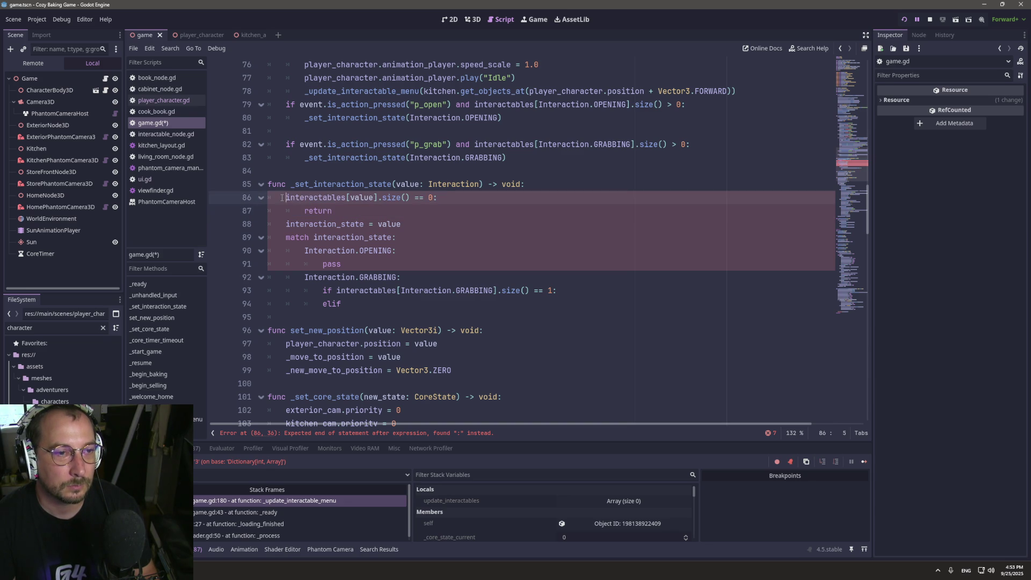
pyautogui.write('if')
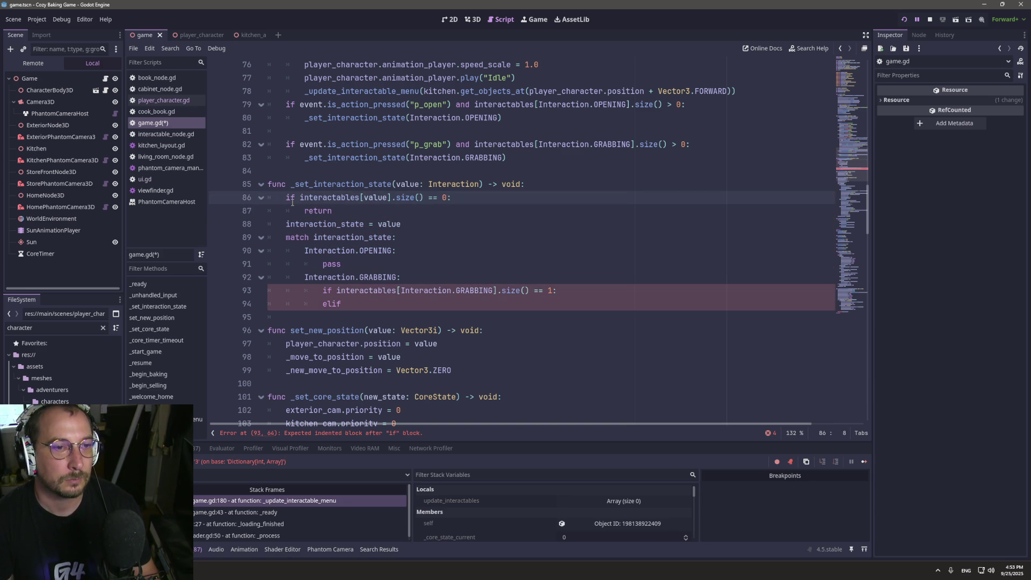
pyautogui.hotkey('ctrl', 's')
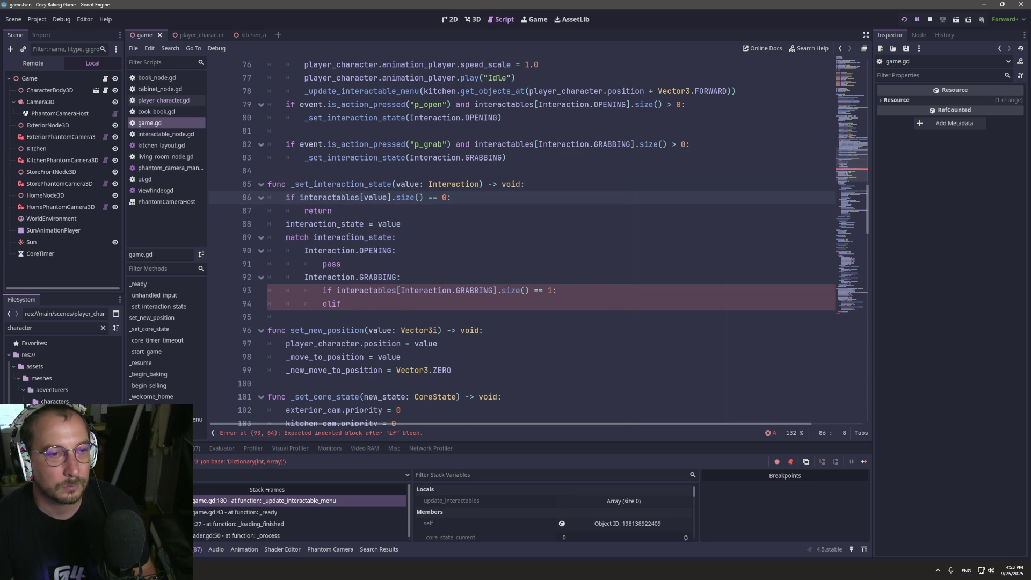
# Cut the early-return guard lines and experiment with moving them after the interaction_state assignment.
pyautogui.moveTo(333, 211)
pyautogui.mouseDown()
pyautogui.moveTo(215, 184)
pyautogui.moveTo(208, 193)
pyautogui.mouseUp()
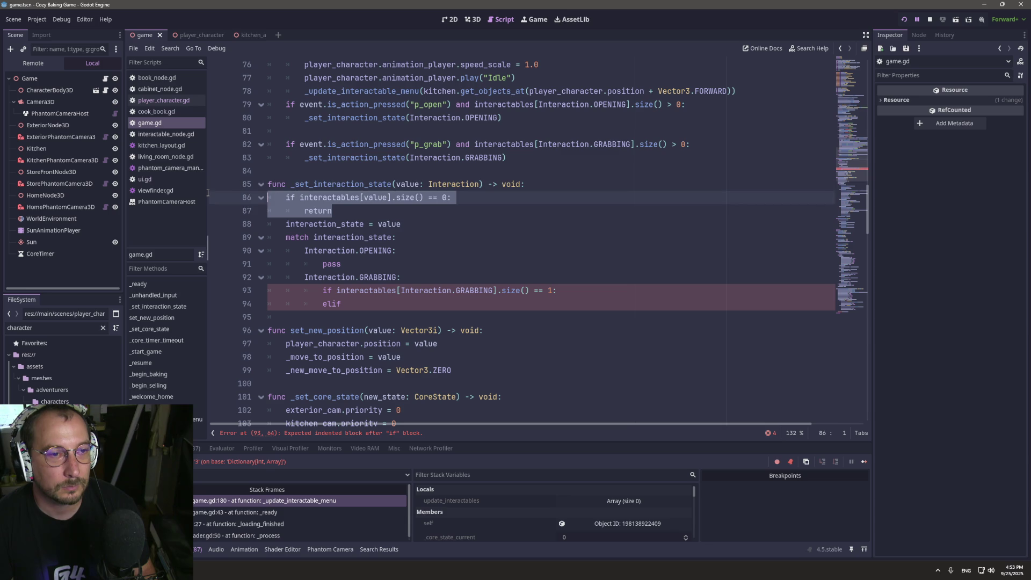
pyautogui.click(333, 211)
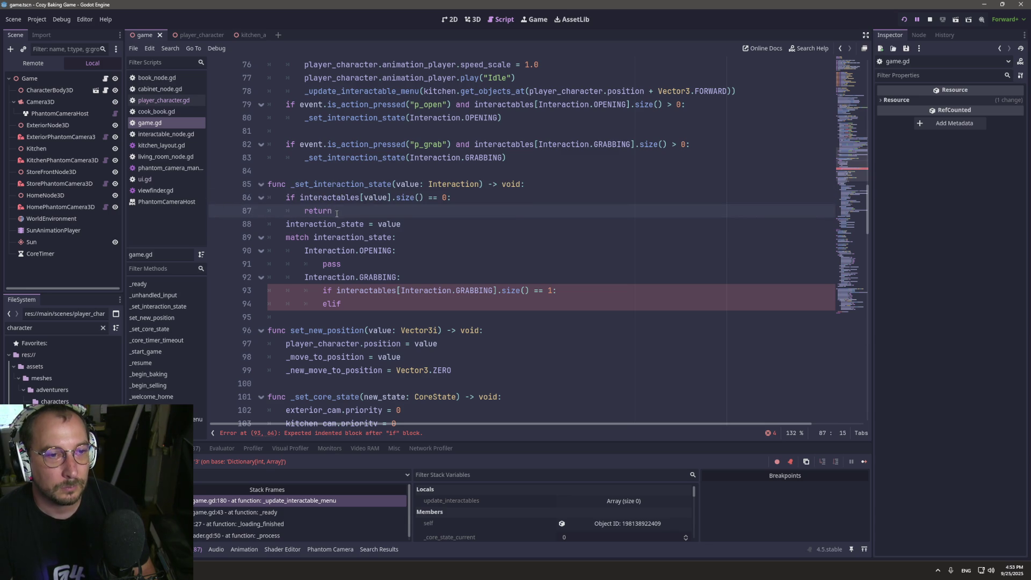
pyautogui.hotkey('shift', 'Up')
pyautogui.hotkey('shift', 'Home')
pyautogui.press('BackSpace')
pyautogui.press('BackSpace')
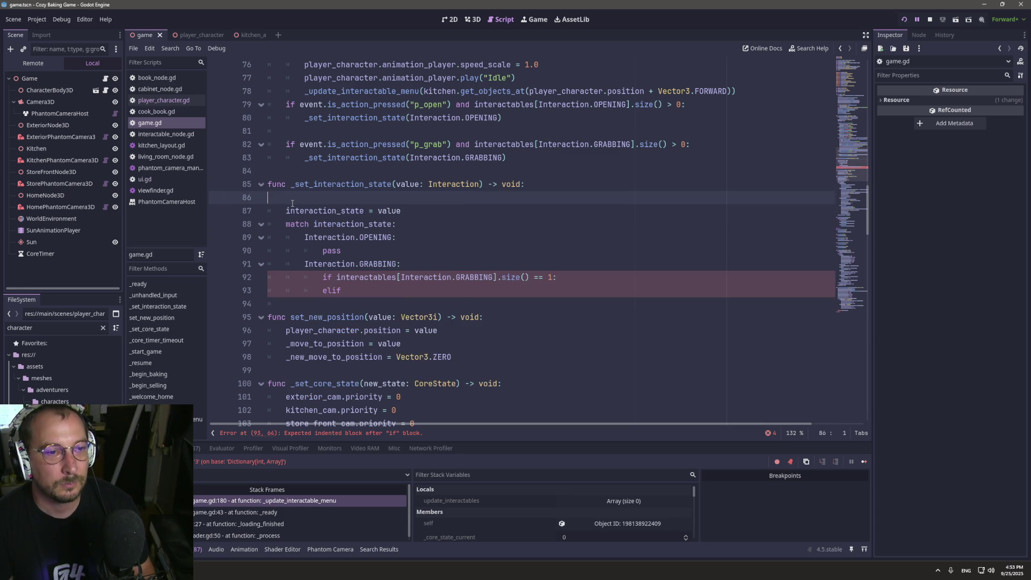
pyautogui.click(414, 197)
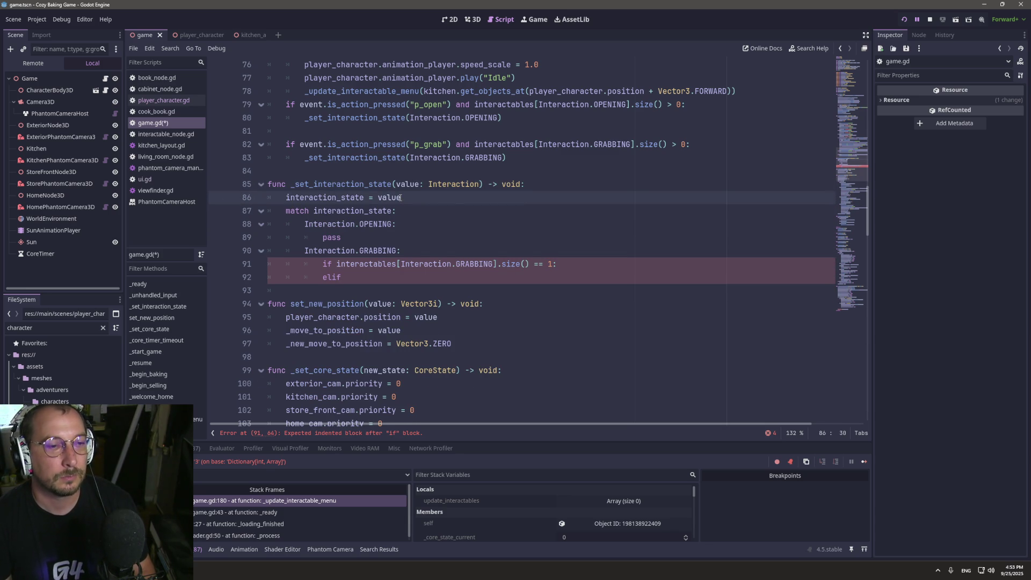
pyautogui.hotkey('ctrl', 'z')
pyautogui.hotkey('ctrl', 'shift', 'z')
pyautogui.hotkey('ctrl', 'z')
pyautogui.hotkey('ctrl', 'z')
pyautogui.hotkey('ctrl', 'shift', 'z')
pyautogui.hotkey('ctrl', 'shift', 'z')
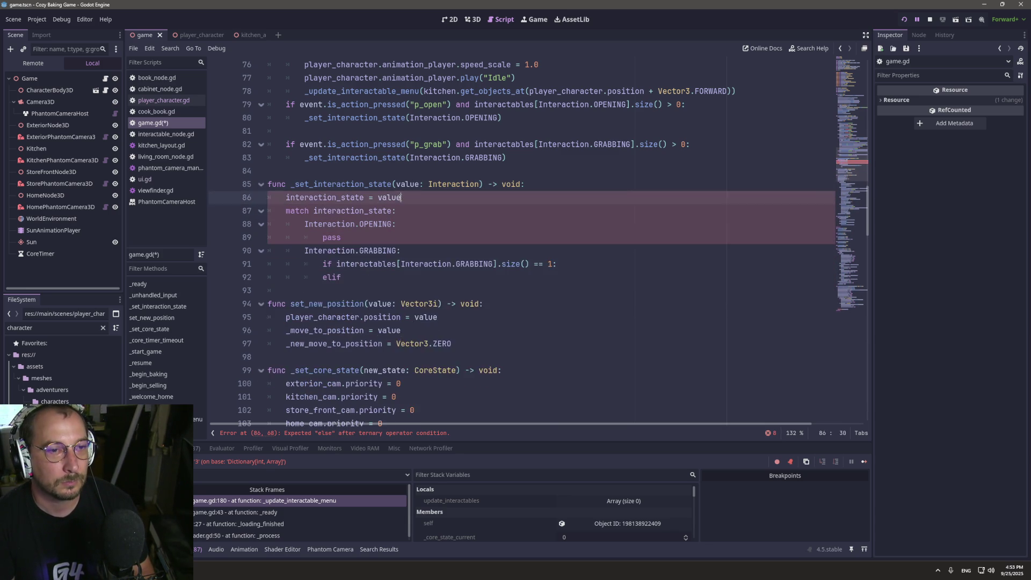
pyautogui.hotkey('ctrl', 'shift', 'z')
pyautogui.hotkey('ctrl', 'shift', 'z')
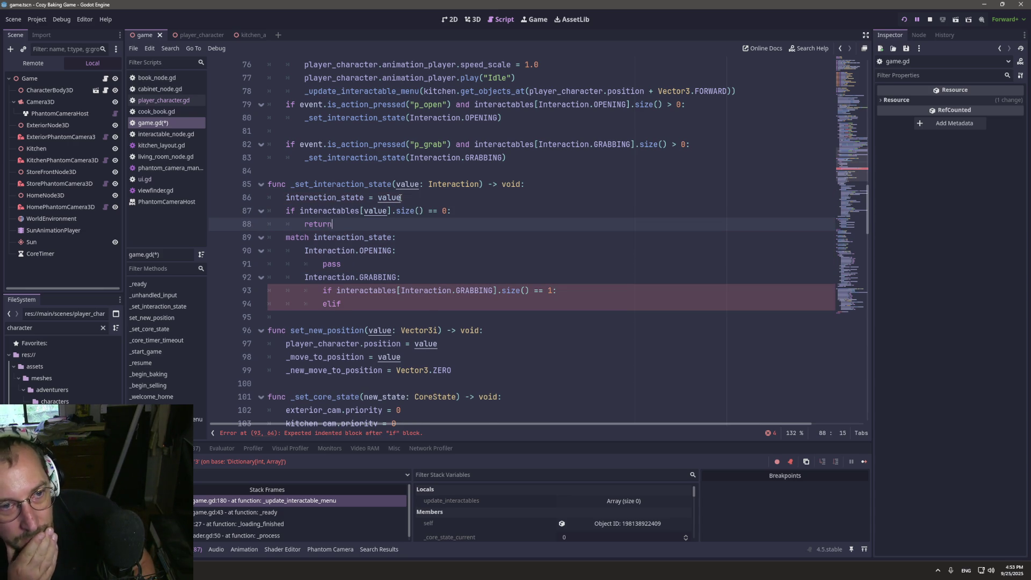
pyautogui.hotkey('ctrl', 'z')
pyautogui.hotkey('ctrl', 'z')
pyautogui.hotkey('ctrl', 'z')
pyautogui.hotkey('ctrl', 'z')
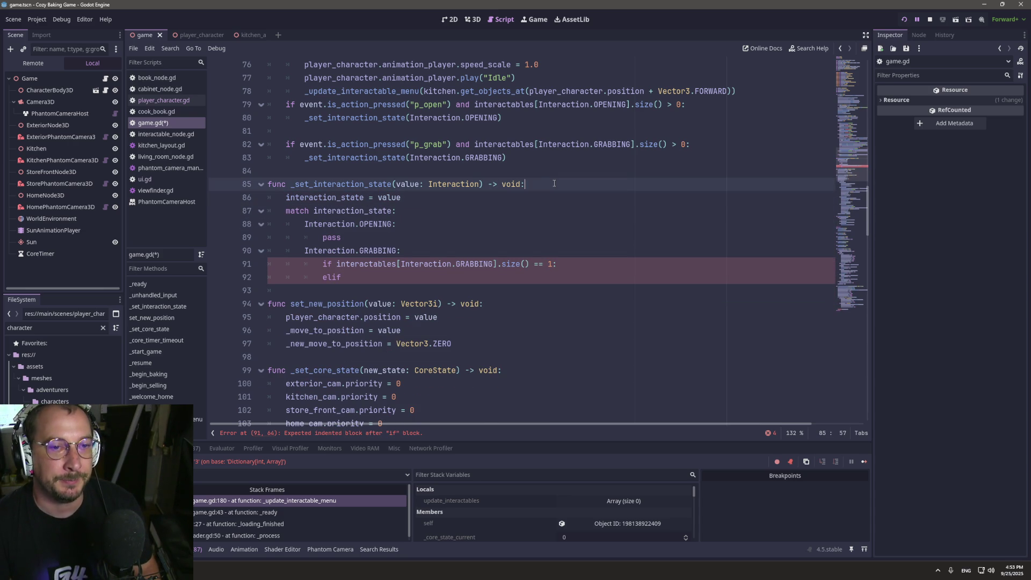
pyautogui.hotkey('ctrl', 'shift', 'z')
pyautogui.hotkey('ctrl', 'shift', 'z')
pyautogui.hotkey('ctrl', 'shift', 'z')
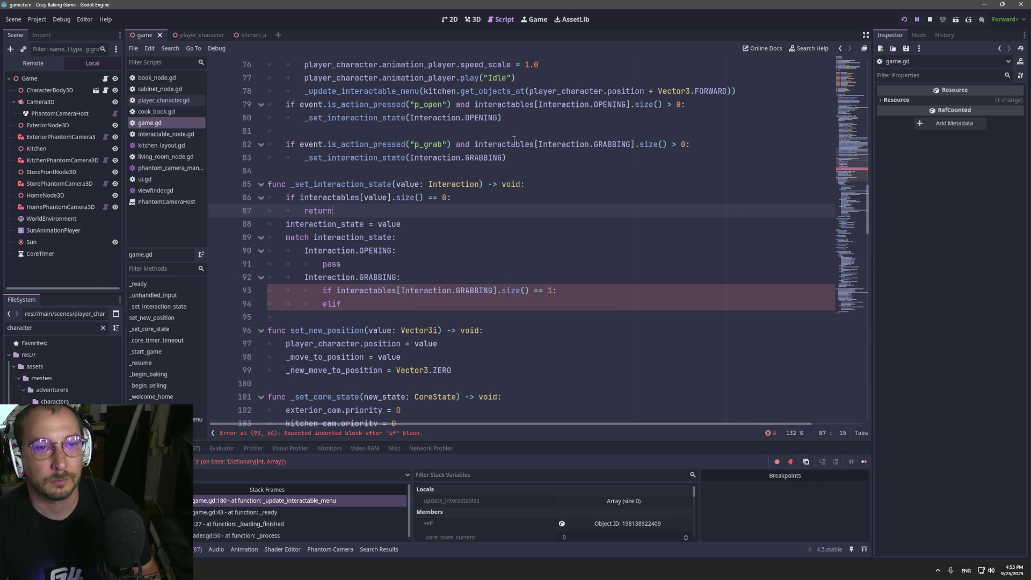
# Delete the size() checks from the grab and open conditions on lines 79 and 82.
pyautogui.moveTo(456, 144); pyautogui.dragTo(680, 144)
pyautogui.write('action_pressed("p_grab"):')
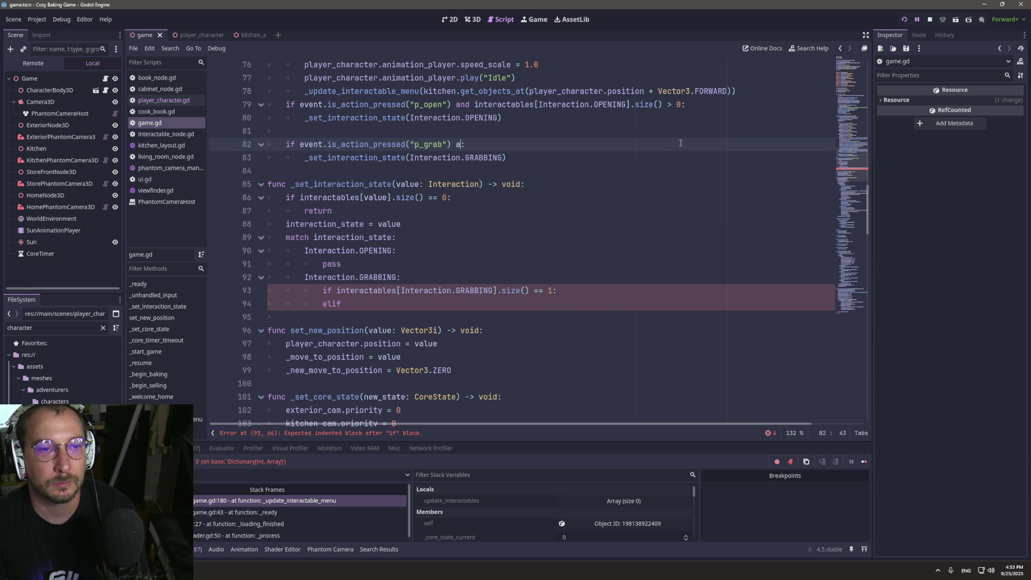
pyautogui.moveTo(453, 104); pyautogui.dragTo(686, 105)
pyautogui.press('BackSpace')
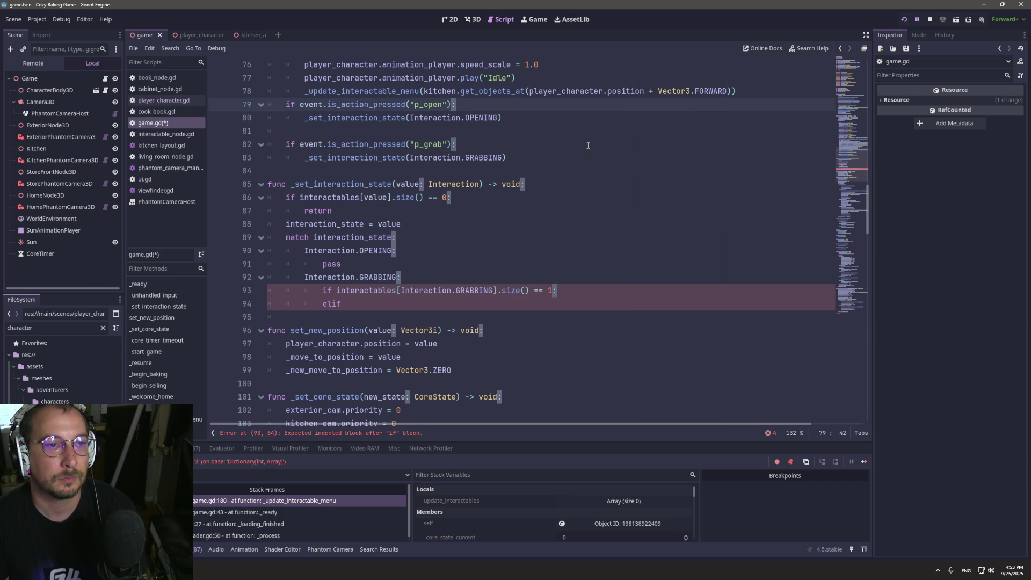
pyautogui.press('Down')
pyautogui.press('Down')
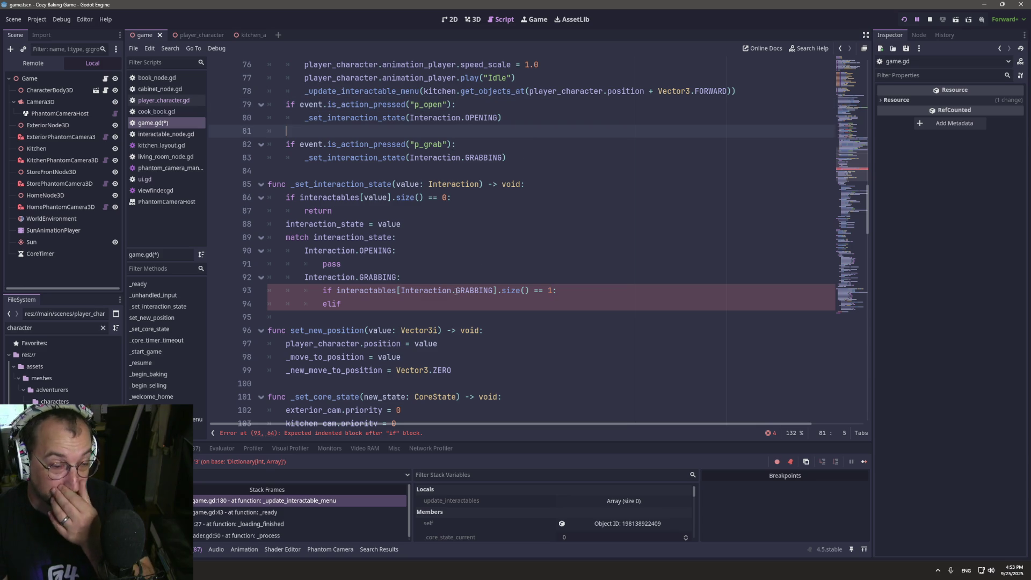
# Add pass under the line 93 size check, change elif to else:, save, and breakpoint line 94.
pyautogui.click(453, 291)
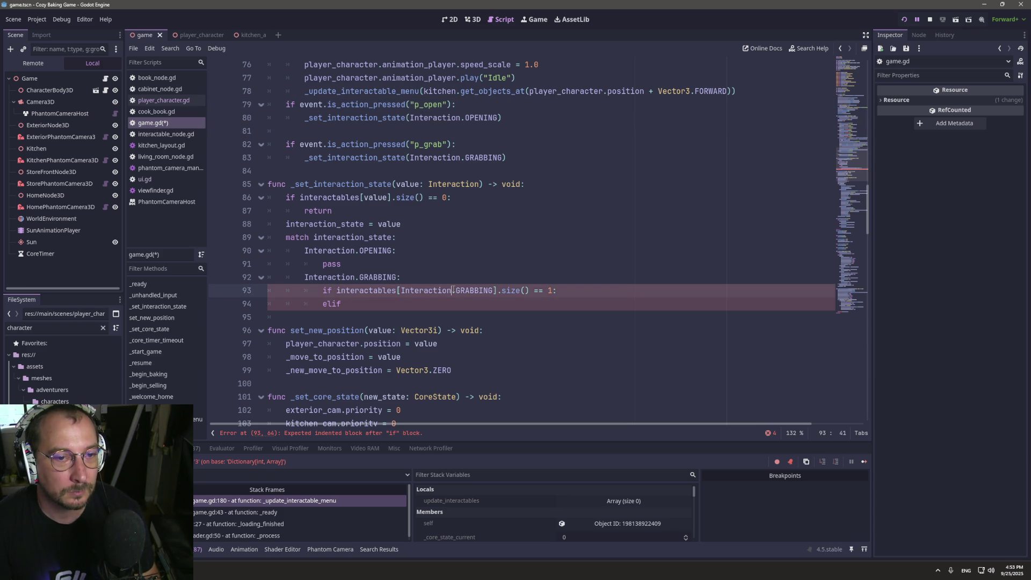
pyautogui.click(582, 295)
pyautogui.press('Return')
pyautogui.write('pa')
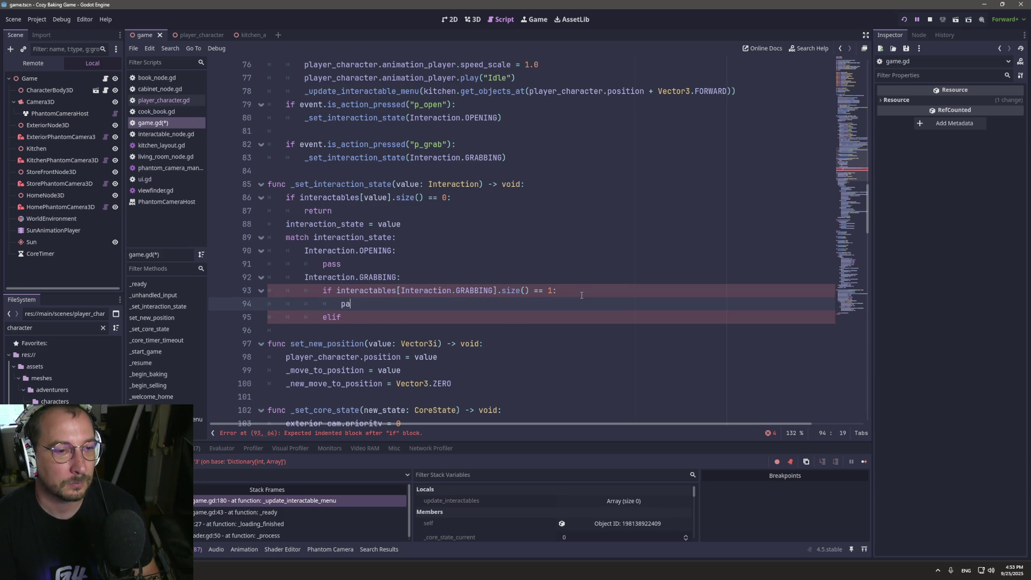
pyautogui.write('ss')
pyautogui.click(398, 320)
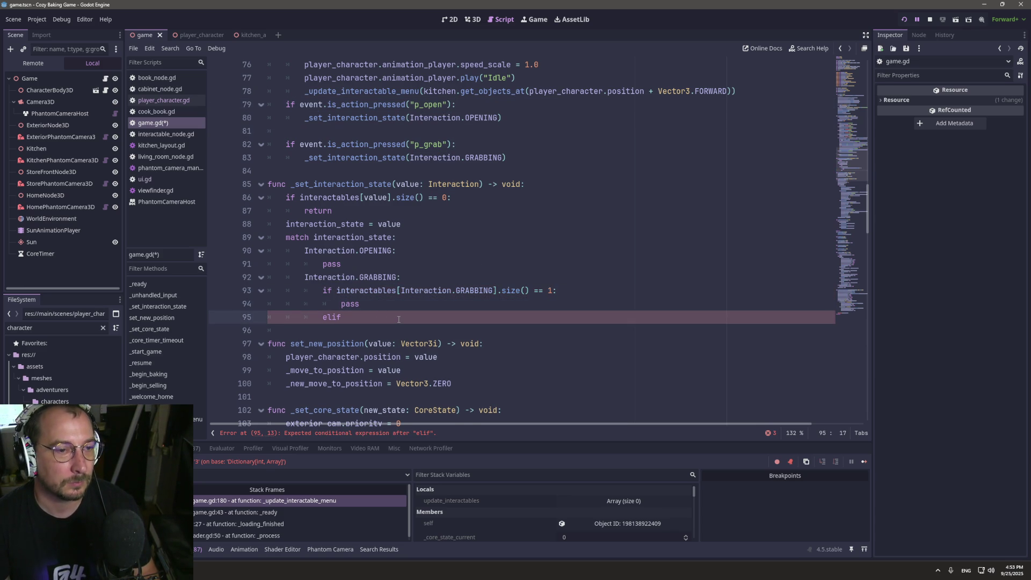
pyautogui.press('Return')
pyautogui.write('pass')
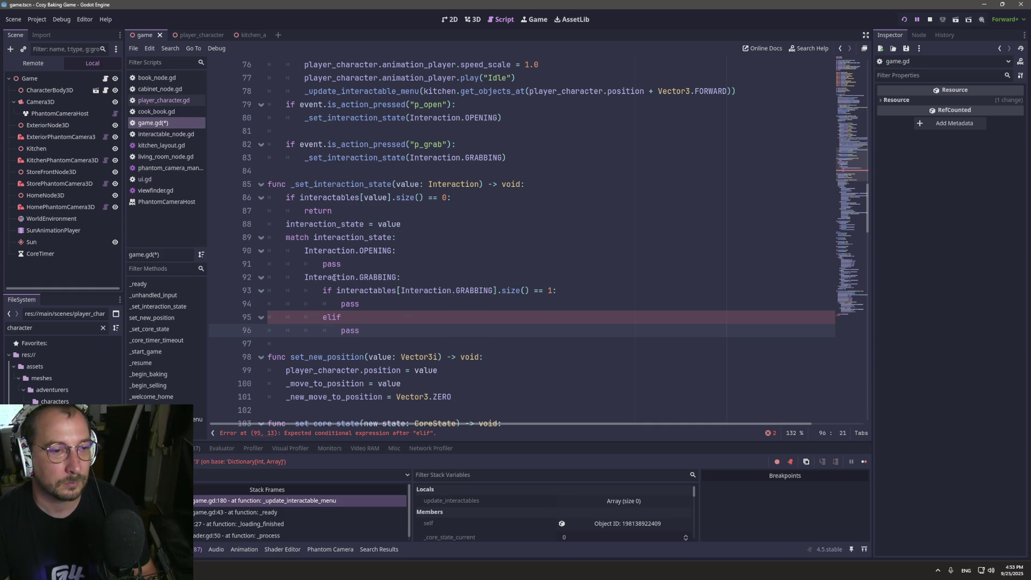
pyautogui.click(324, 291)
pyautogui.click(337, 319)
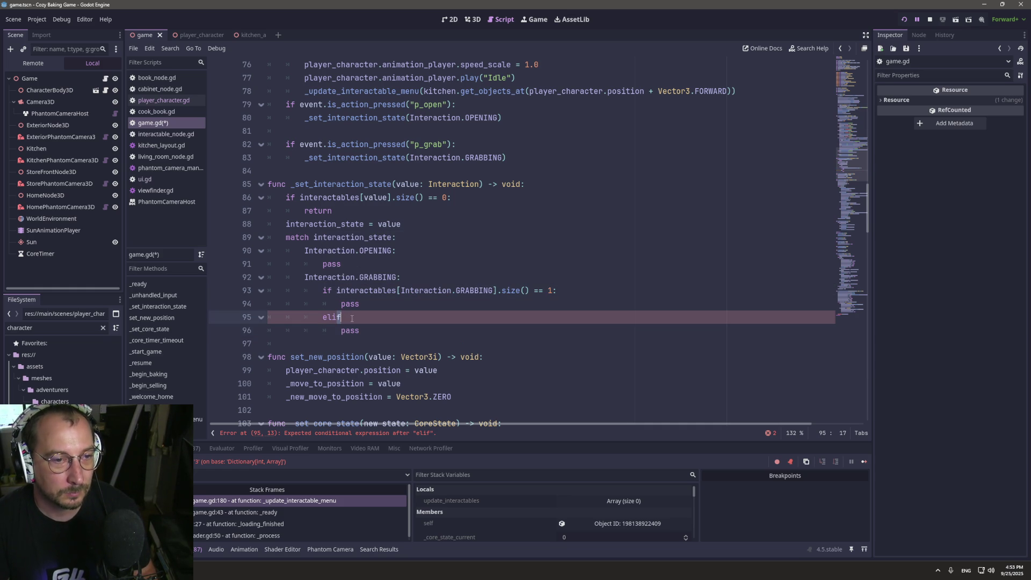
pyautogui.press('BackSpace')
pyautogui.press('BackSpace')
pyautogui.write('se:')
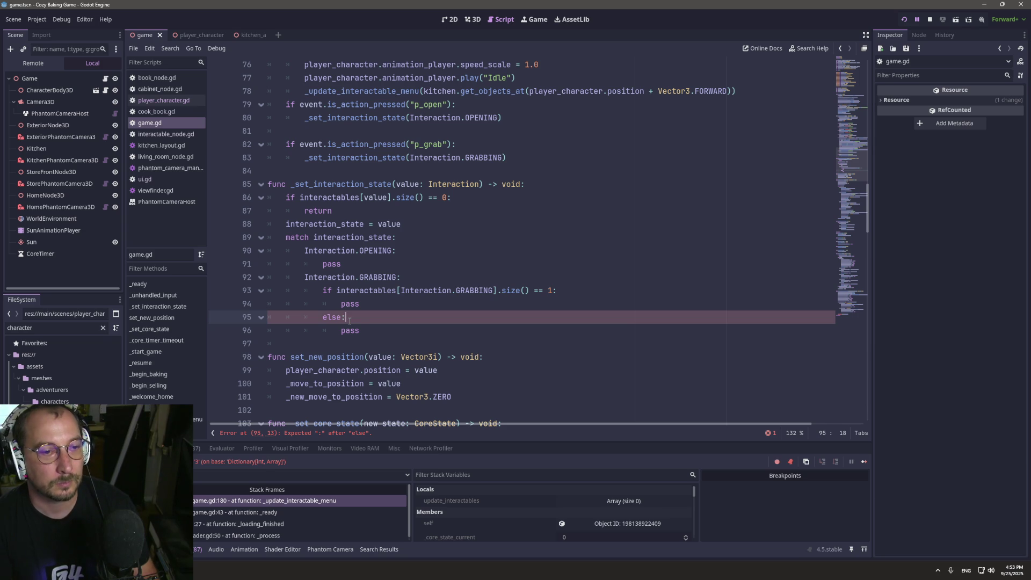
pyautogui.hotkey('ctrl', 's')
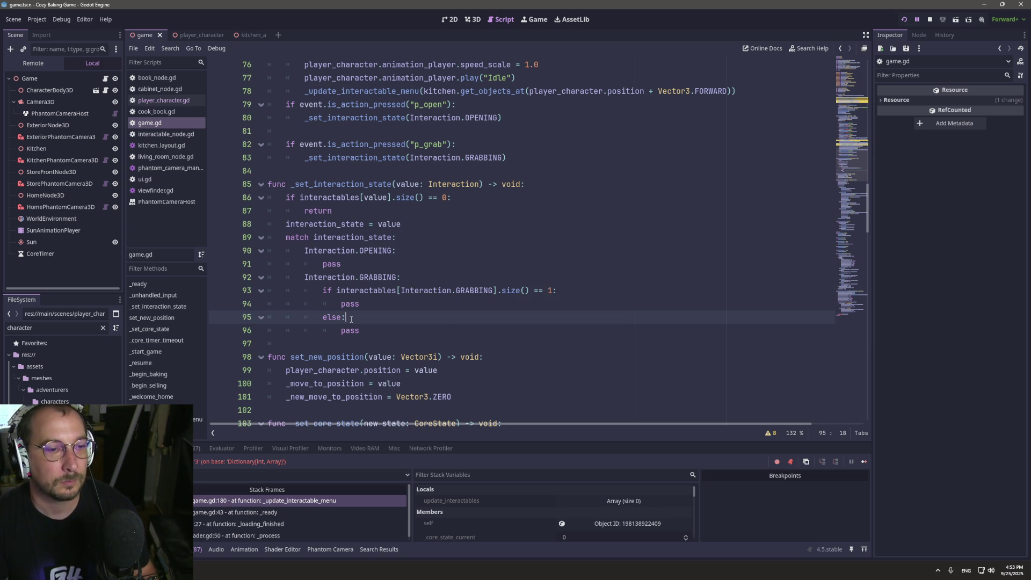
pyautogui.click(218, 304)
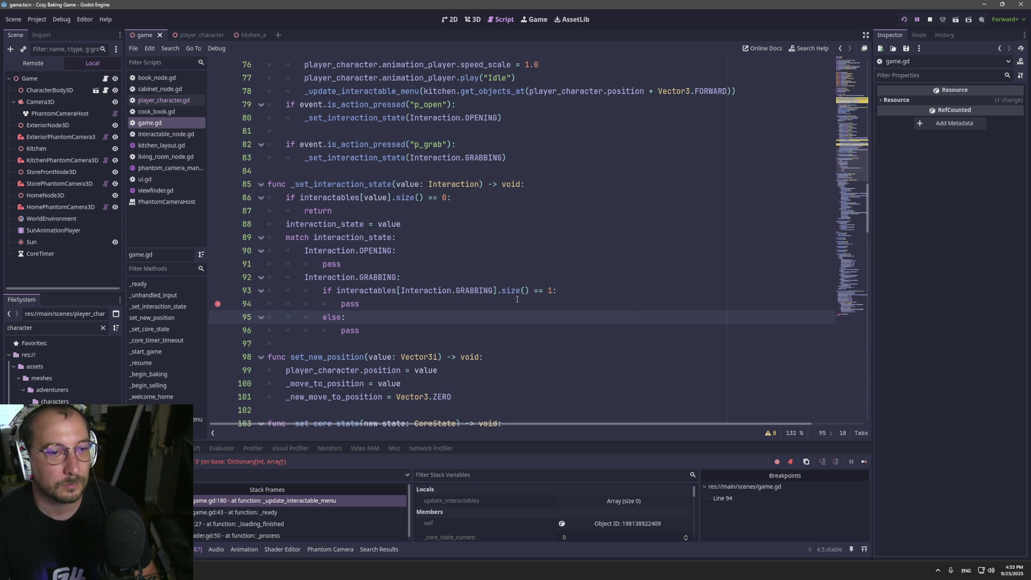
# Run the game, start it, press E to grab and hit the line 94 breakpoint, then remove it.
pyautogui.click(905, 21)
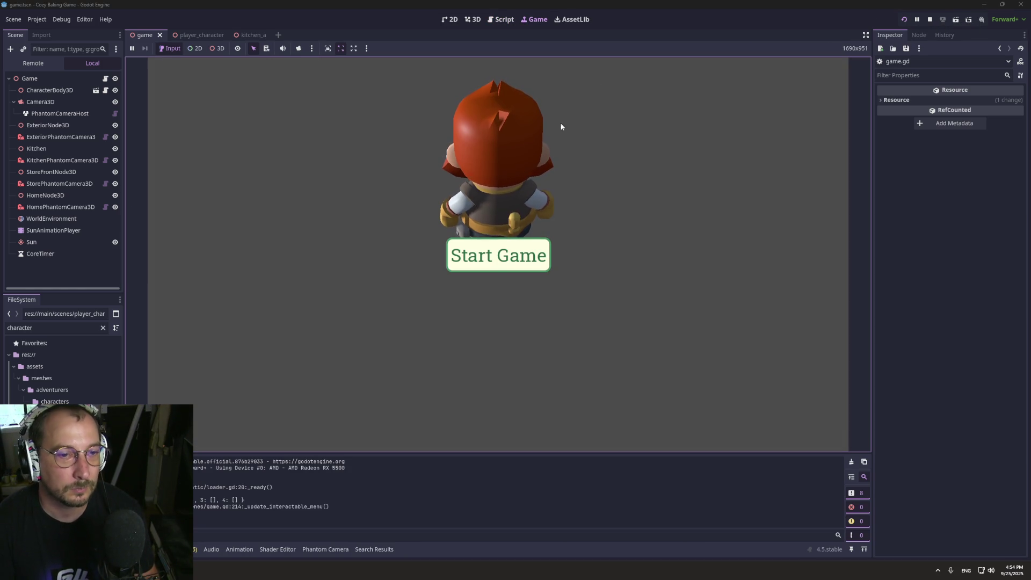
pyautogui.click(512, 257)
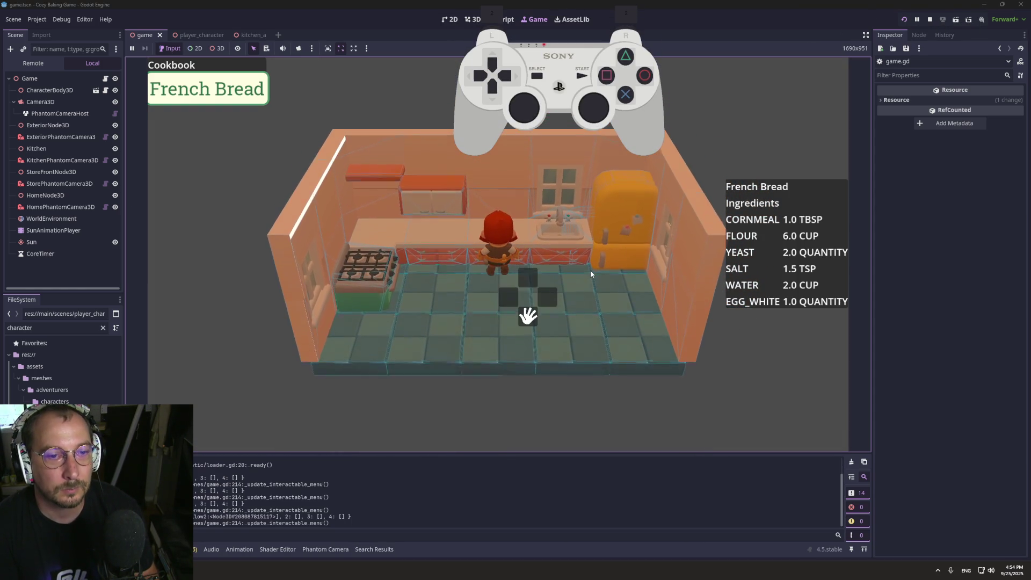
pyautogui.press('e')
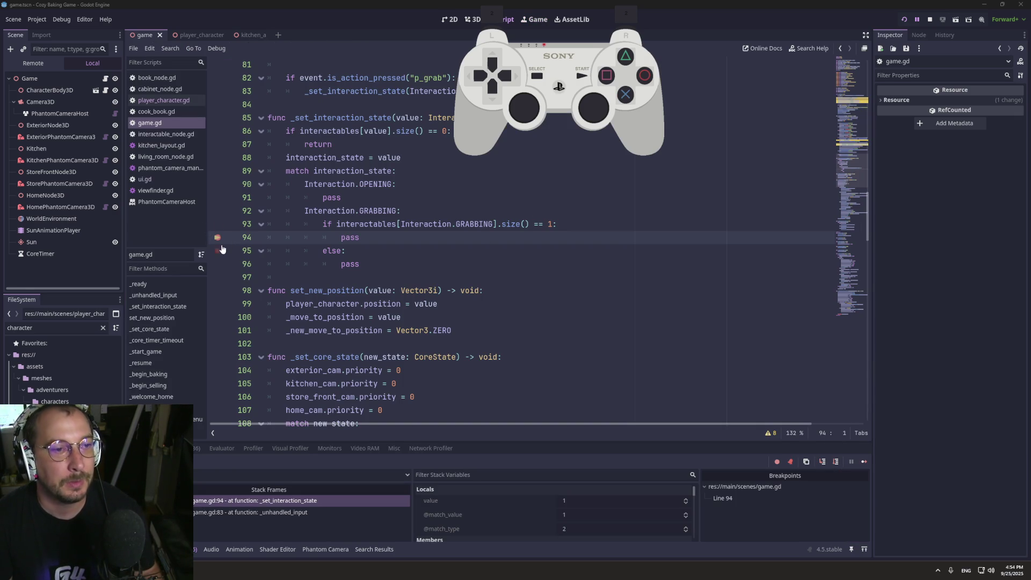
pyautogui.click(217, 237)
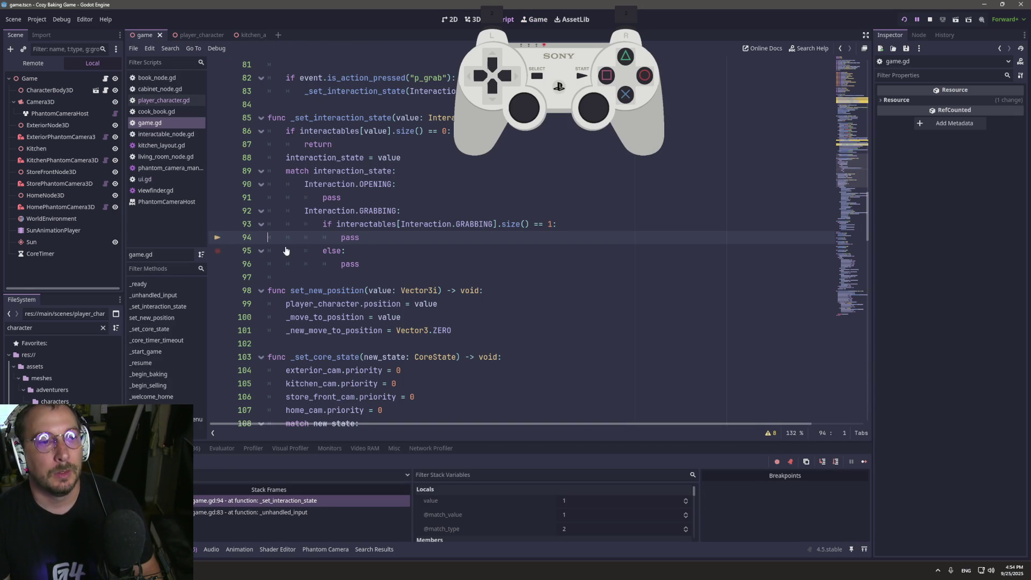
# Stop the game, copy the GRABBING if/else over OPENING's pass, rename it to OPENING, and save.
pyautogui.click(929, 20)
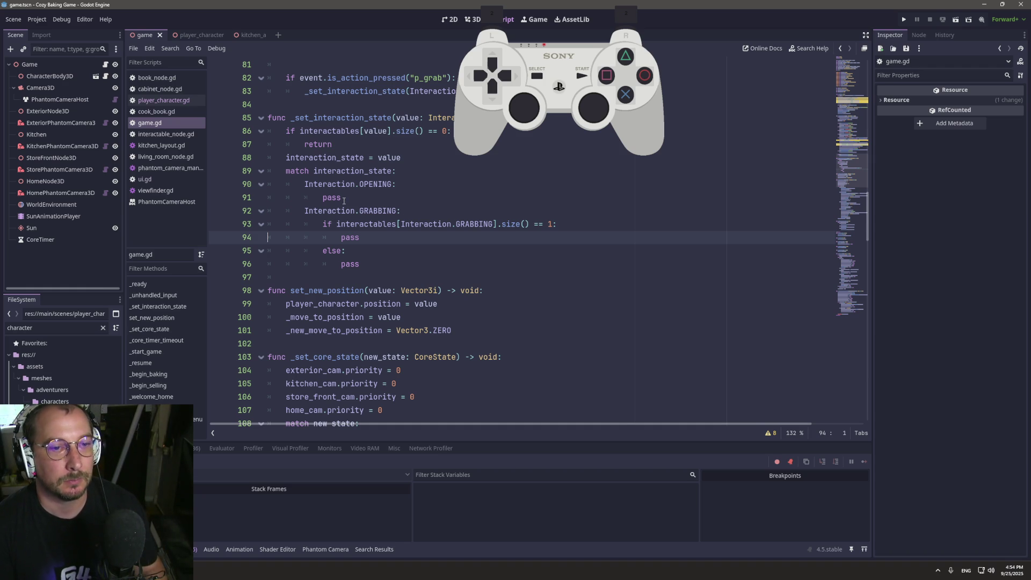
pyautogui.moveTo(575, 226)
pyautogui.mouseDown()
pyautogui.moveTo(356, 224)
pyautogui.moveTo(308, 212)
pyautogui.moveTo(322, 224)
pyautogui.moveTo(520, 240)
pyautogui.moveTo(572, 225)
pyautogui.mouseUp()
pyautogui.click(321, 224)
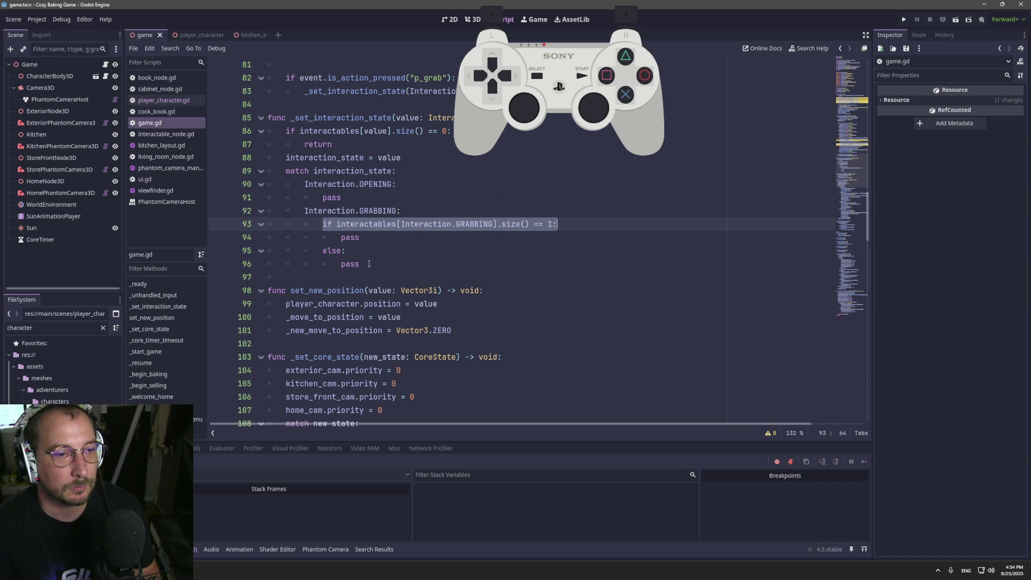
pyautogui.moveTo(369, 264); pyautogui.dragTo(236, 220)
pyautogui.hotkey('ctrl', 'c')
pyautogui.moveTo(371, 197); pyautogui.dragTo(269, 198)
pyautogui.hotkey('ctrl', 'v')
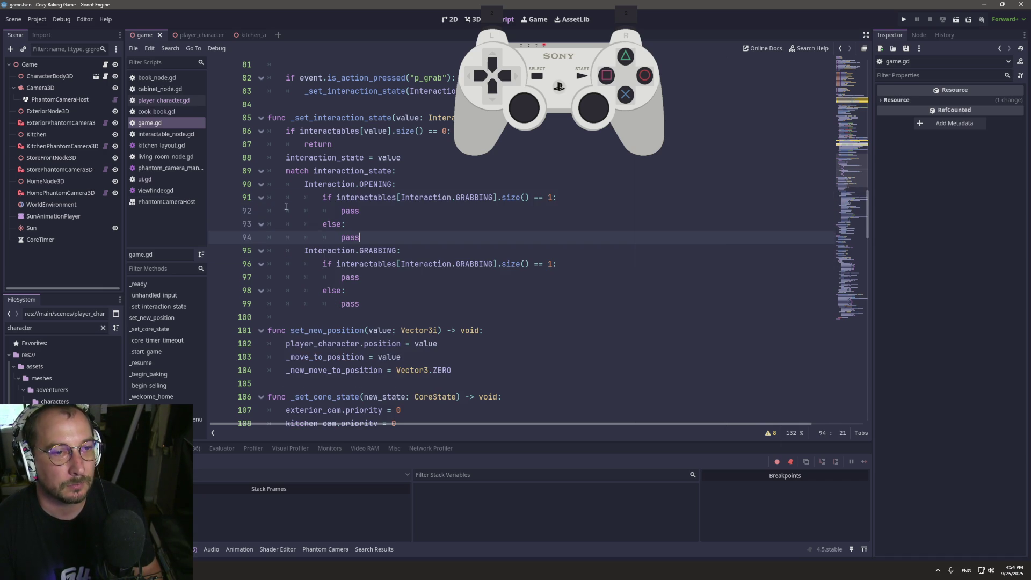
pyautogui.doubleClick(475, 197)
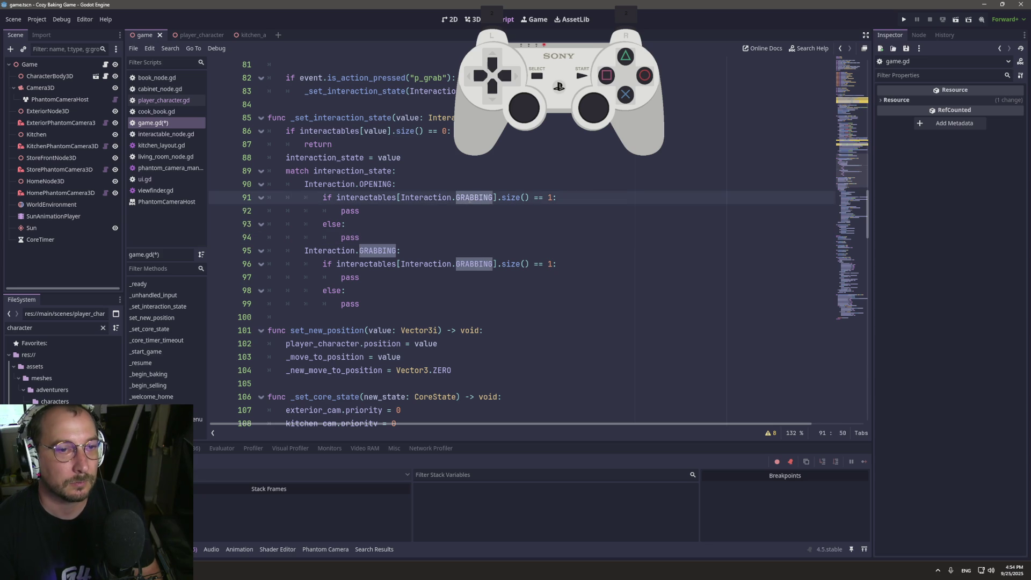
pyautogui.write('OPENING')
pyautogui.hotkey('ctrl', 's')
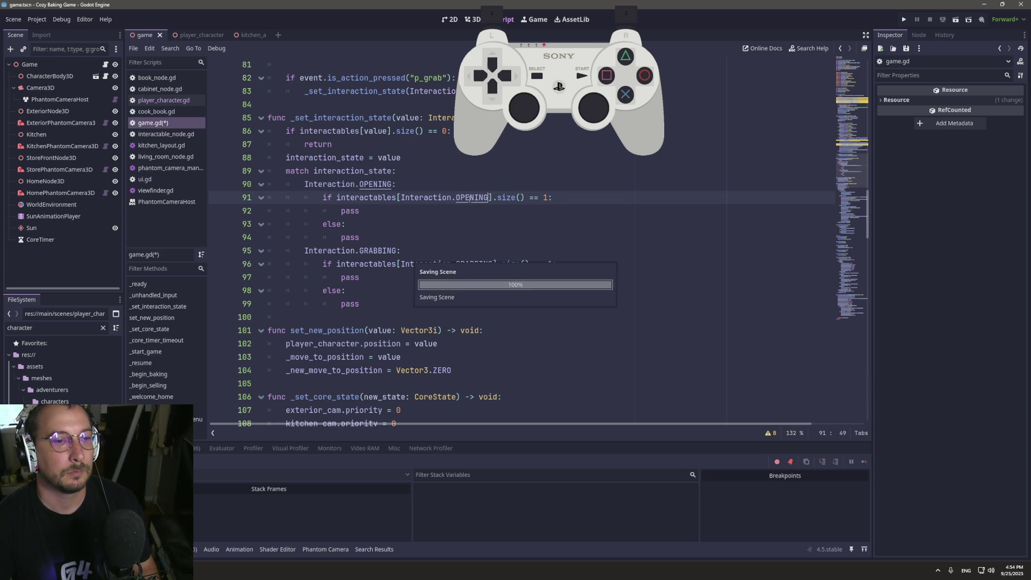
# Replace the pass on line 97 under the GRABBING size check with a new if.
pyautogui.click(359, 277)
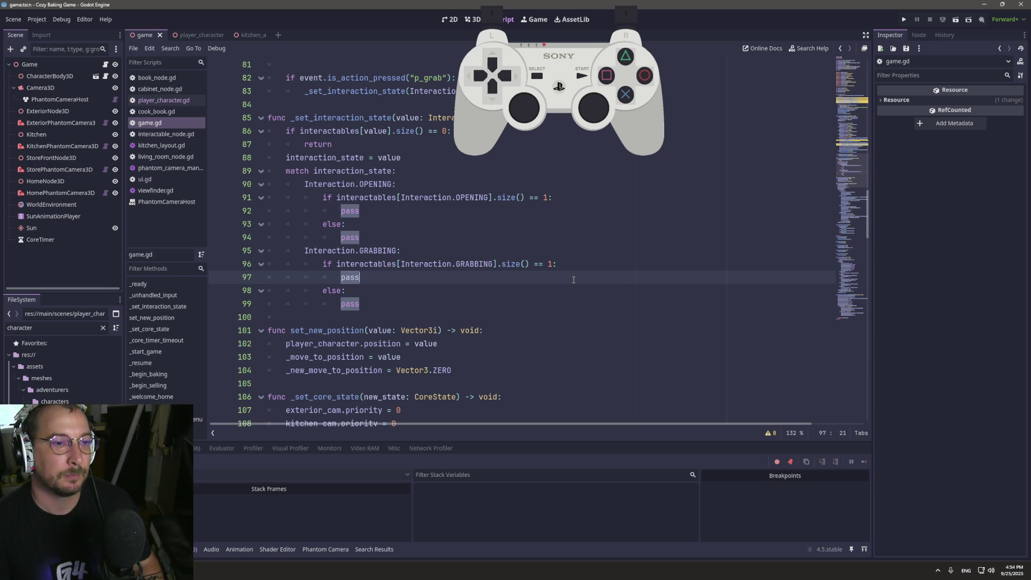
pyautogui.press('BackSpace')
pyautogui.press('BackSpace')
pyautogui.press('BackSpace')
pyautogui.write('if')
pyautogui.scroll(-20, 573, 280)
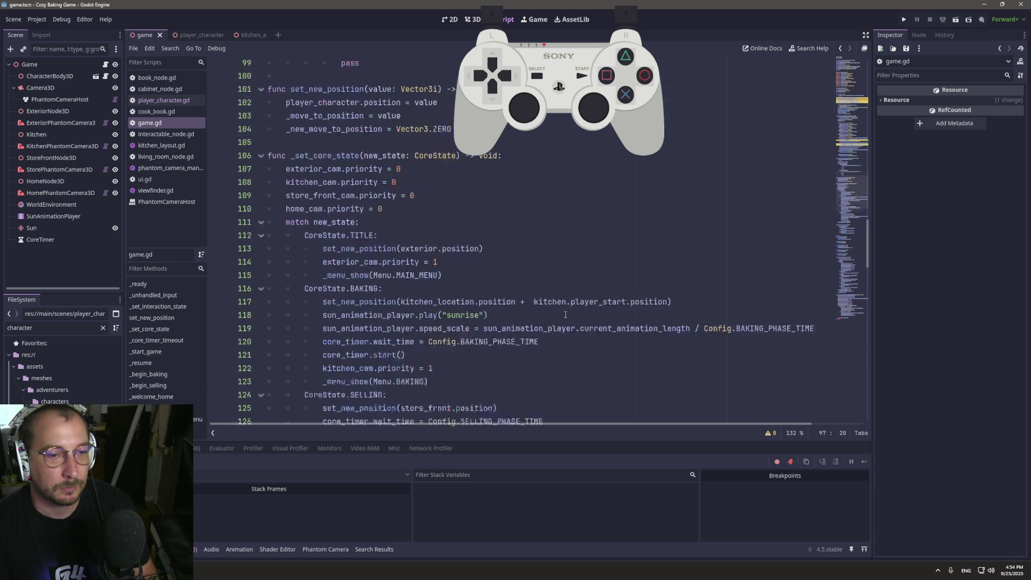
pyautogui.scroll(-2, 563, 330)
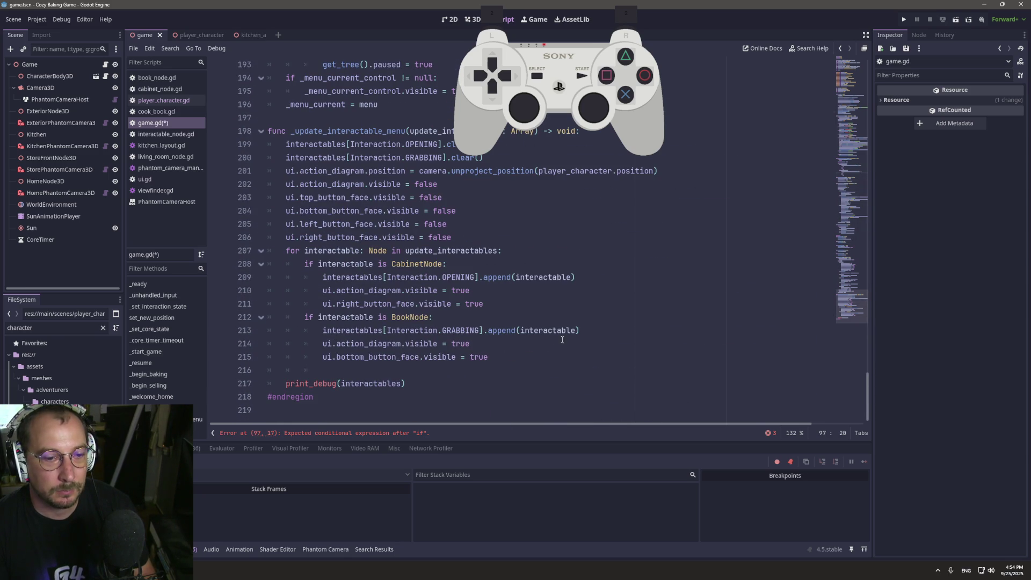
# Copy the BookNode type check from line 212 onto line 97, with 'pass' indented below.
pyautogui.click(351, 318)
pyautogui.moveTo(434, 317); pyautogui.dragTo(304, 317)
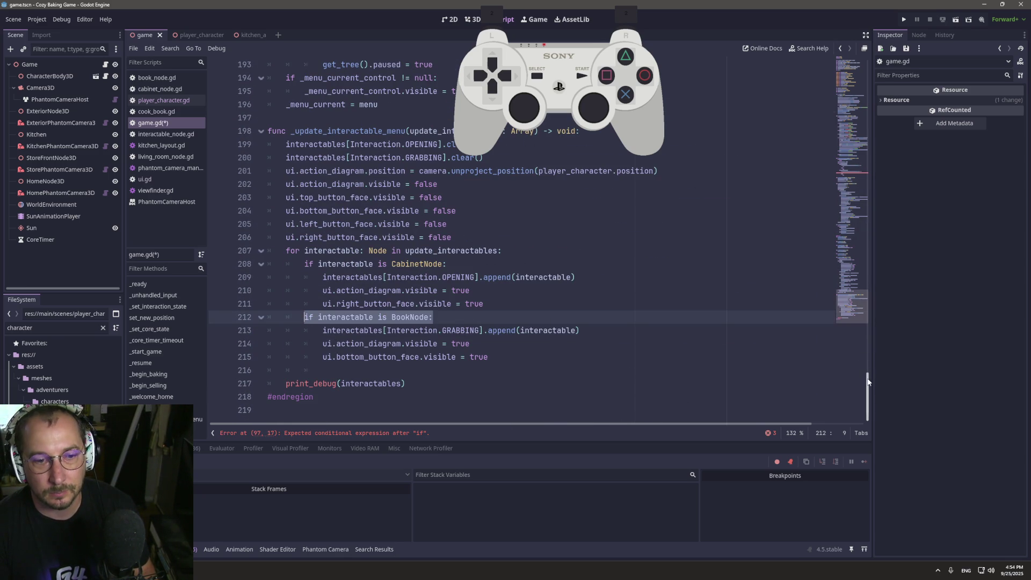
pyautogui.moveTo(868, 382)
pyautogui.mouseDown()
pyautogui.moveTo(808, 149)
pyautogui.moveTo(816, 205)
pyautogui.mouseUp()
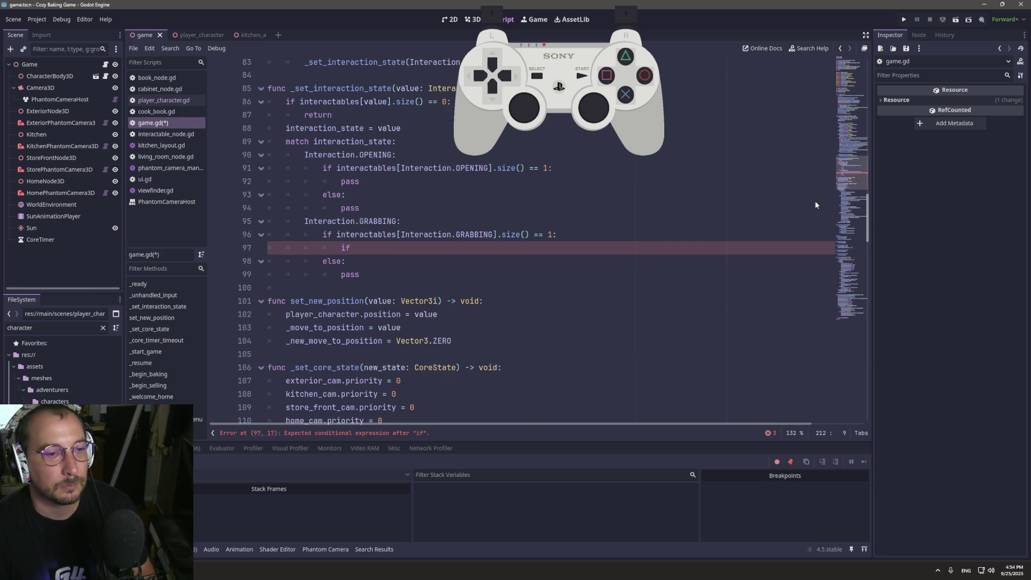
pyautogui.click(396, 246)
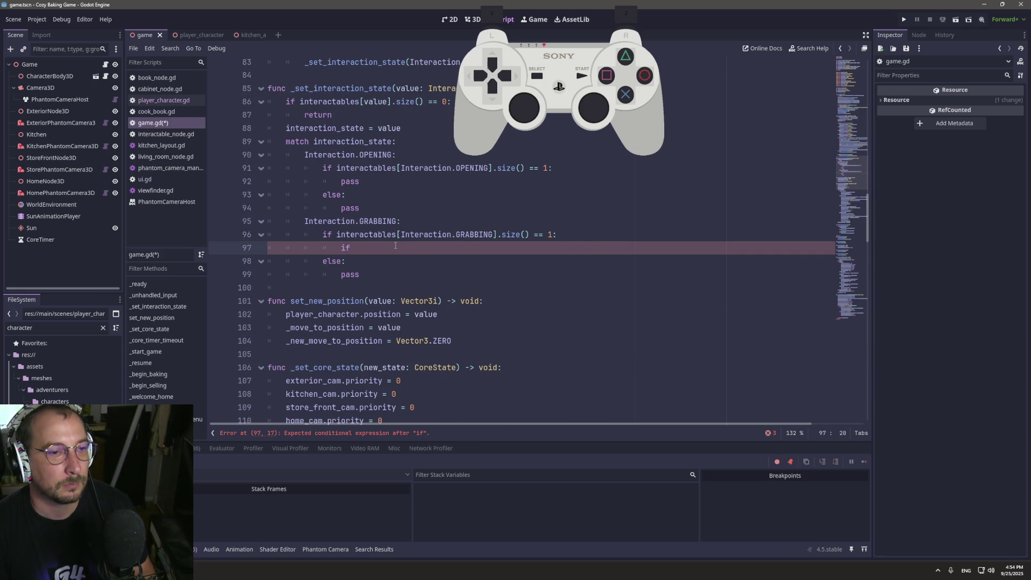
pyautogui.hotkey('ctrl', 'v')
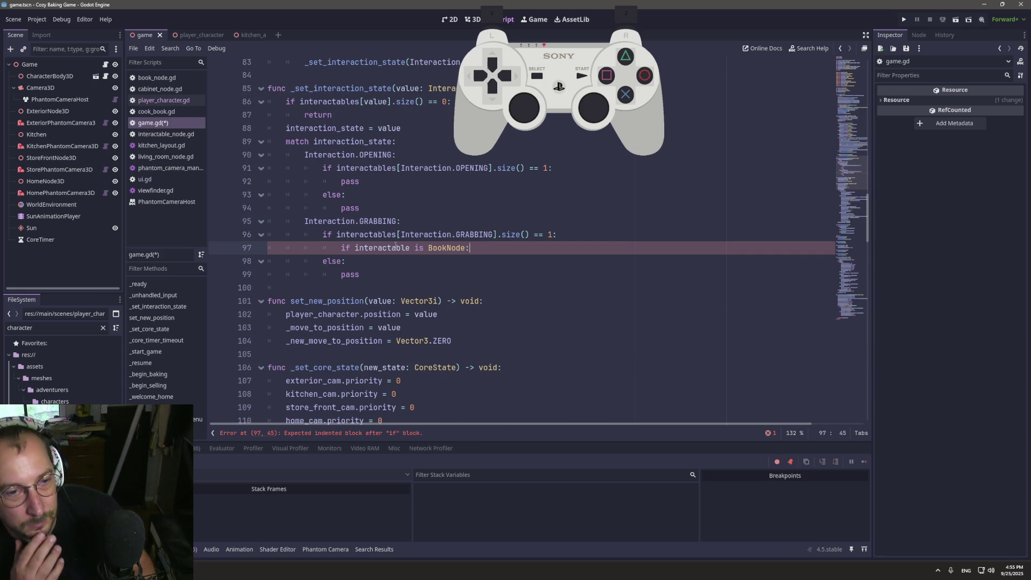
pyautogui.press('Return')
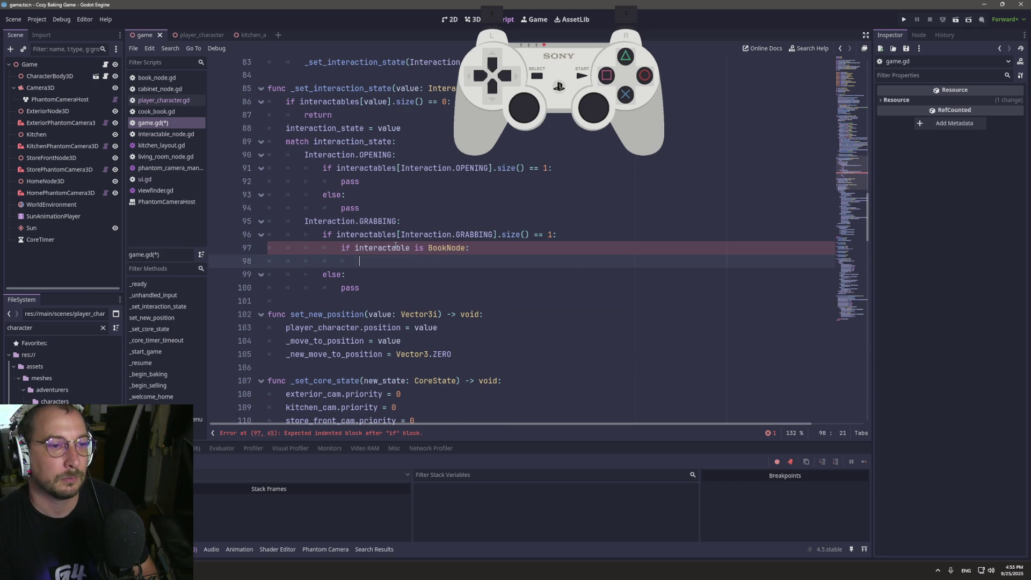
pyautogui.write('pass')
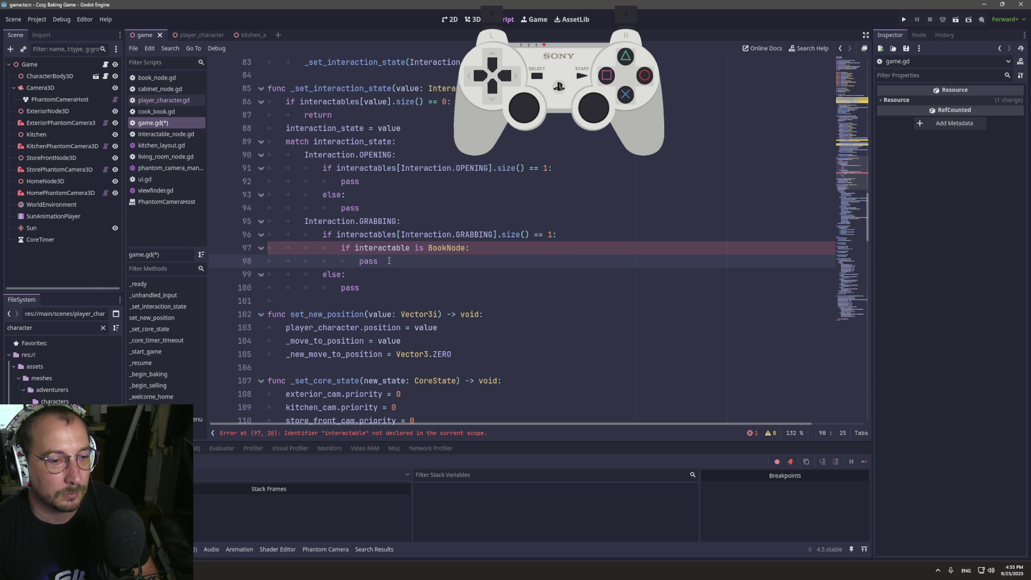
# Rewrite line 97 as 'if interactables[Interaction.GRABBING].front() is BookNode:'.
pyautogui.doubleClick(382, 247)
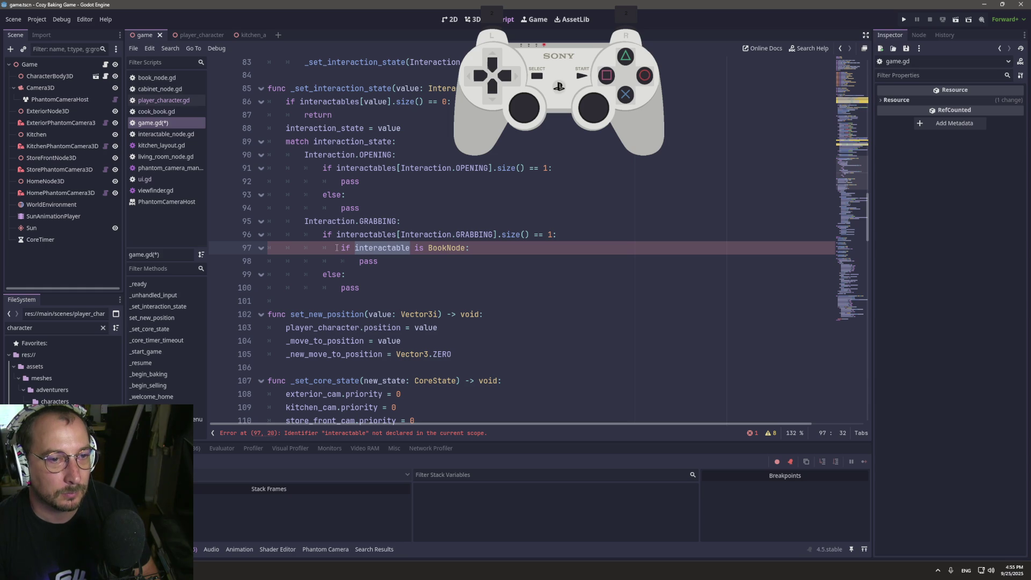
pyautogui.moveTo(338, 235); pyautogui.dragTo(498, 235)
pyautogui.hotkey('ctrl', 'c')
pyautogui.doubleClick(390, 247)
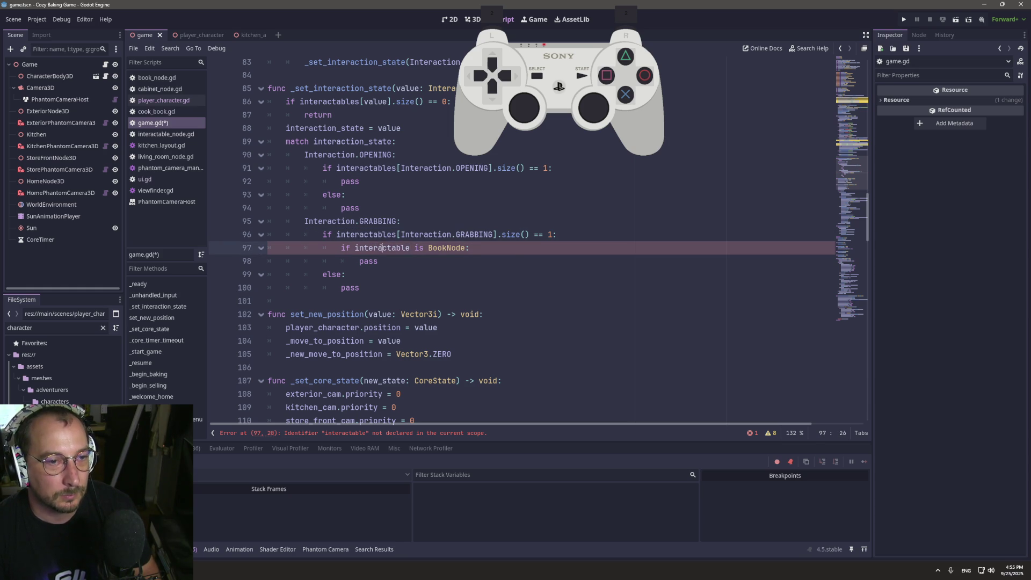
pyautogui.hotkey('ctrl', 'v')
pyautogui.write('[')
pyautogui.press('BackSpace')
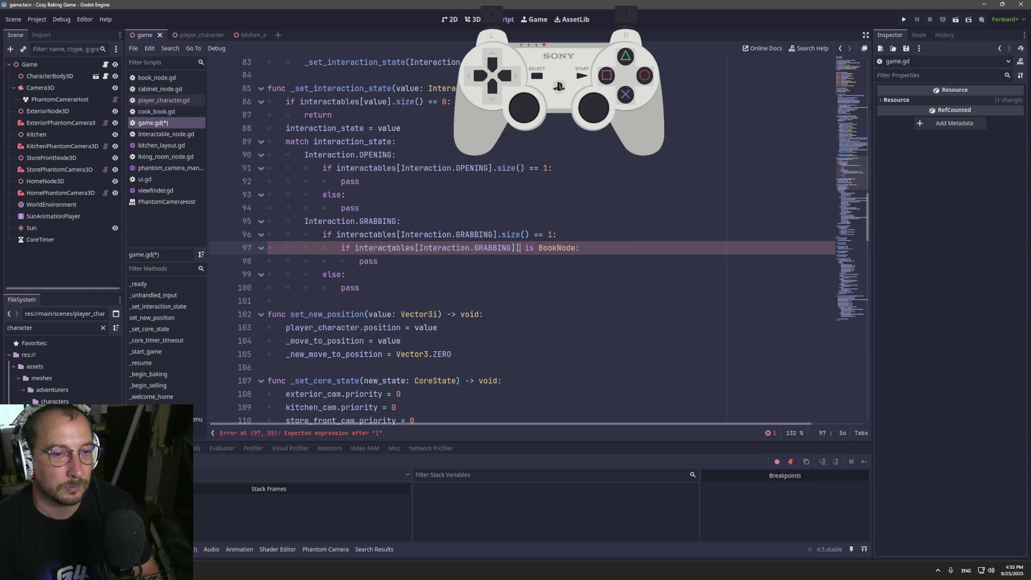
pyautogui.write('0]')
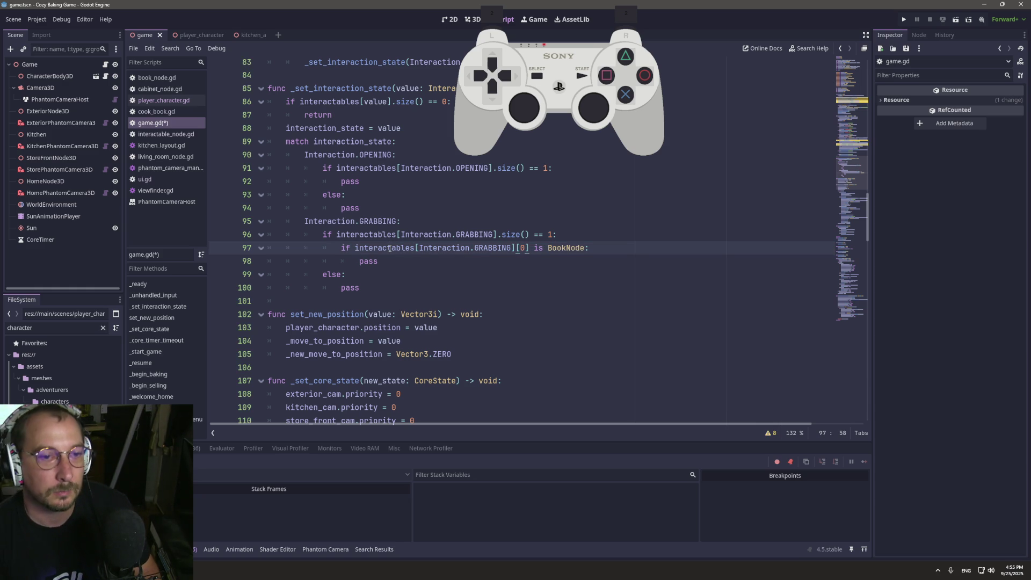
pyautogui.press('BackSpace')
pyautogui.press('BackSpace')
pyautogui.press('BackSpace')
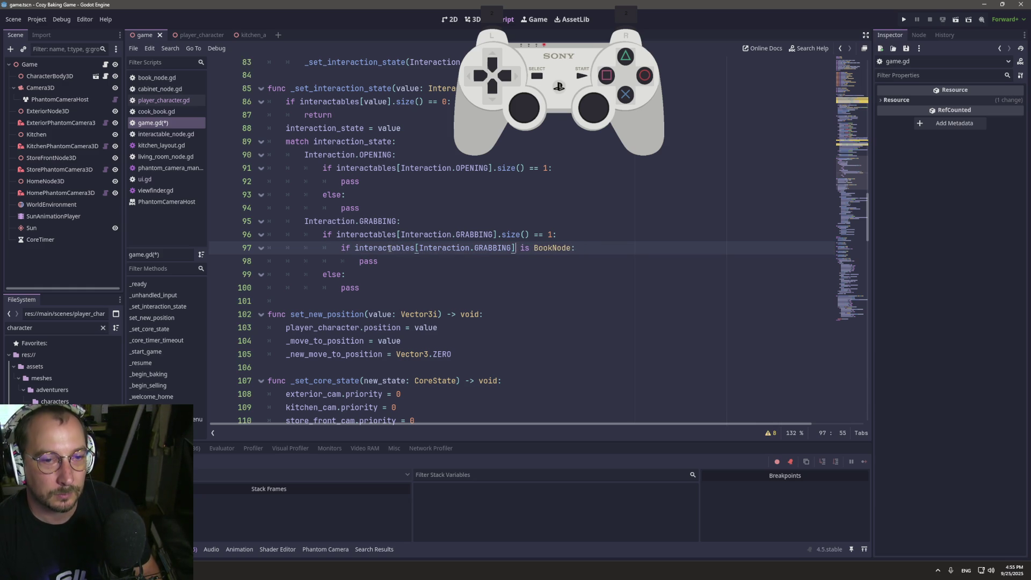
pyautogui.write('.fi')
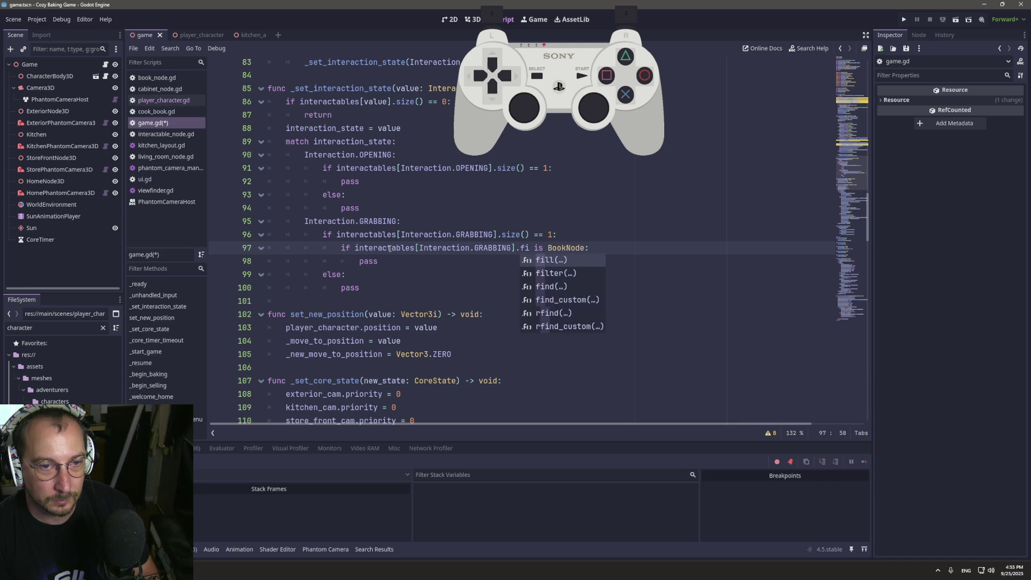
pyautogui.press('BackSpace')
pyautogui.press('BackSpace')
pyautogui.write('get')
pyautogui.press('BackSpace')
pyautogui.press('BackSpace')
pyautogui.press('BackSpace')
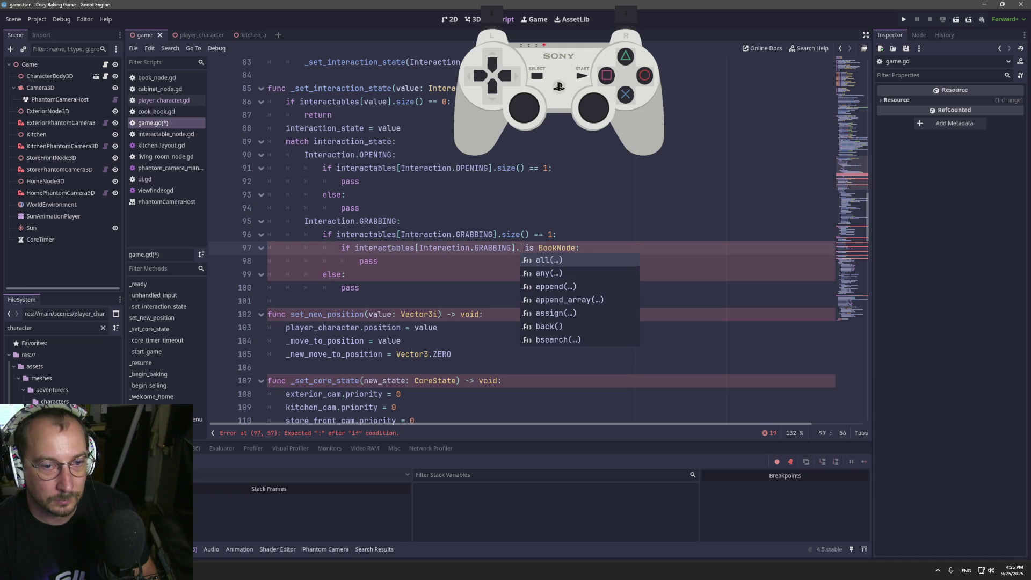
pyautogui.write('front')
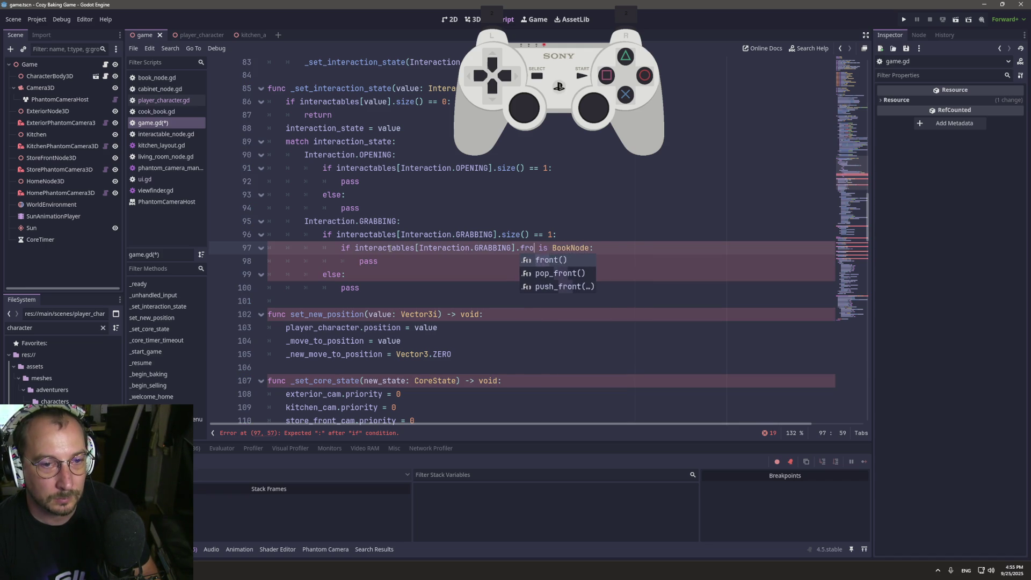
pyautogui.press('Return')
# Save game.gd and add a breakpoint on line 98.
pyautogui.hotkey('ctrl', 's')
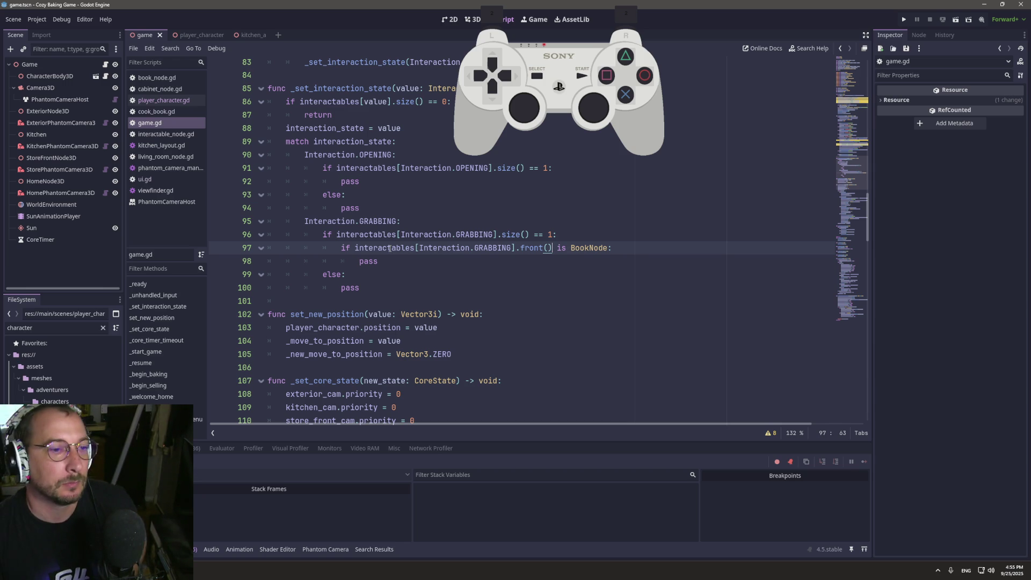
pyautogui.click(217, 261)
pyautogui.moveTo(354, 248); pyautogui.dragTo(237, 261)
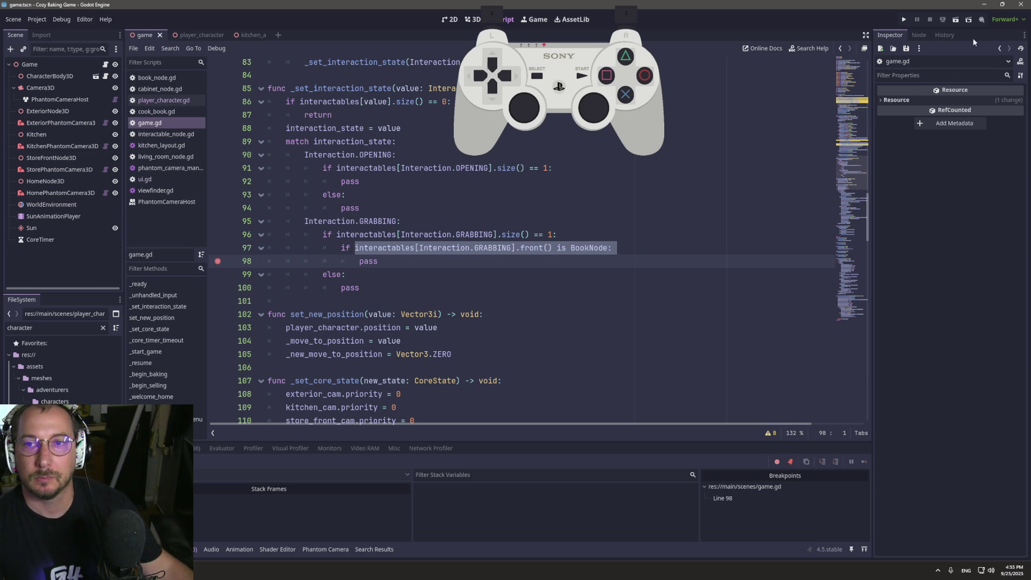
# Run the project, start the baking phase, and grab the cookbook to pause at line 98.
pyautogui.scroll(3, 646, 175)
pyautogui.scroll(15, 647, 174)
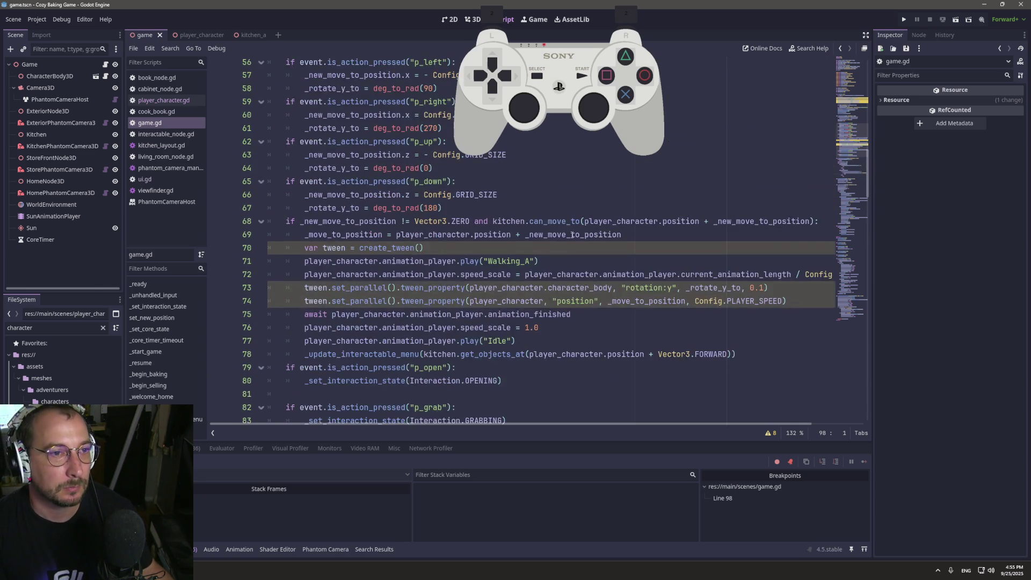
pyautogui.scroll(5, 569, 236)
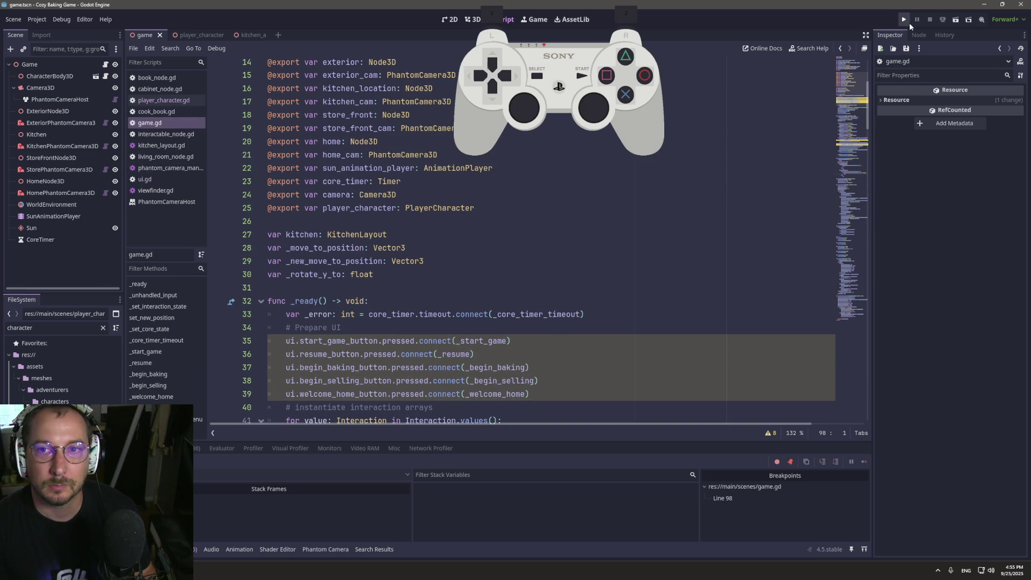
pyautogui.click(908, 21)
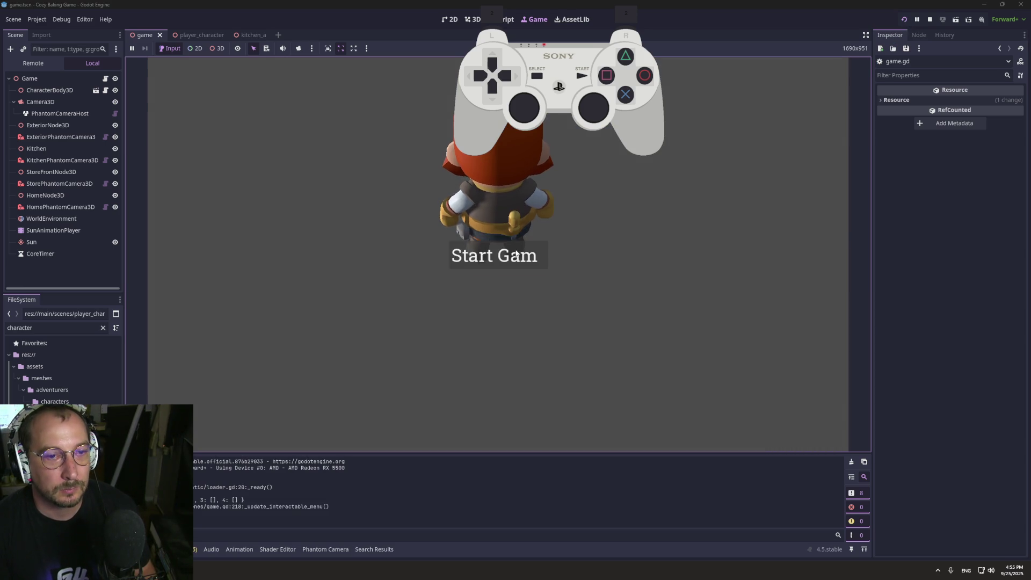
pyautogui.click(516, 256)
pyautogui.click(521, 240)
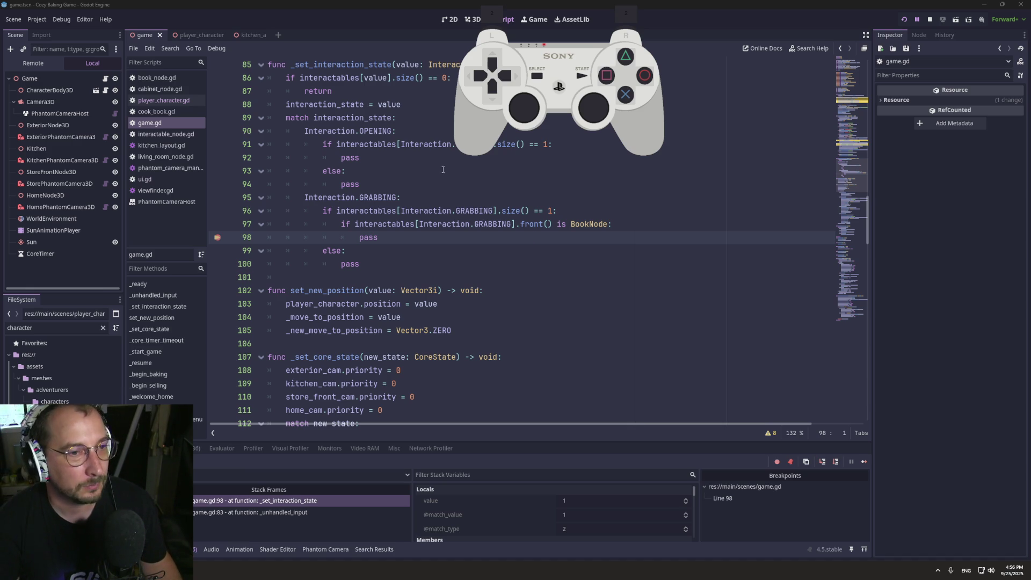
pyautogui.hotkey('ctrl', 'F4')
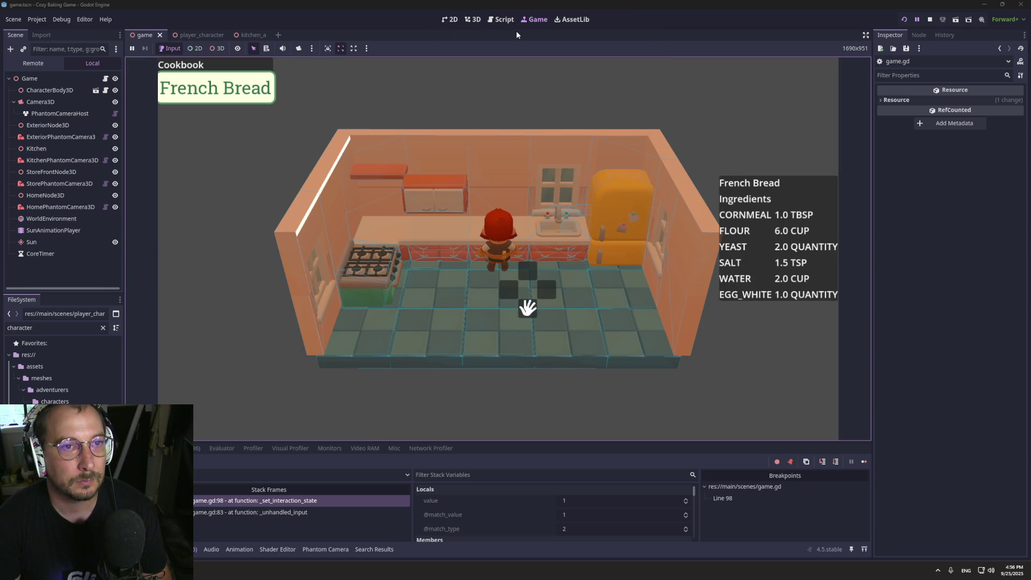
# Remove the line 98 breakpoint from game.gd and scroll up toward _ready.
pyautogui.click(503, 20)
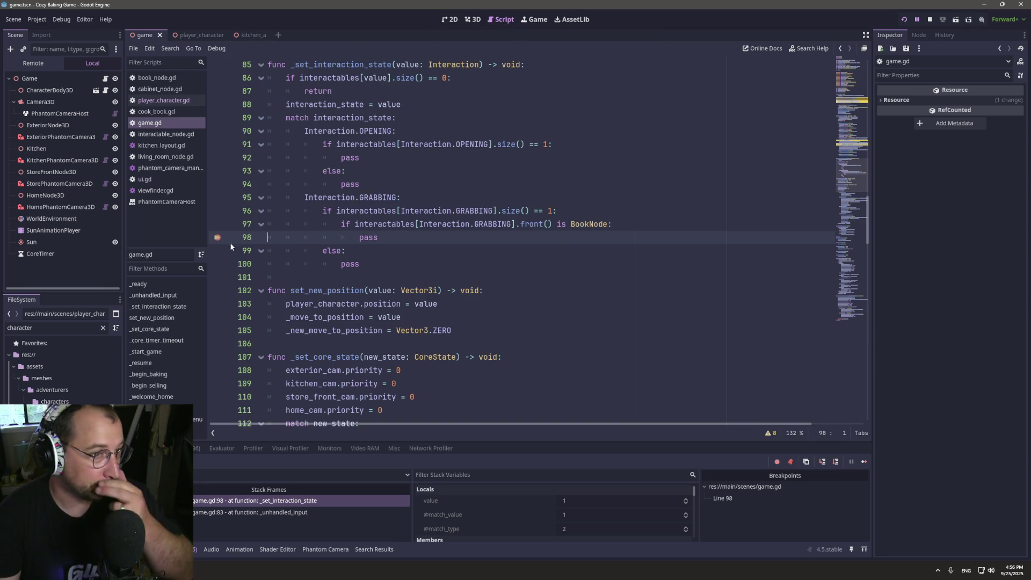
pyautogui.click(217, 237)
pyautogui.scroll(4, 563, 242)
pyautogui.scroll(15, 563, 242)
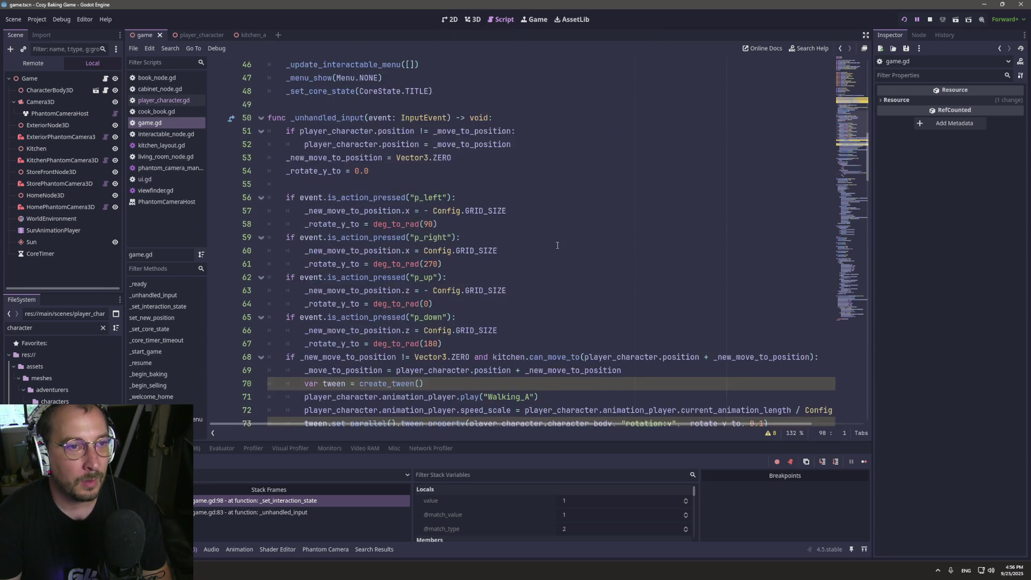
pyautogui.scroll(4, 447, 225)
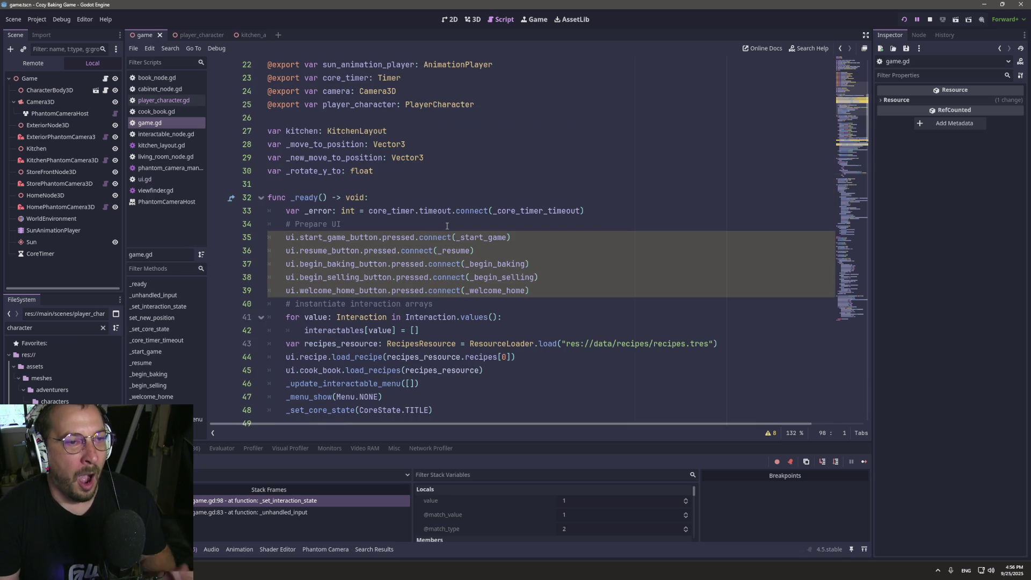
pyautogui.scroll(-5, 447, 225)
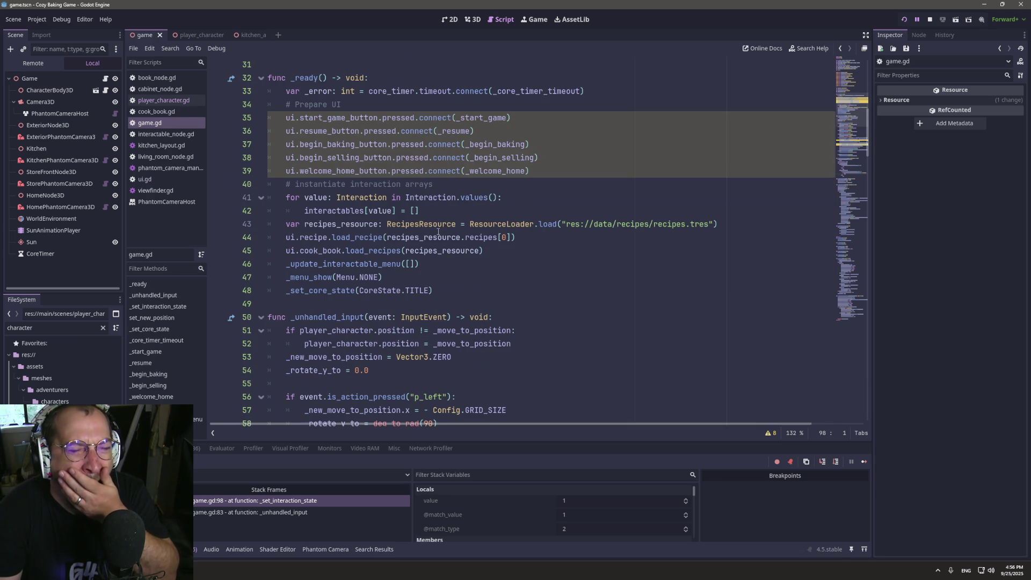
# Review the recipe, cook_book and _update_interactable_menu lines 44-46, then switch to the kitchen_a scene.
pyautogui.doubleClick(314, 238)
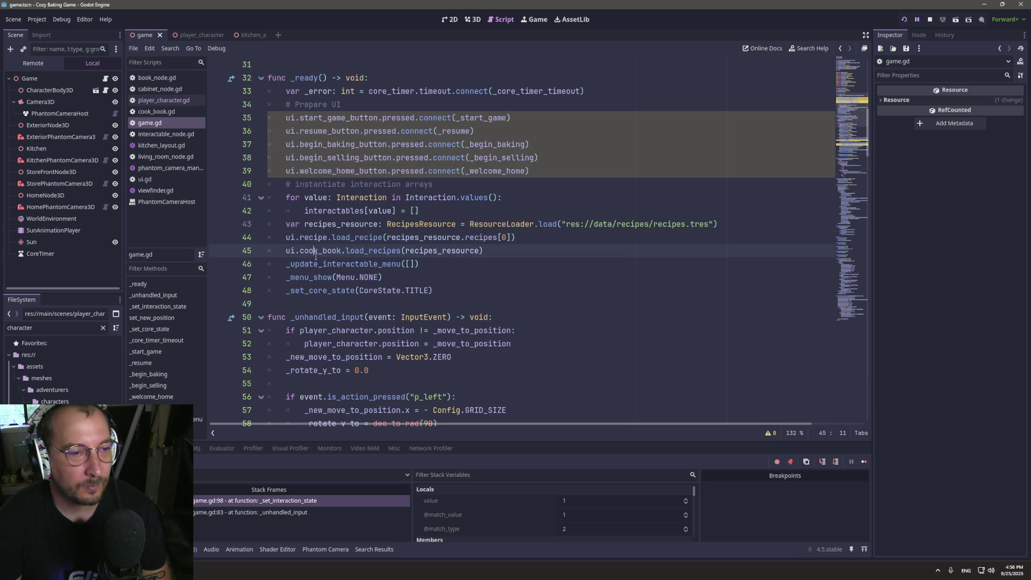
pyautogui.doubleClick(321, 251)
pyautogui.doubleClick(346, 264)
pyautogui.click(342, 250)
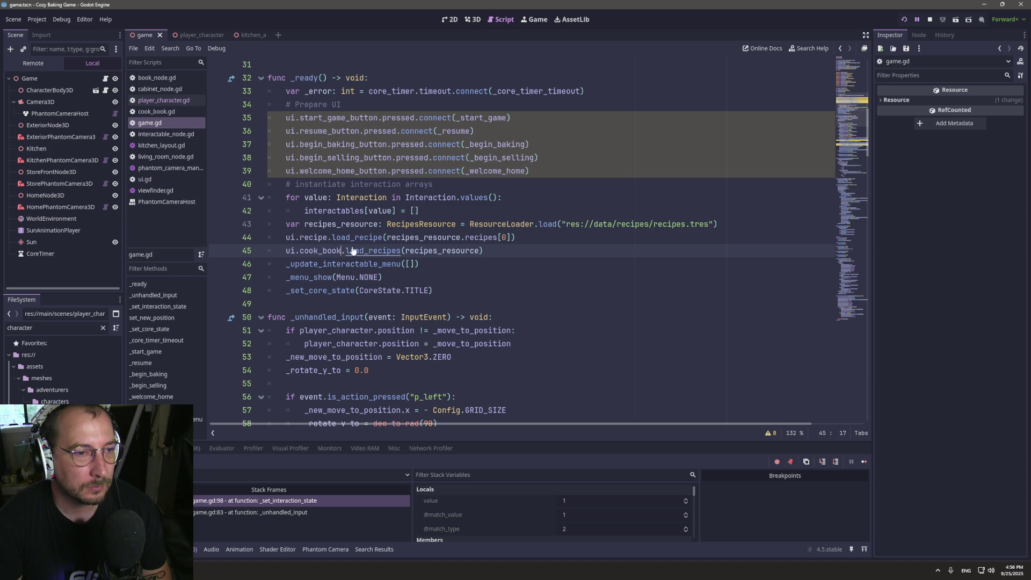
pyautogui.moveTo(353, 238)
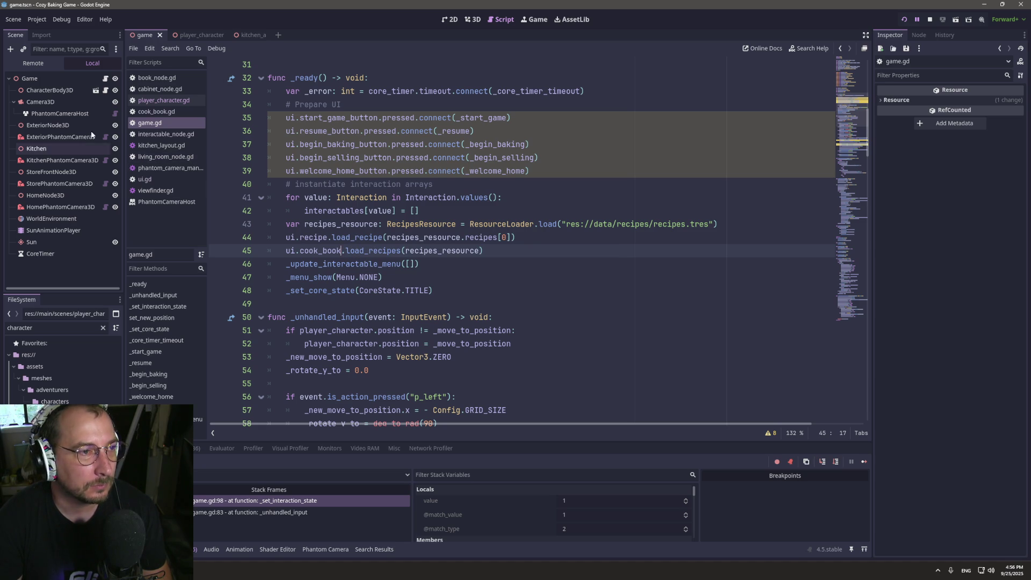
pyautogui.click(191, 35)
pyautogui.click(251, 34)
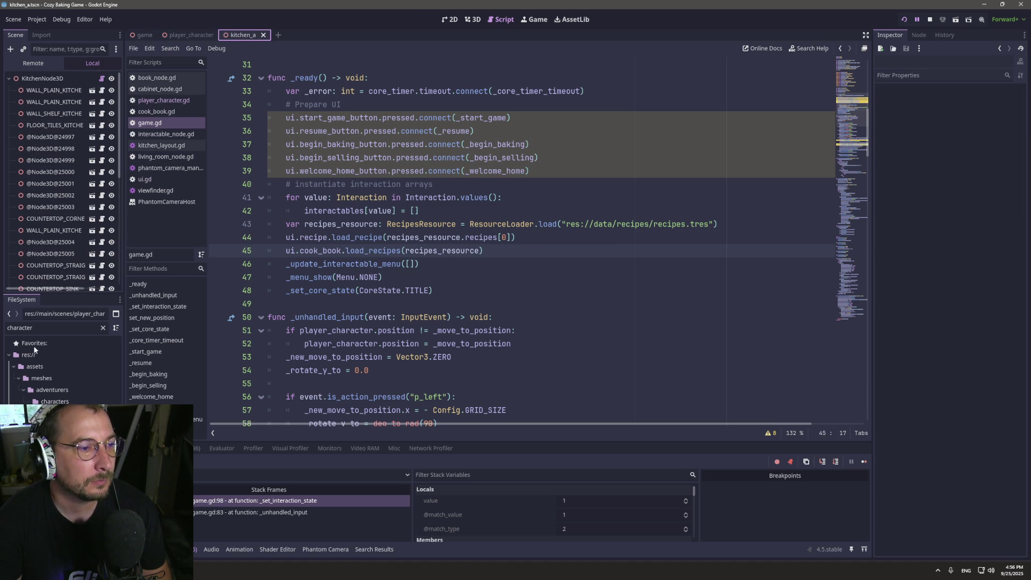
# Filter files for 'ui', open ui.tscn in 2D view, then return to the running game.
pyautogui.doubleClick(30, 329)
pyautogui.write('ui')
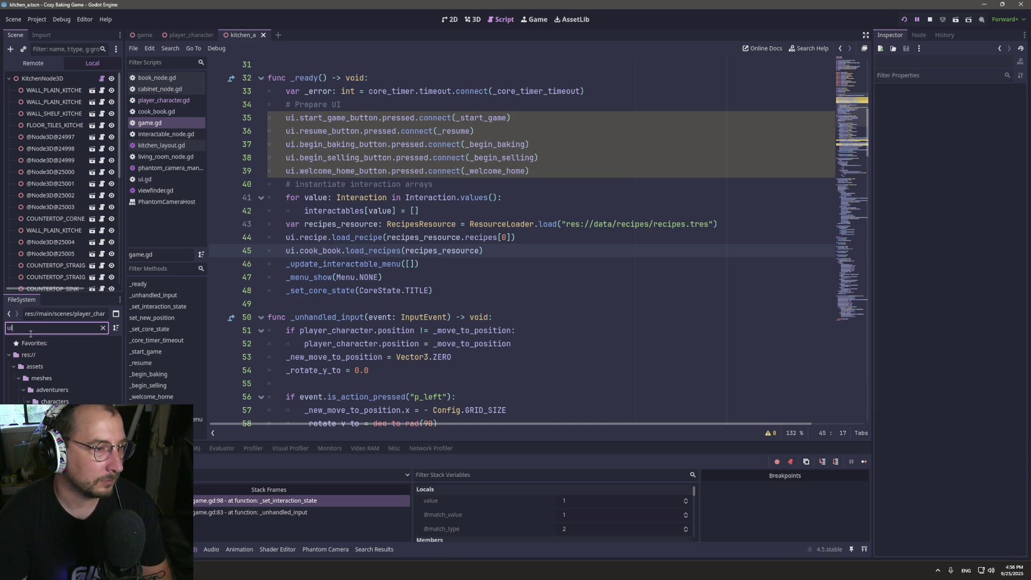
pyautogui.press('Return')
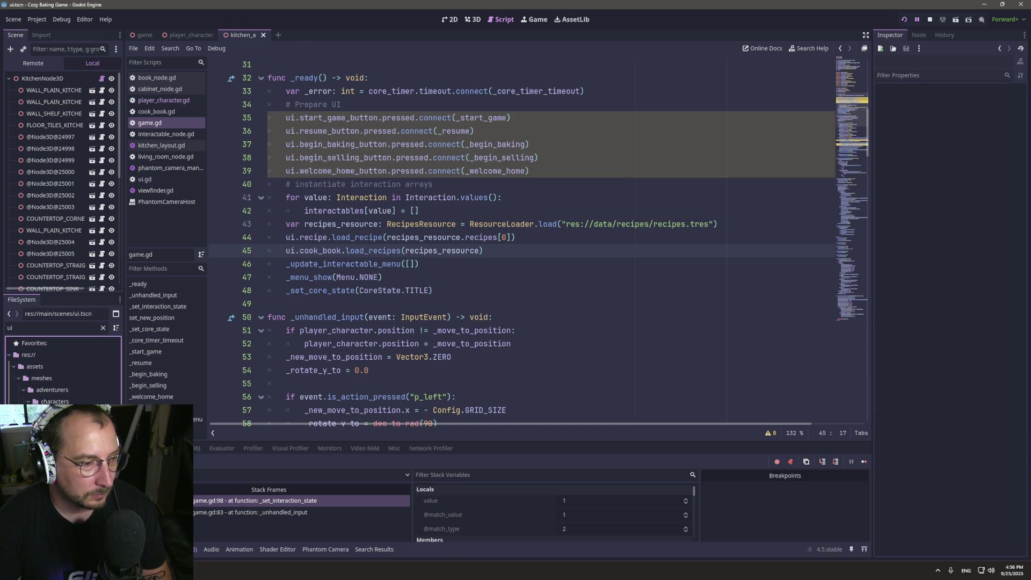
pyautogui.click(472, 20)
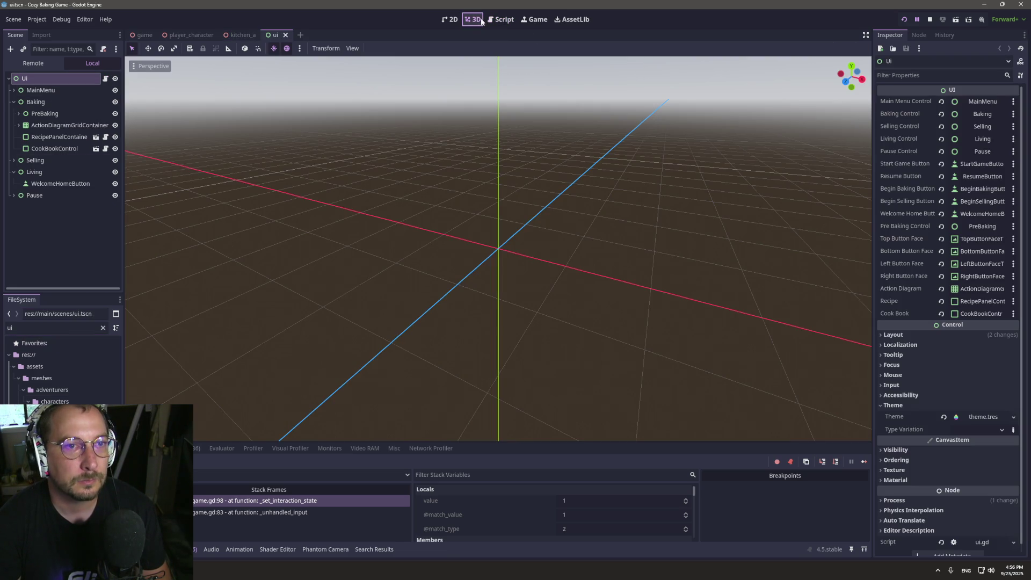
pyautogui.click(450, 20)
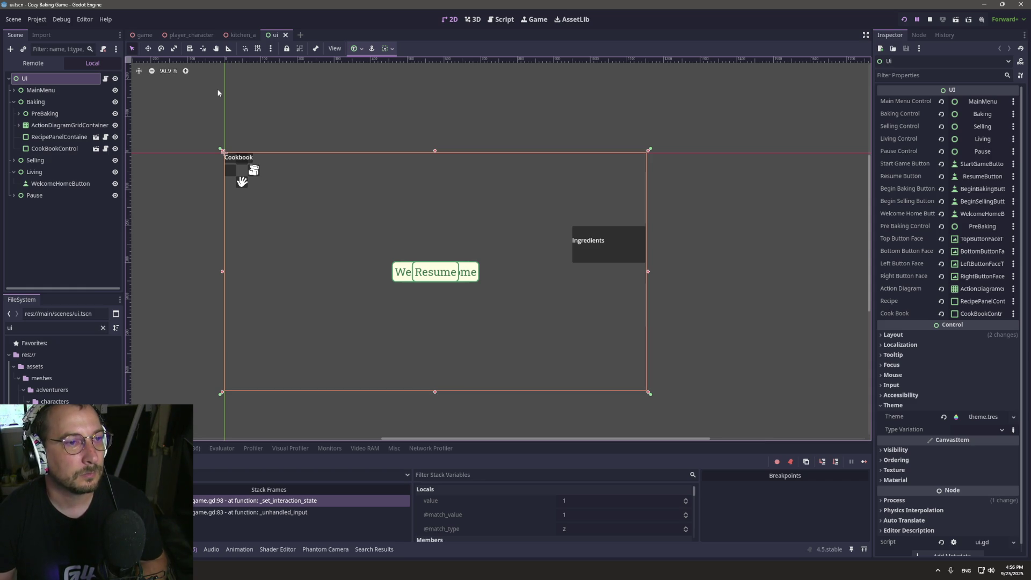
pyautogui.click(503, 20)
pyautogui.click(534, 19)
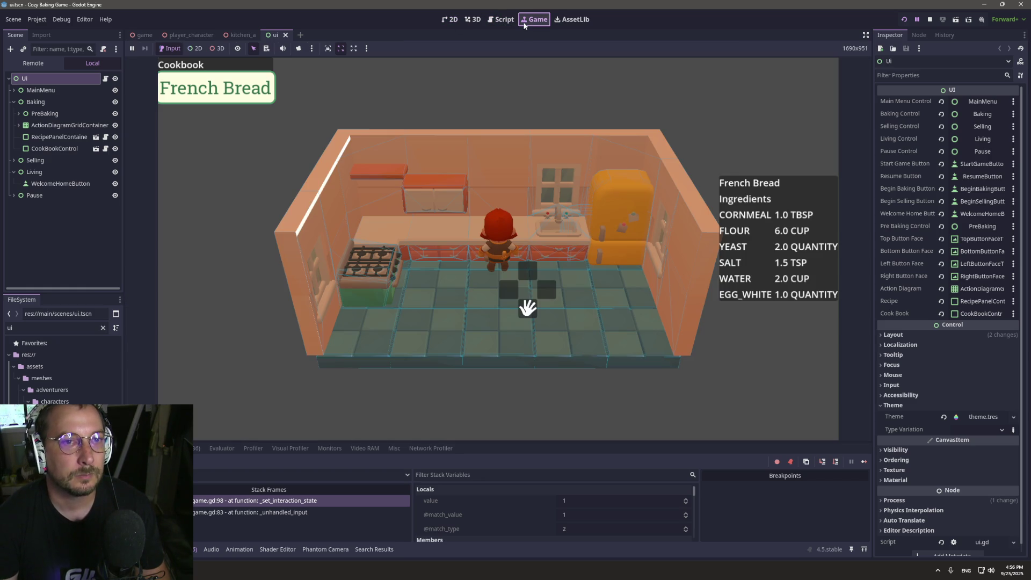
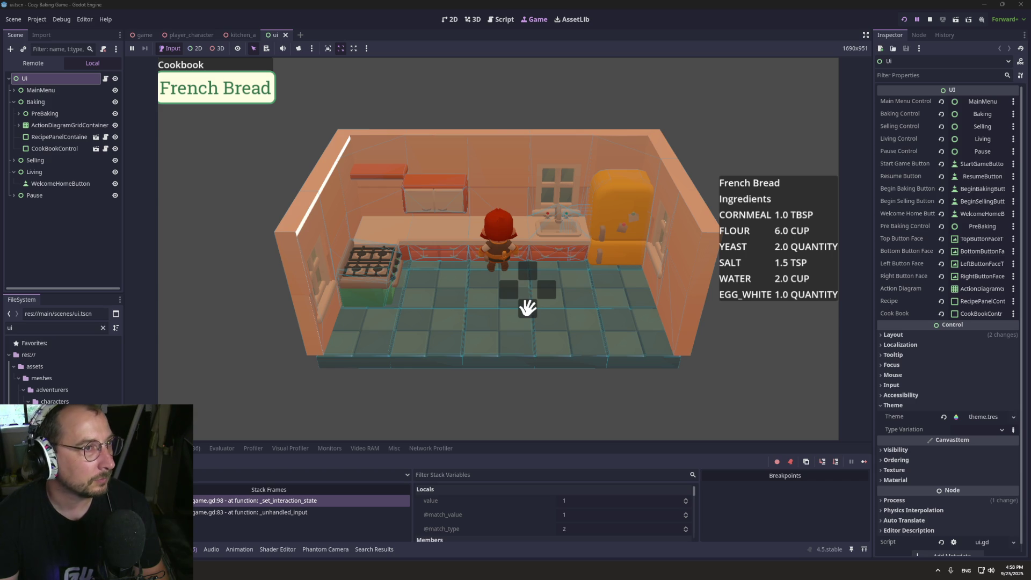
# Check the running game, then scroll through the exports in ui.gd.
pyautogui.click(321, 225)
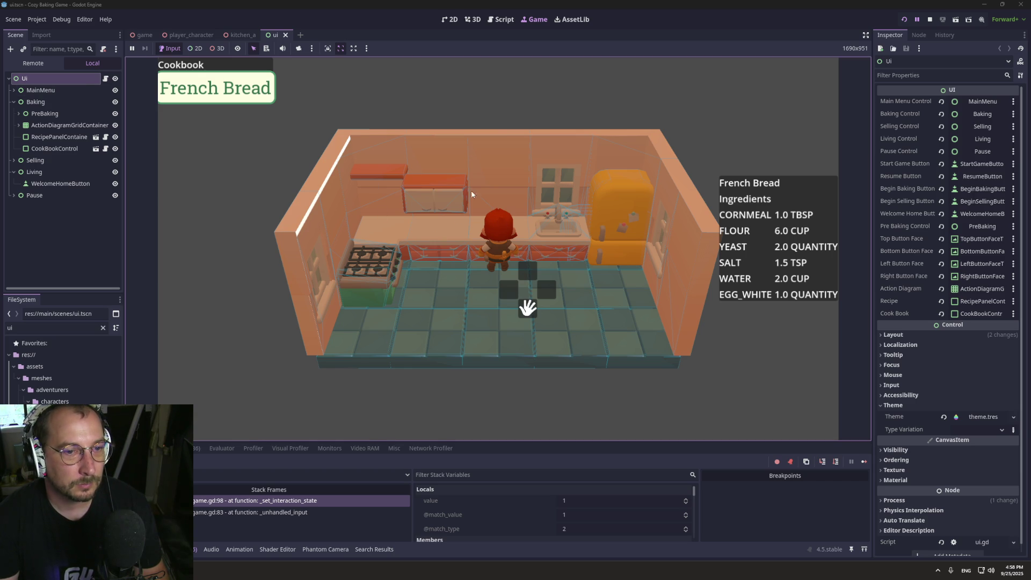
pyautogui.click(500, 19)
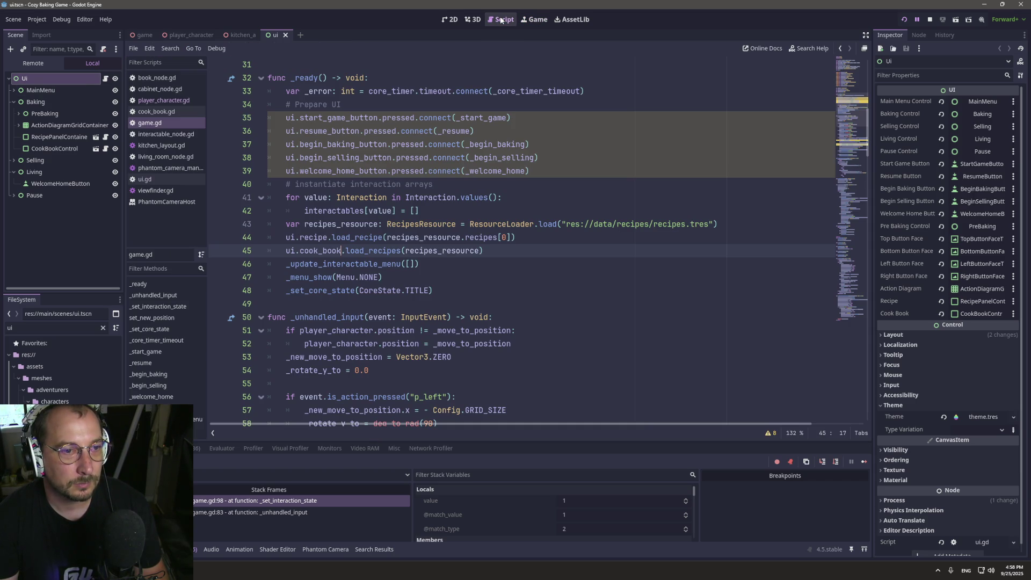
pyautogui.click(143, 182)
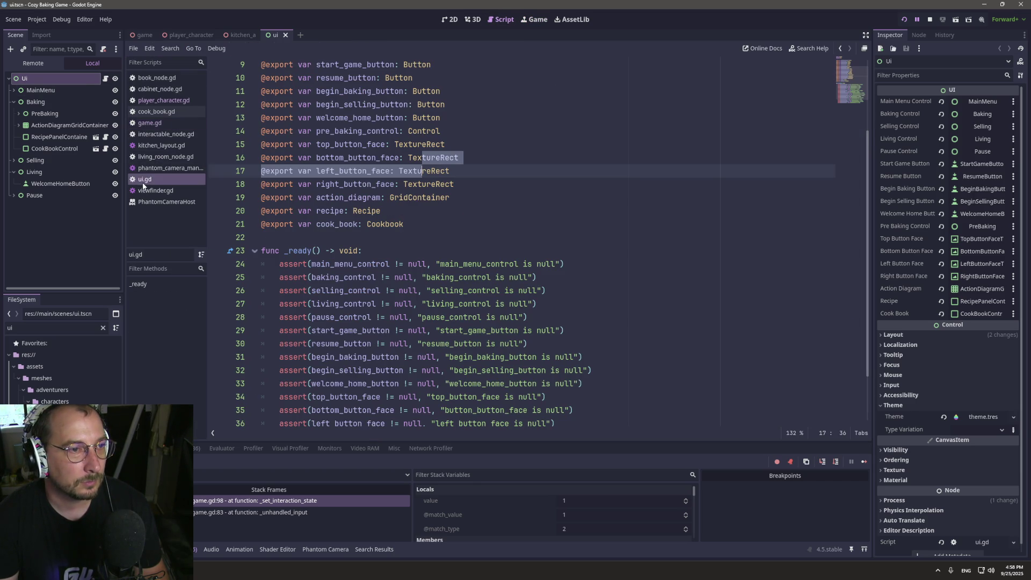
pyautogui.scroll(3, 483, 242)
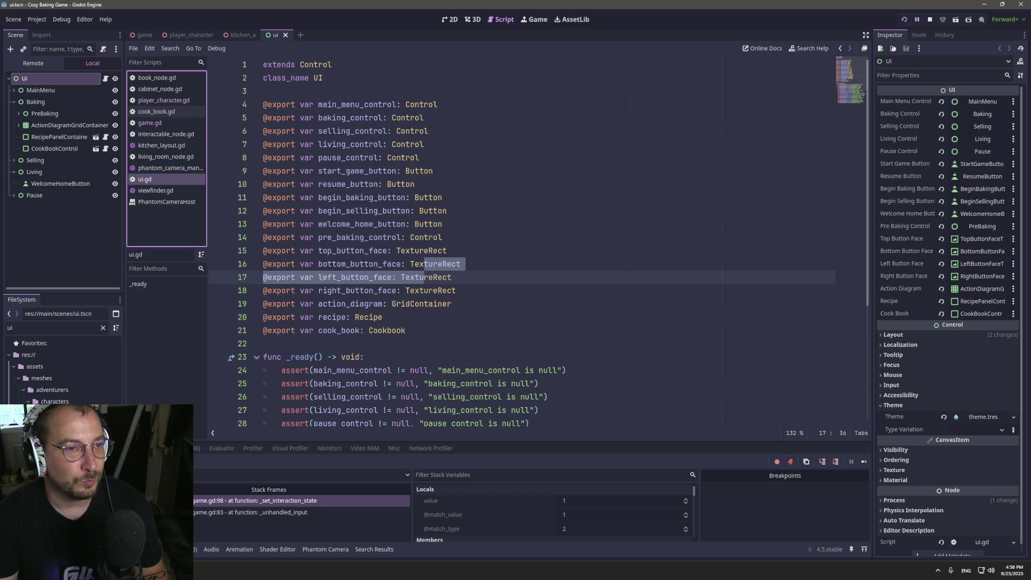
pyautogui.scroll(-5, 489, 122)
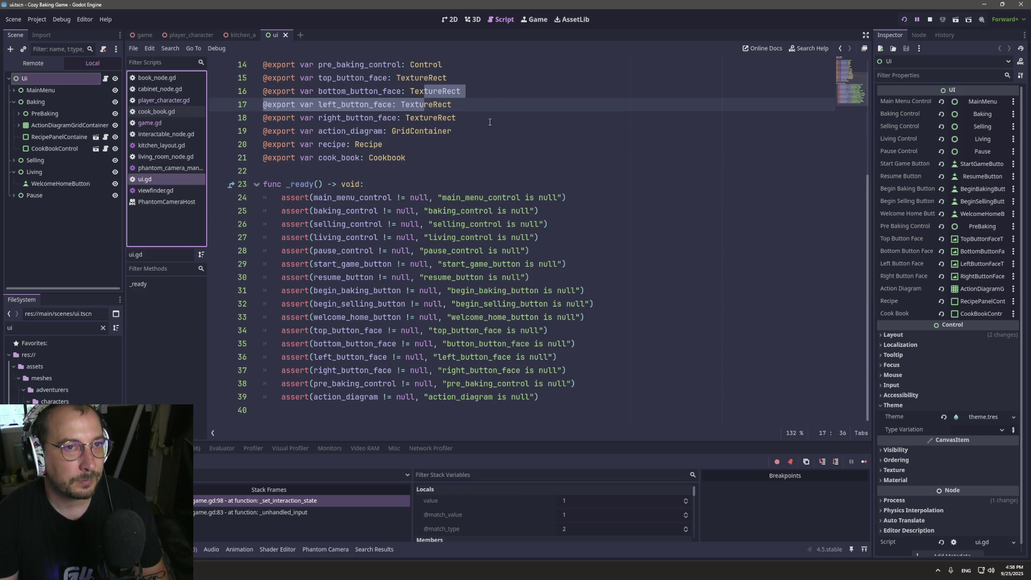
# Compare the running game with the 3D view, ui.gd and the UI scene's 2D layout.
pyautogui.click(538, 21)
pyautogui.click(491, 22)
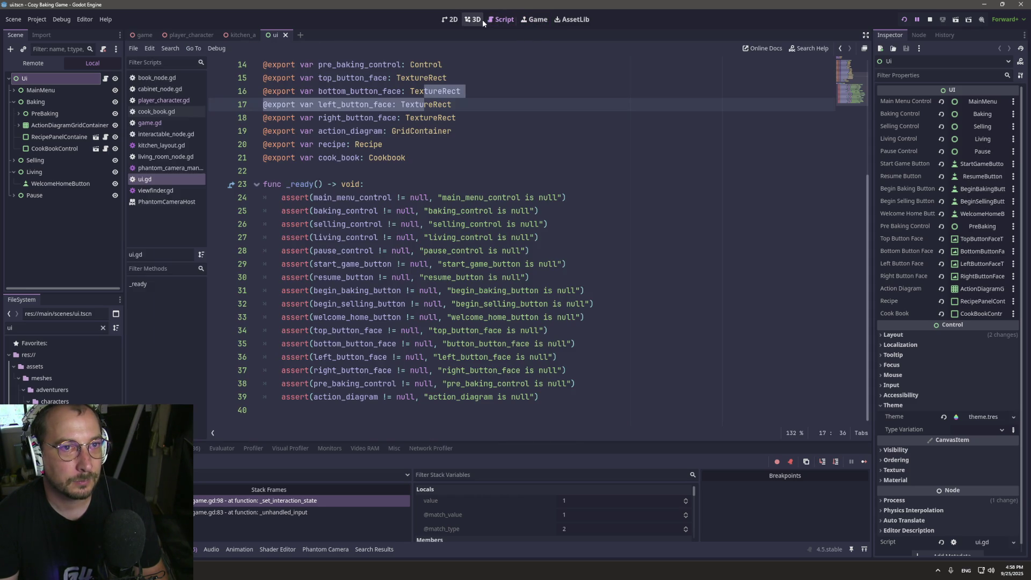
pyautogui.click(482, 19)
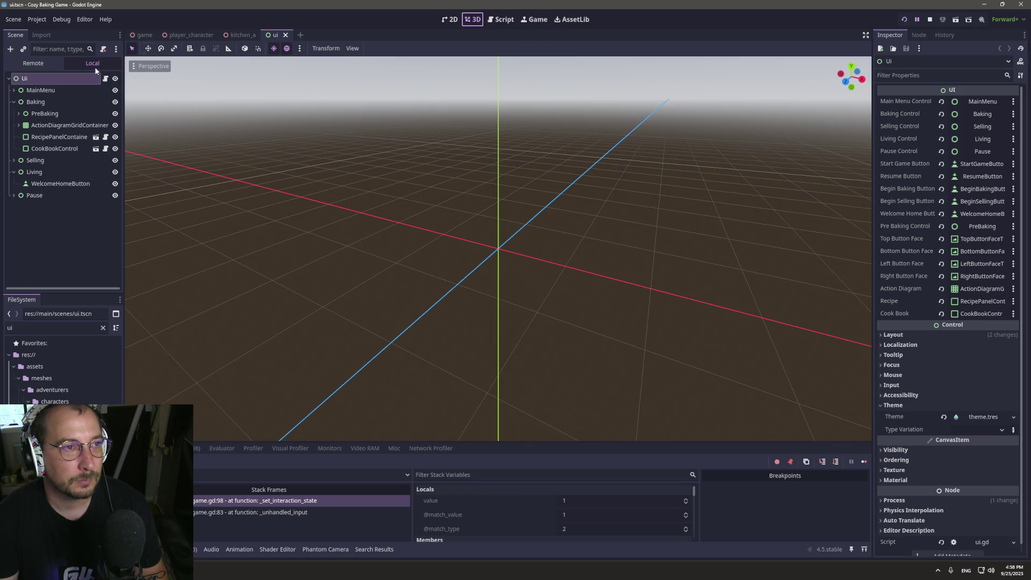
pyautogui.click(105, 79)
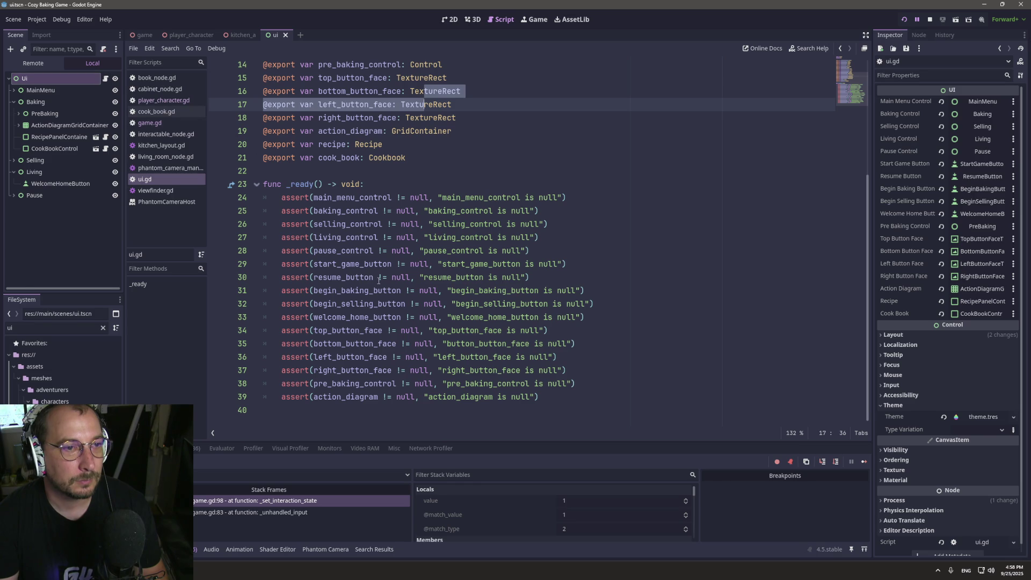
pyautogui.click(473, 20)
pyautogui.click(453, 20)
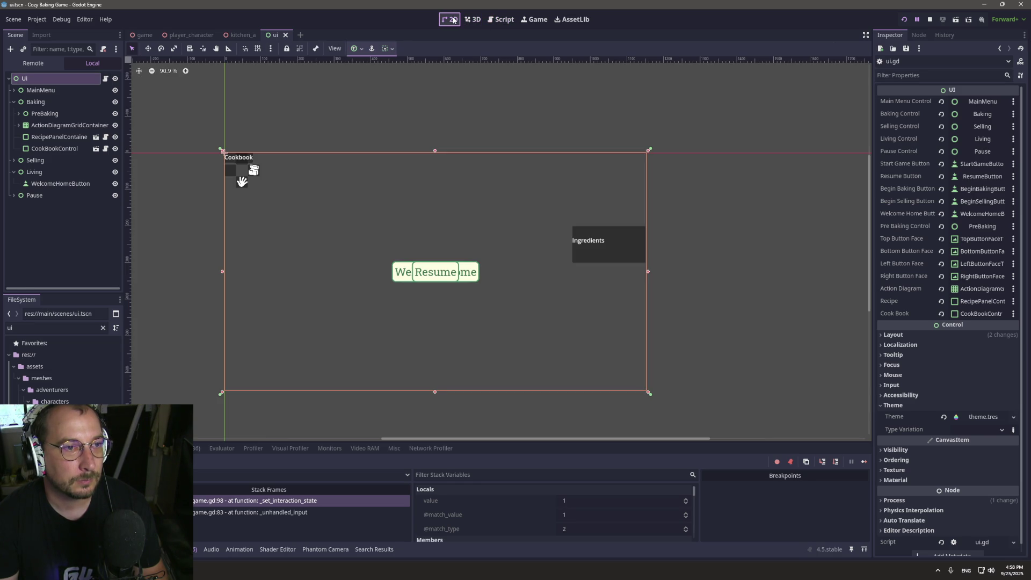
# Look over the kitchen game and UI layout once more, then open game.gd.
pyautogui.click(534, 20)
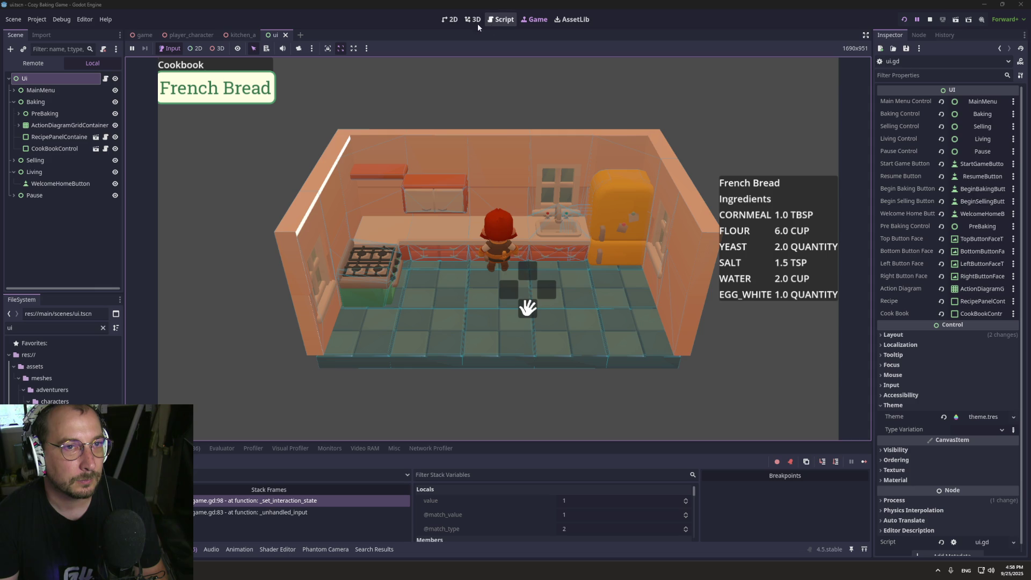
pyautogui.click(446, 21)
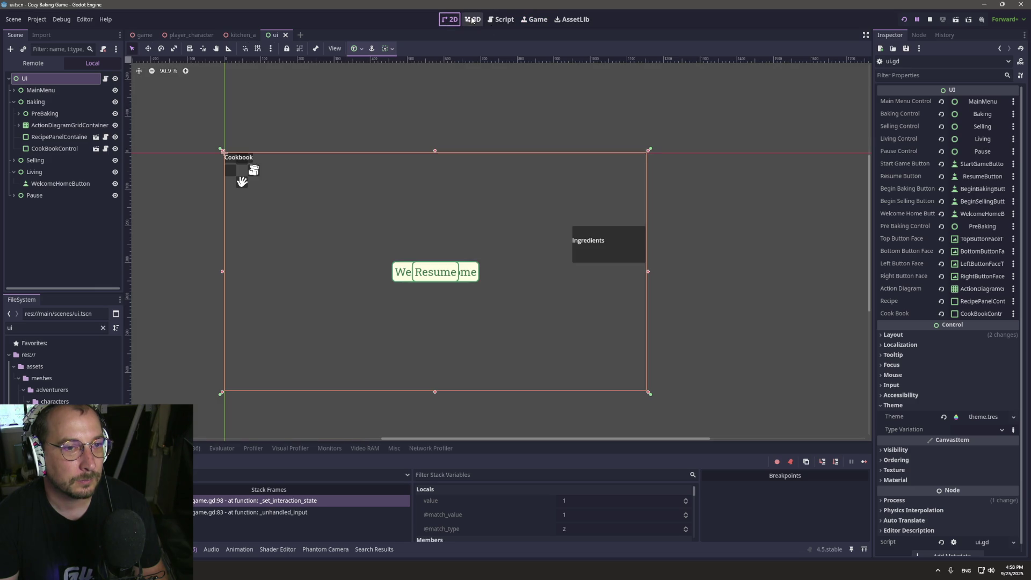
pyautogui.click(473, 20)
pyautogui.click(505, 20)
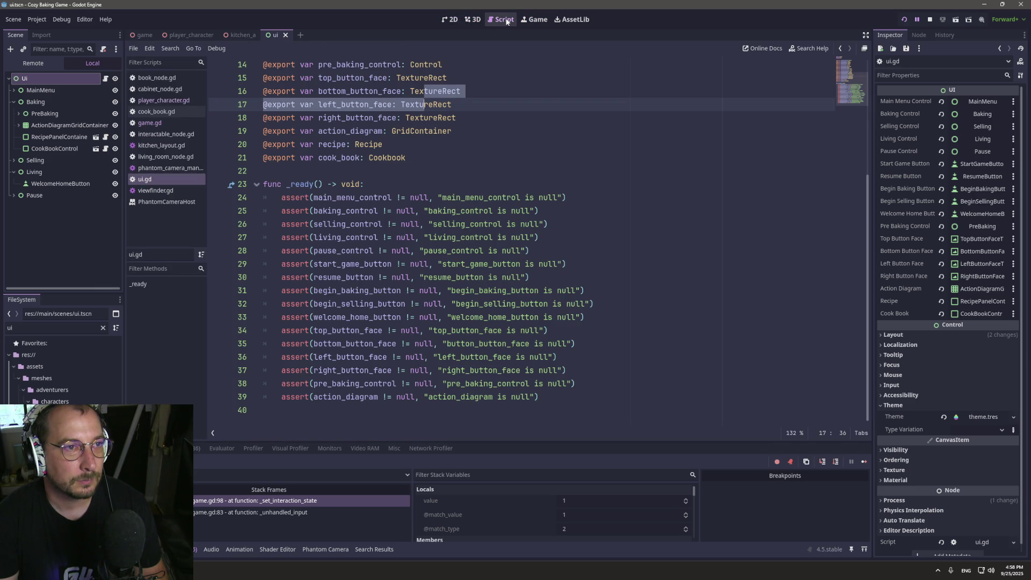
pyautogui.click(149, 123)
# Insert COOKBOOK into the Menu enum after BAKING.
pyautogui.scroll(4, 497, 159)
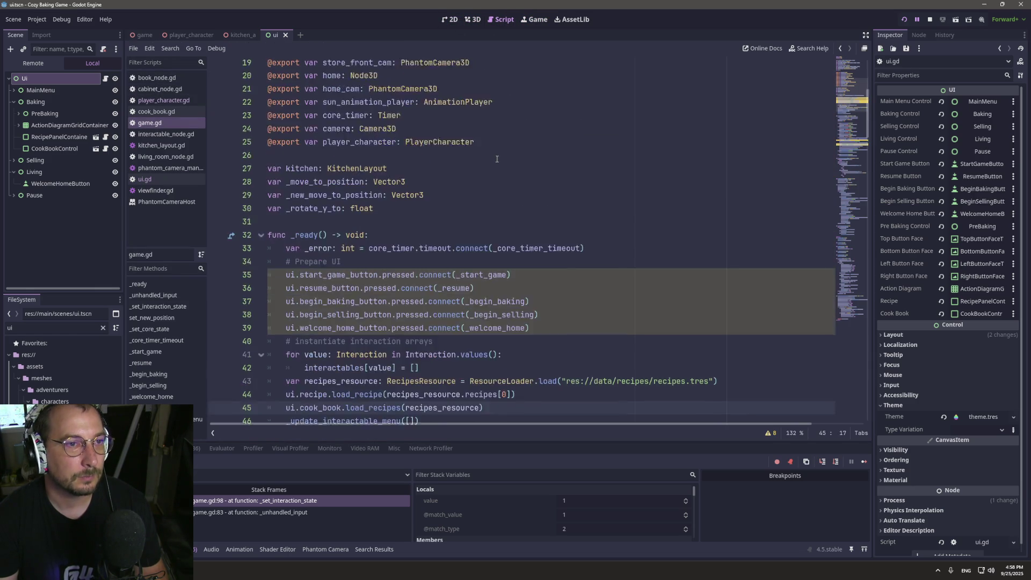
pyautogui.scroll(6, 497, 159)
pyautogui.click(316, 131)
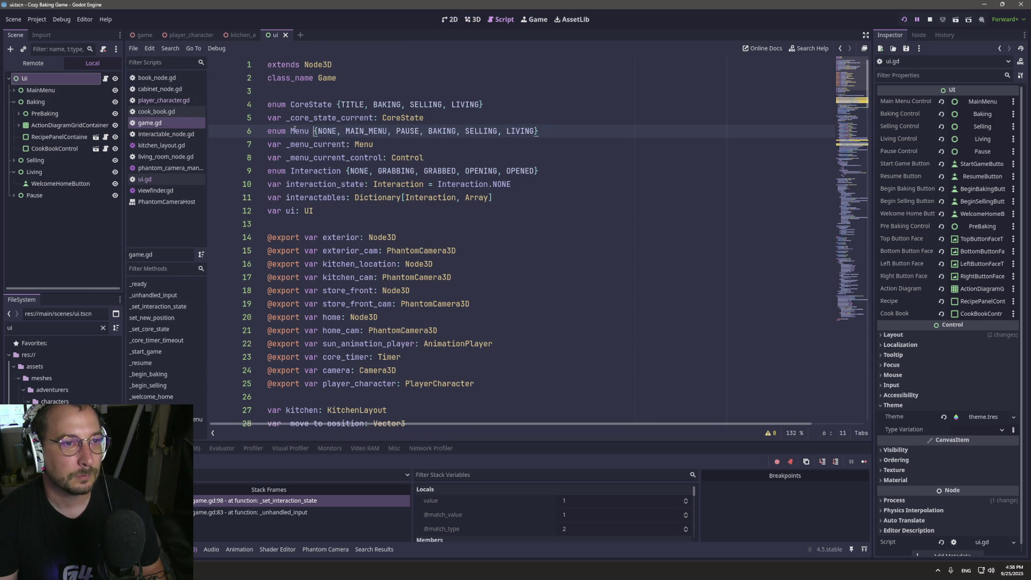
pyautogui.doubleClick(296, 131)
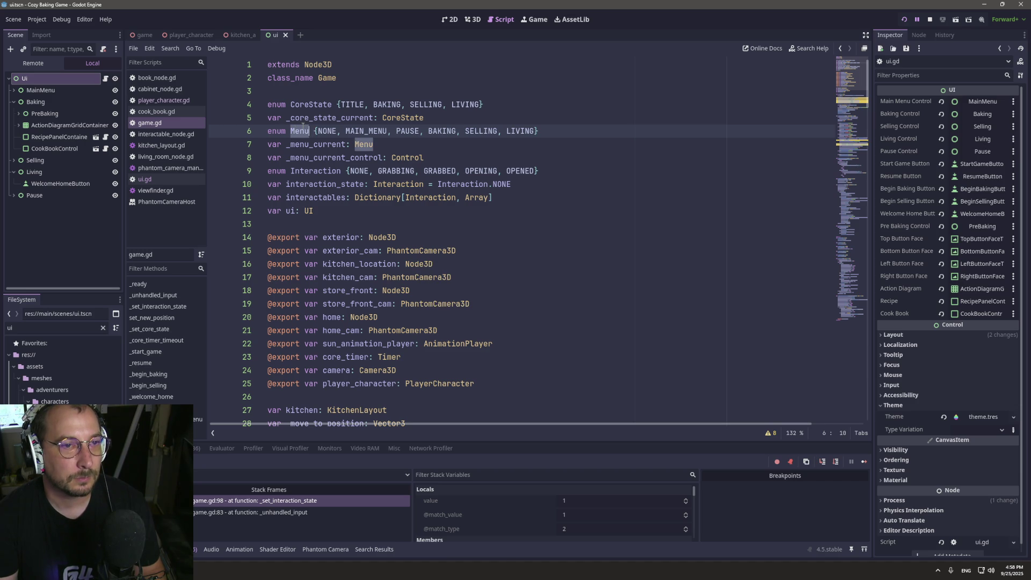
pyautogui.click(462, 131)
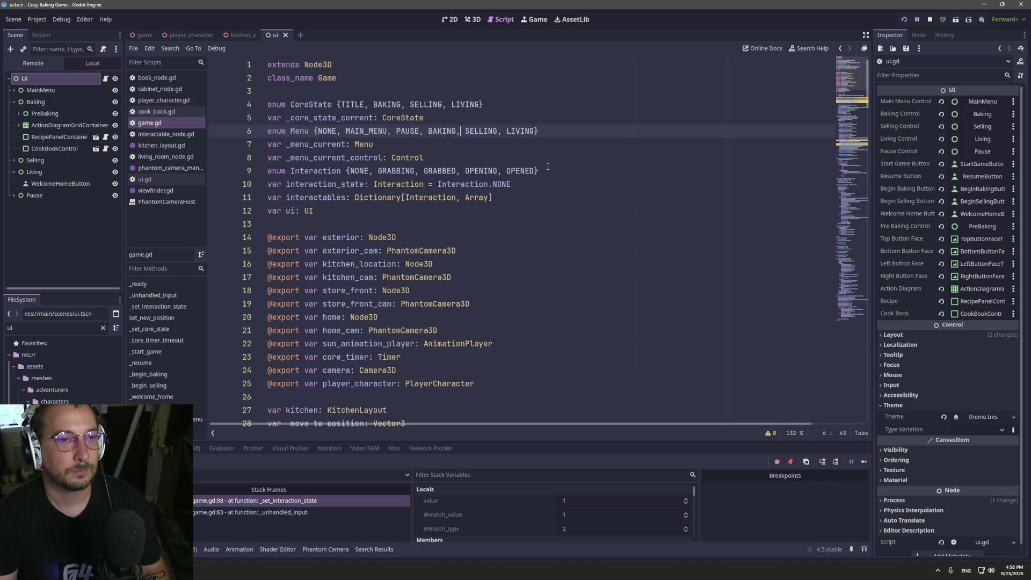
pyautogui.write('COOKBOOK, R')
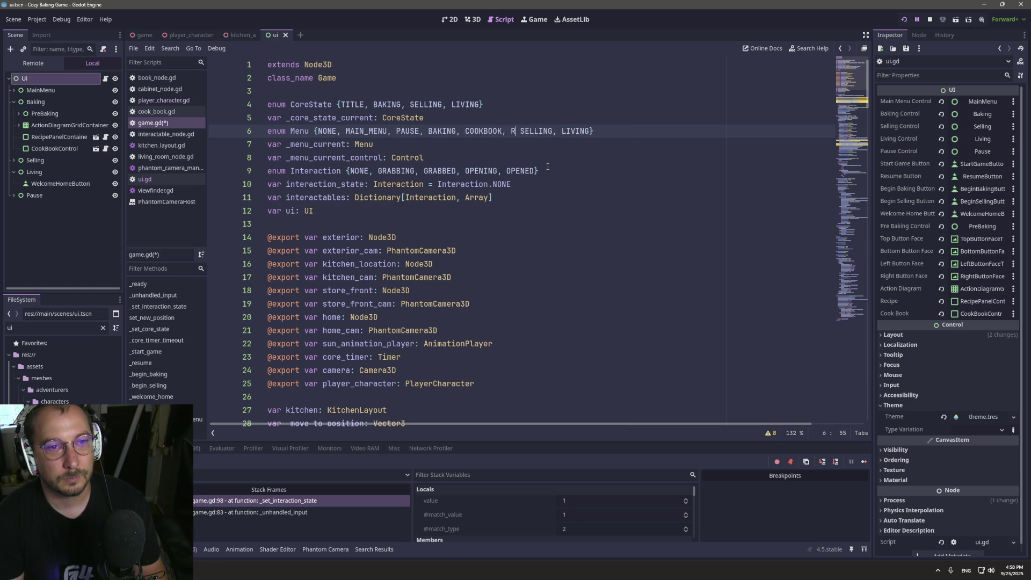
# Search game.gd for every use of _menu_current.
pyautogui.hotkey('ctrl', 'f')
pyautogui.write('_menu_current')
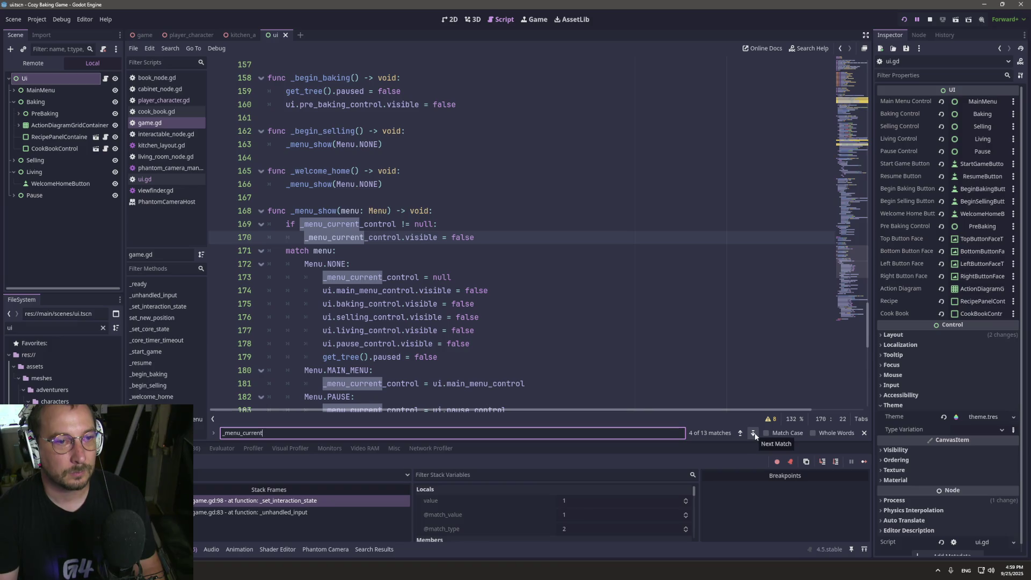
pyautogui.click(754, 433)
pyautogui.click(754, 433)
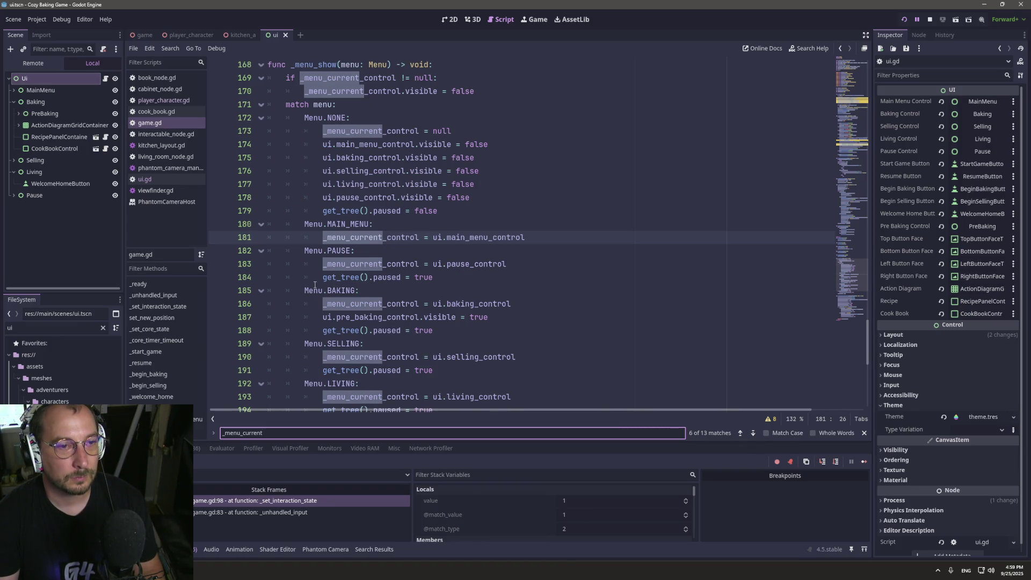
pyautogui.scroll(4, 319, 282)
pyautogui.scroll(2, 319, 281)
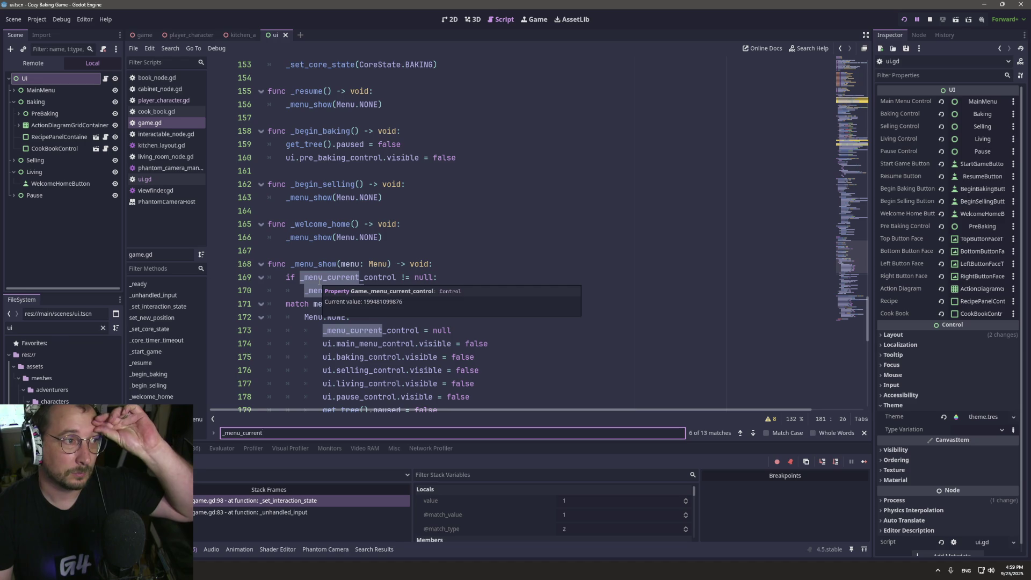
pyautogui.scroll(6, 361, 261)
pyautogui.scroll(18, 361, 262)
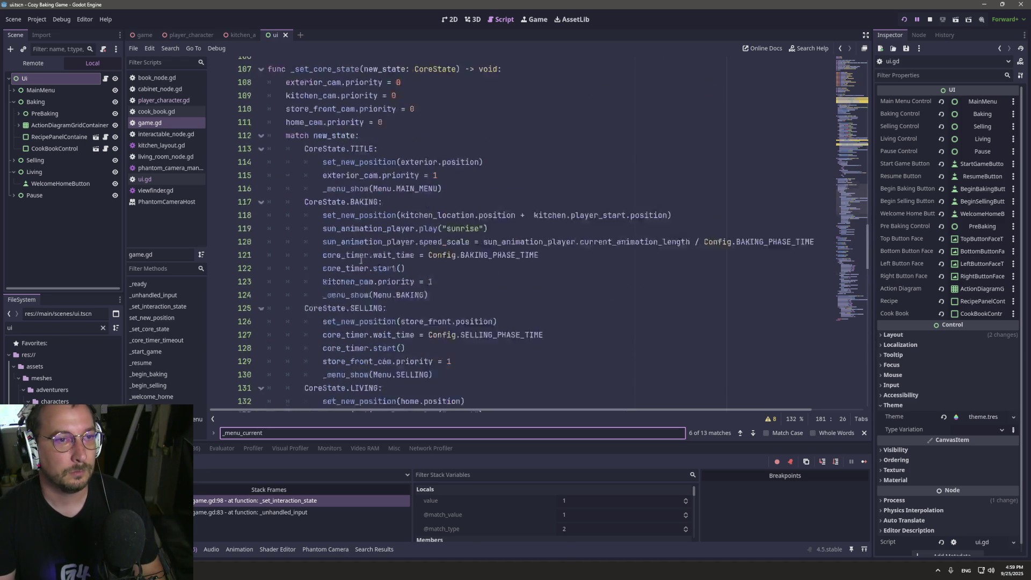
pyautogui.scroll(15, 361, 261)
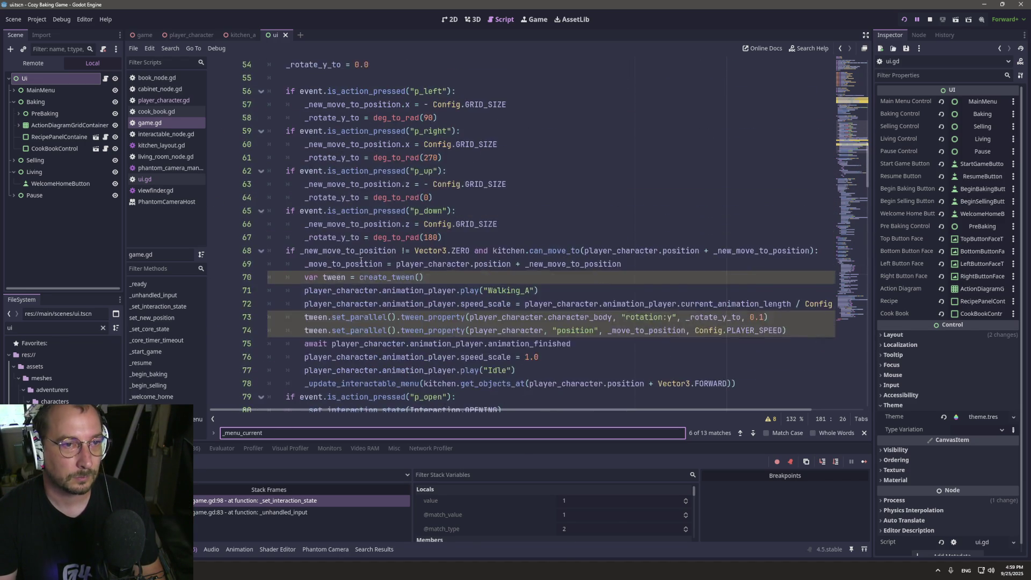
pyautogui.scroll(11, 360, 261)
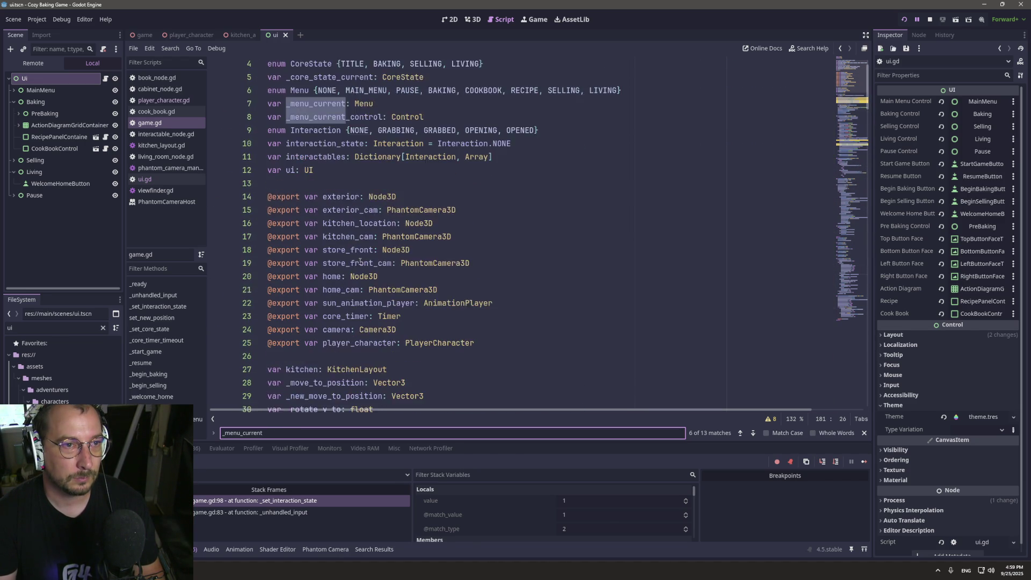
# Start trimming the _menu_current name in its line 7 declaration.
pyautogui.click(314, 143)
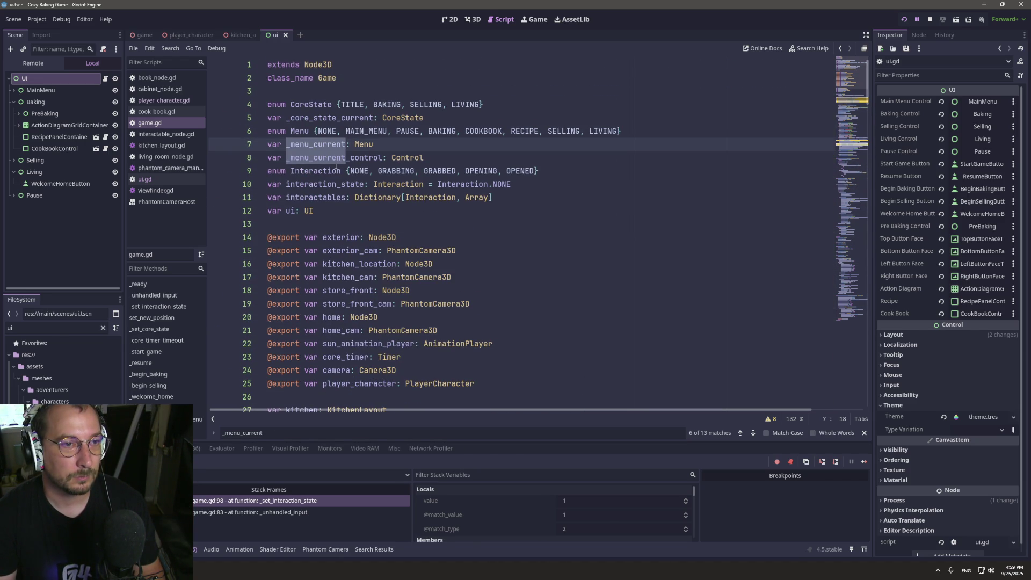
pyautogui.click(318, 158)
pyautogui.click(328, 171)
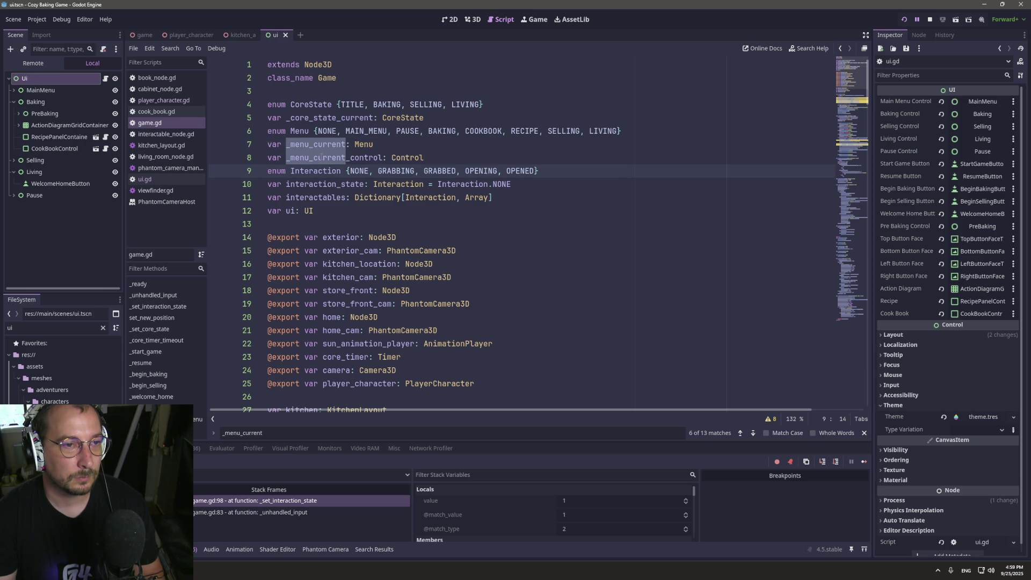
pyautogui.click(322, 157)
pyautogui.click(346, 144)
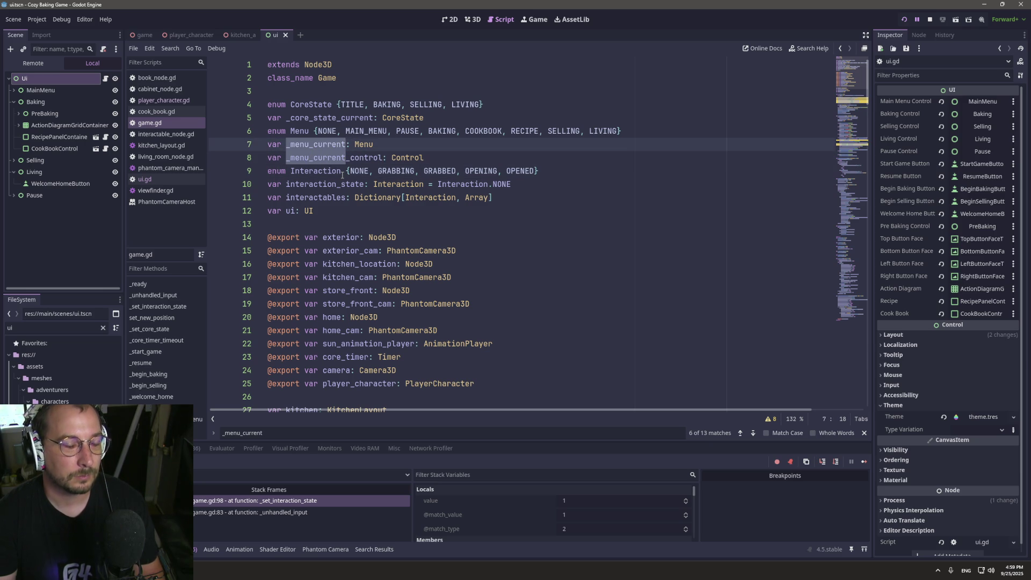
pyautogui.press('BackSpace')
pyautogui.press('BackSpace')
pyautogui.press('BackSpace')
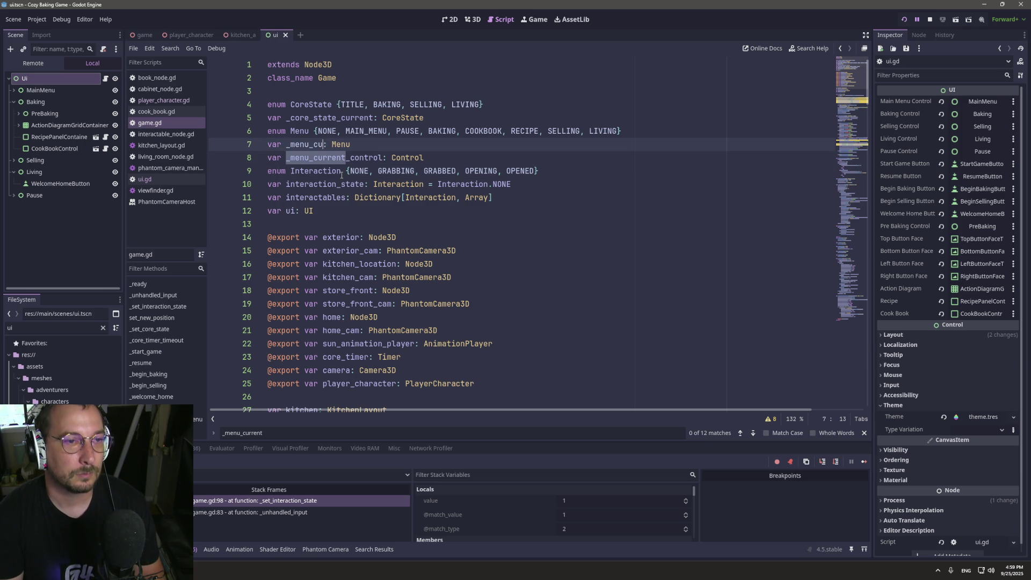
# Finish renaming the variable to _menu_state and save game.gd.
pyautogui.write('state')
pyautogui.press('Escape')
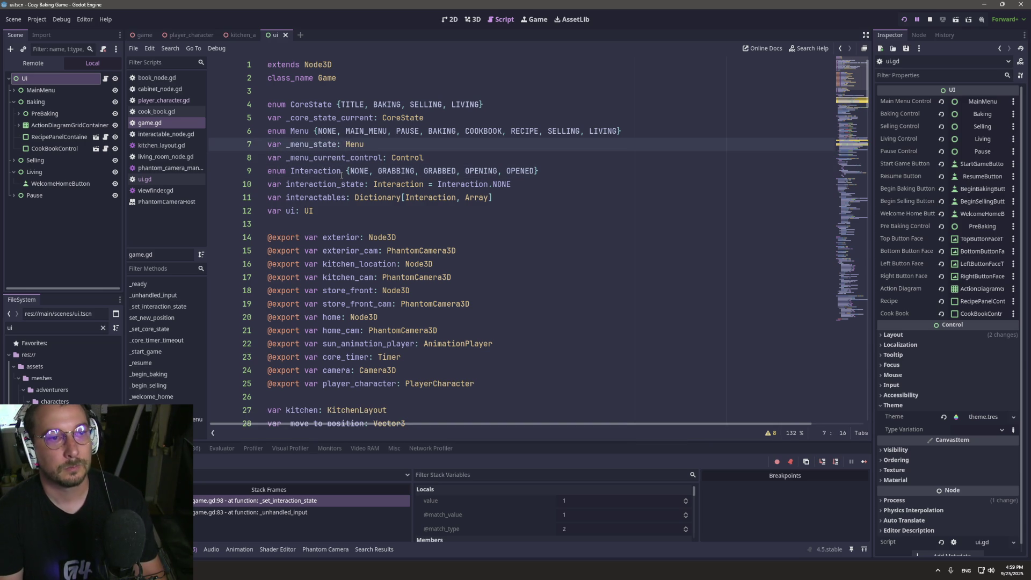
pyautogui.hotkey('ctrl', 's')
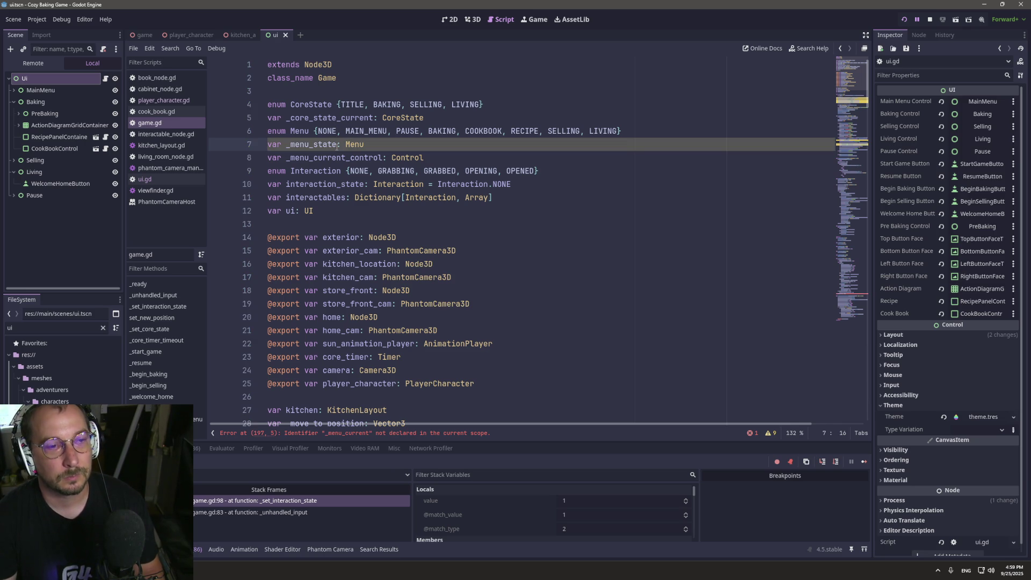
# Search the script for all uses of _menu_state.
pyautogui.click(323, 157)
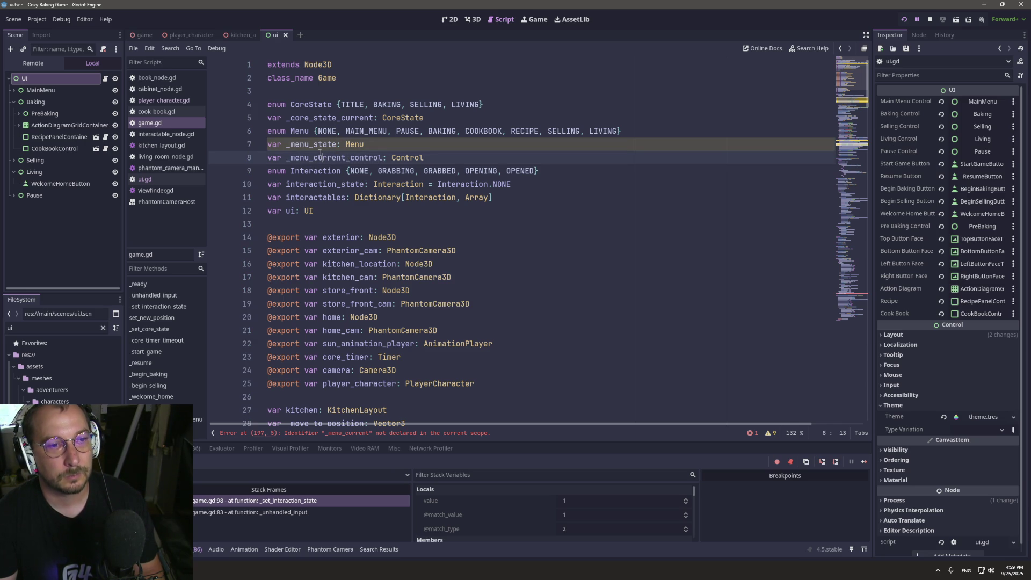
pyautogui.doubleClick(317, 145)
pyautogui.hotkey('ctrl', 'f')
pyautogui.scroll(-15, 402, 198)
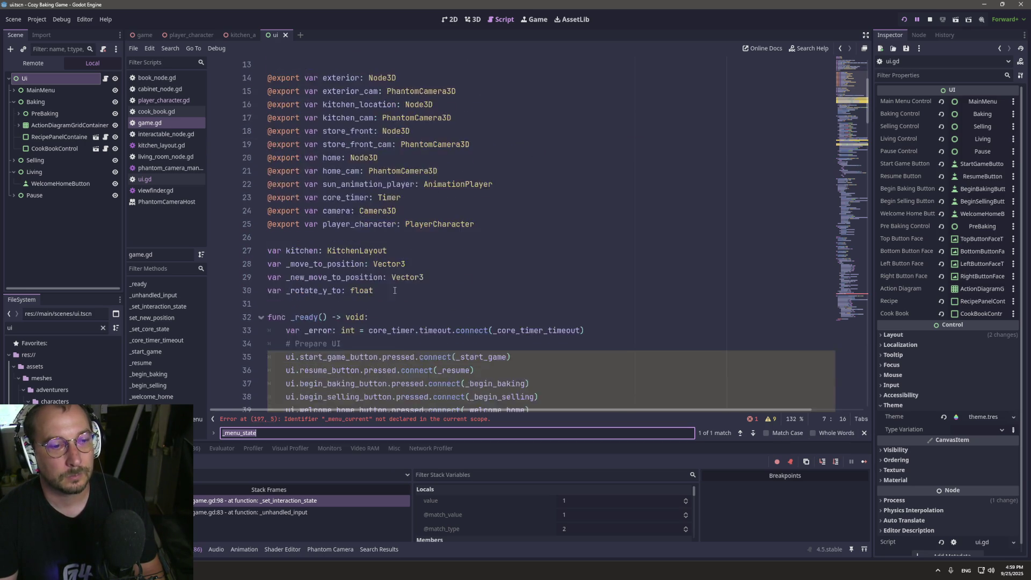
pyautogui.scroll(-20, 387, 302)
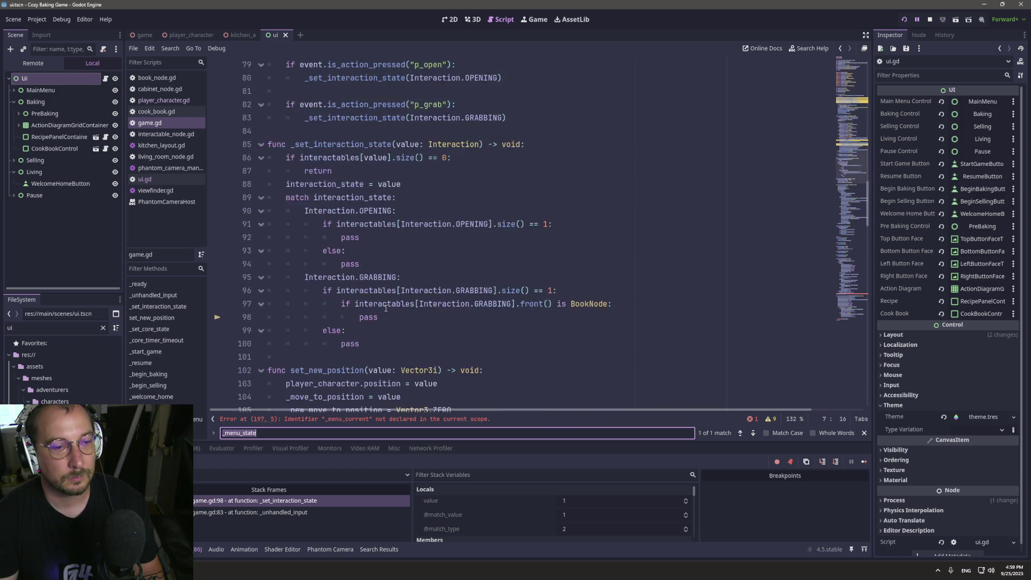
pyautogui.scroll(-14, 385, 312)
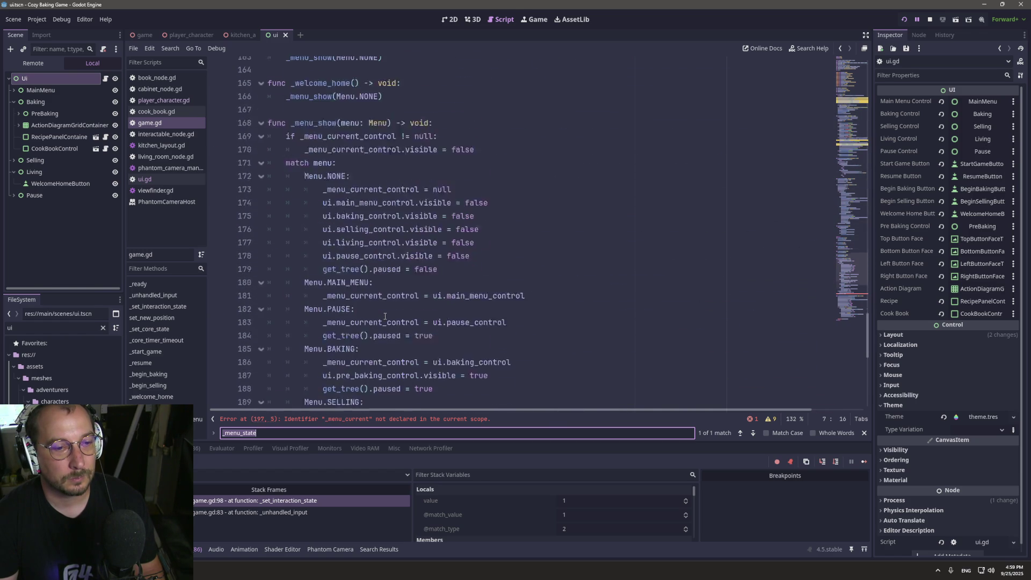
pyautogui.scroll(6, 374, 304)
pyautogui.scroll(4, 373, 304)
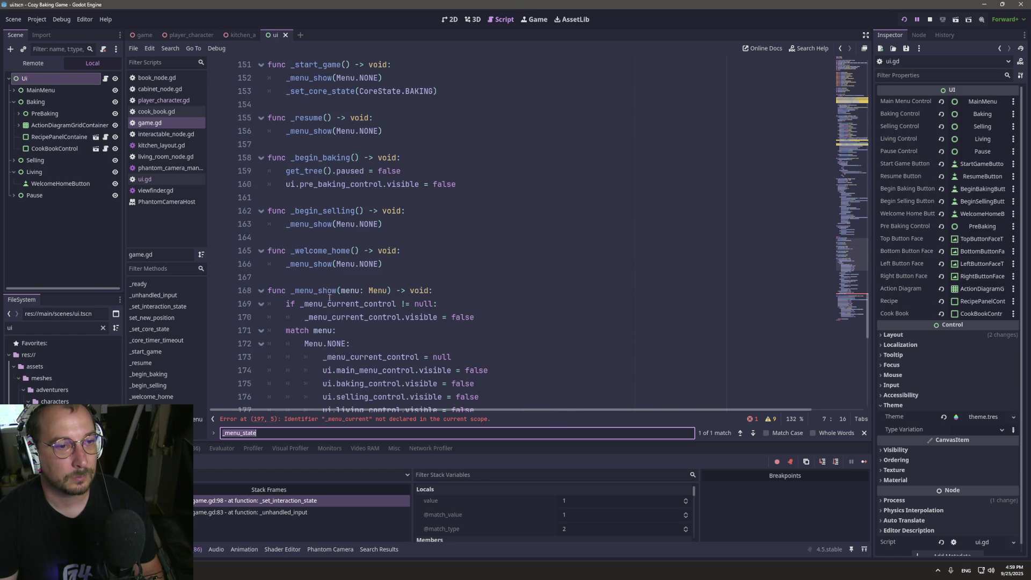
# Find every _menu_show call in game.gd.
pyautogui.doubleClick(317, 292)
pyautogui.hotkey('ctrl', 'f')
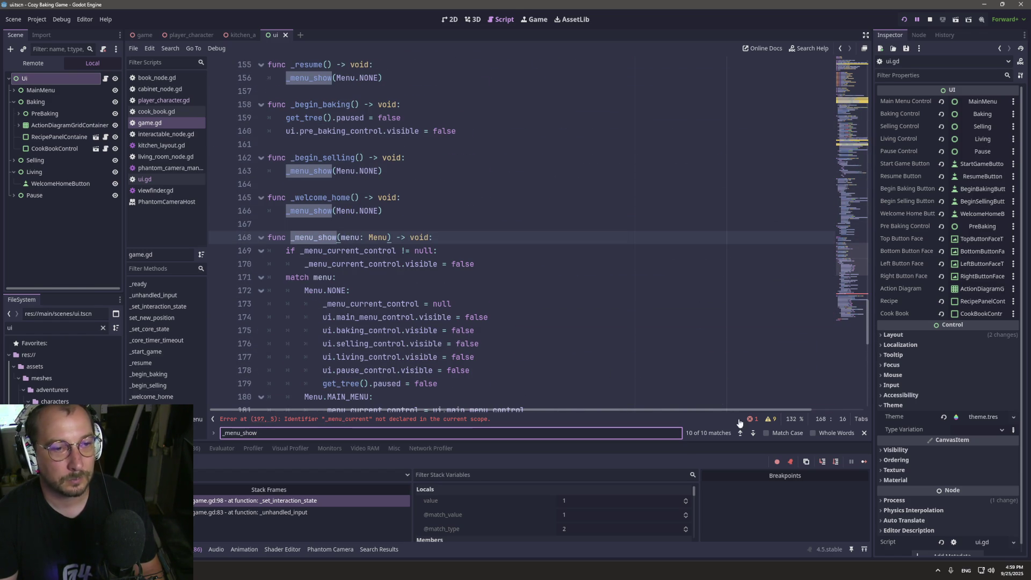
pyautogui.click(742, 433)
pyautogui.click(742, 433)
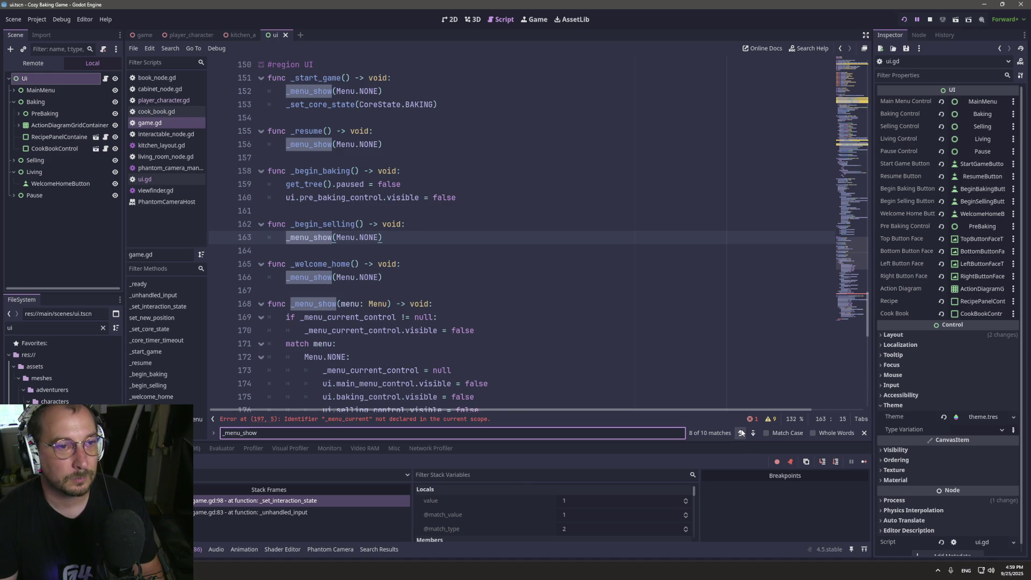
pyautogui.click(305, 91)
# Rename the _menu_show function to _set_menu_state and its menu parameter to value.
pyautogui.doubleClick(326, 306)
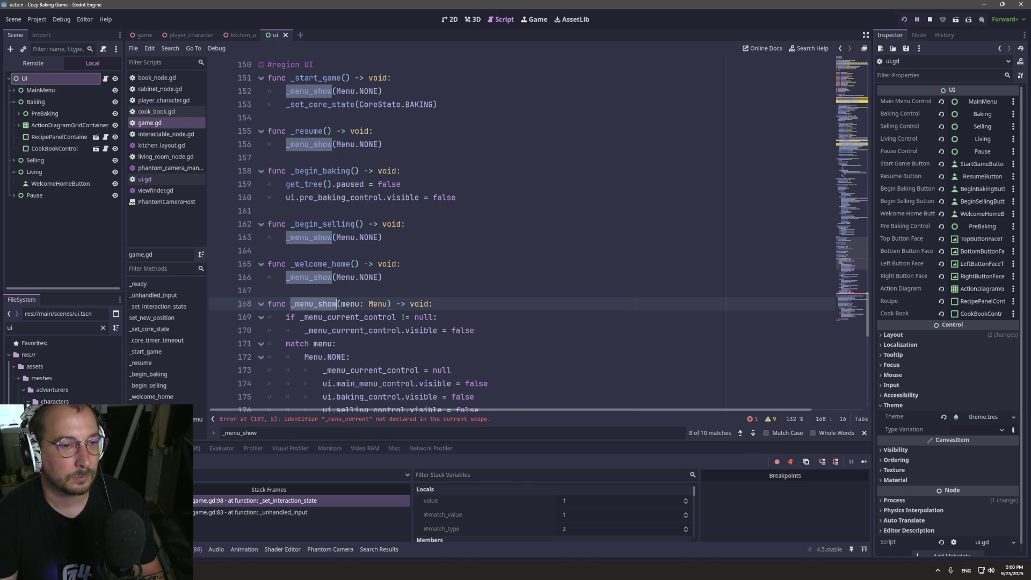
pyautogui.write('_set_')
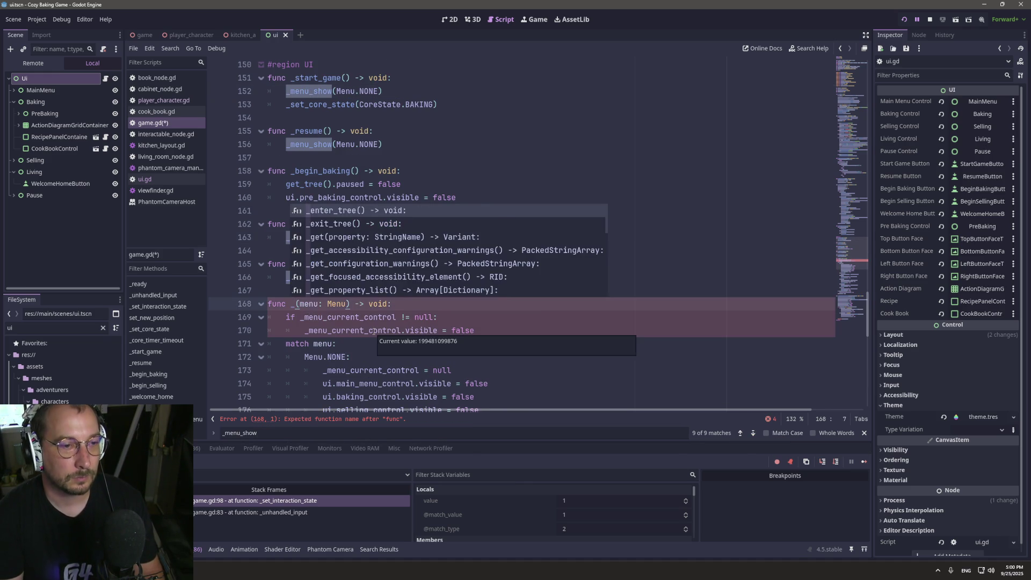
pyautogui.write('menu_state')
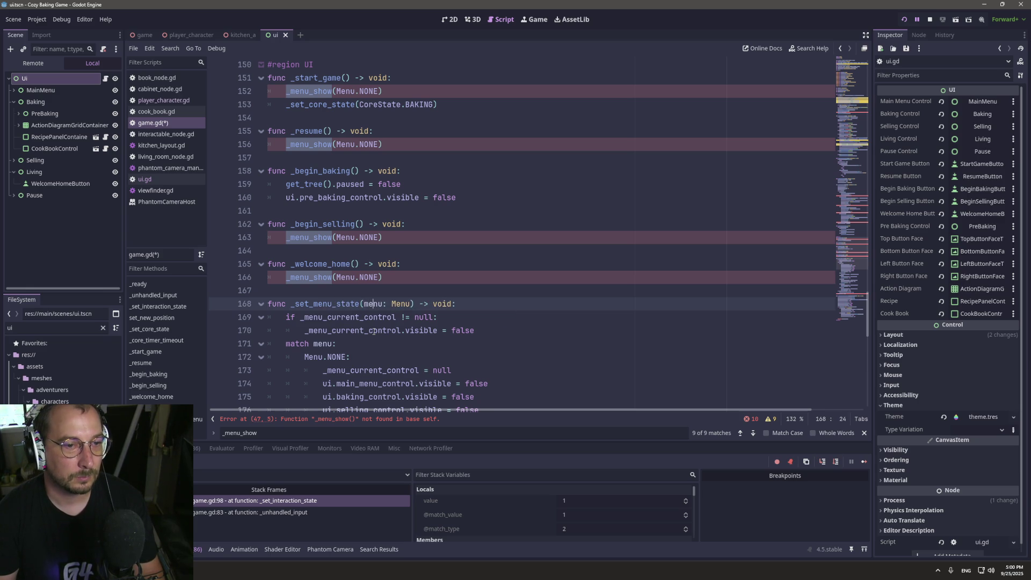
pyautogui.press('BackSpace')
pyautogui.press('BackSpace')
pyautogui.press('BackSpace')
pyautogui.write('valu')
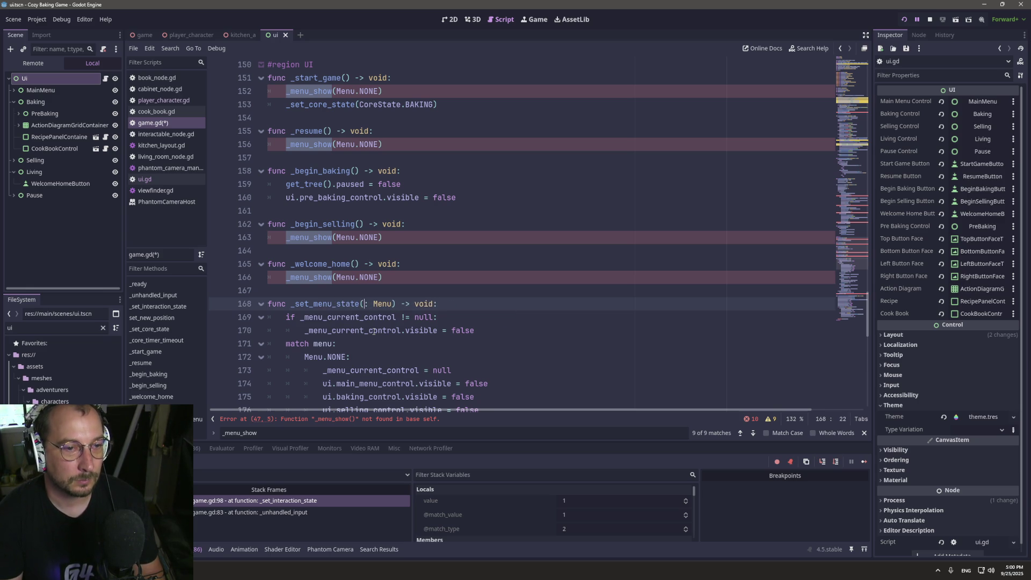
pyautogui.write('e')
pyautogui.press('Escape')
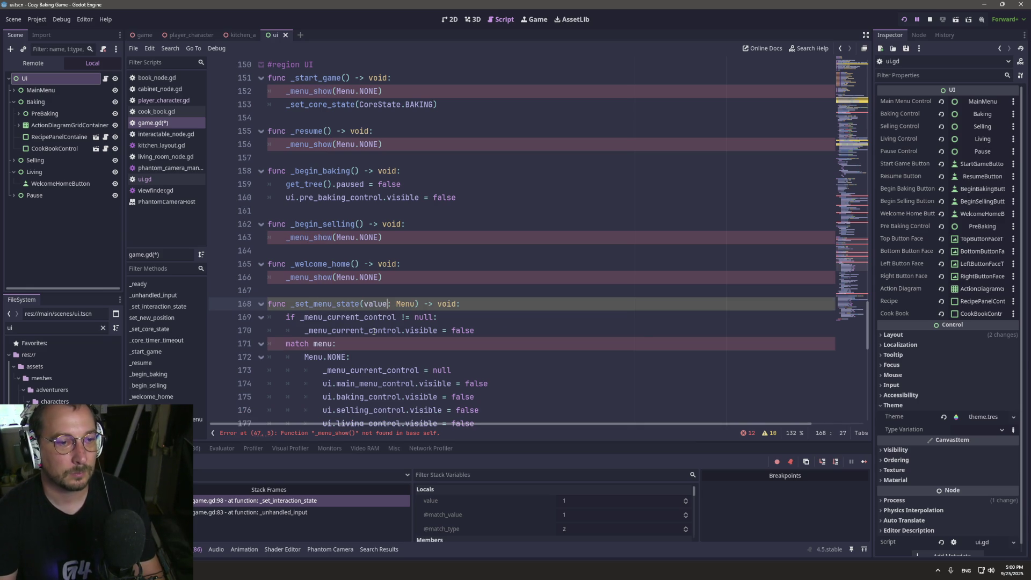
# Return to the _menu_state declaration and save game.gd.
pyautogui.scroll(20, 459, 303)
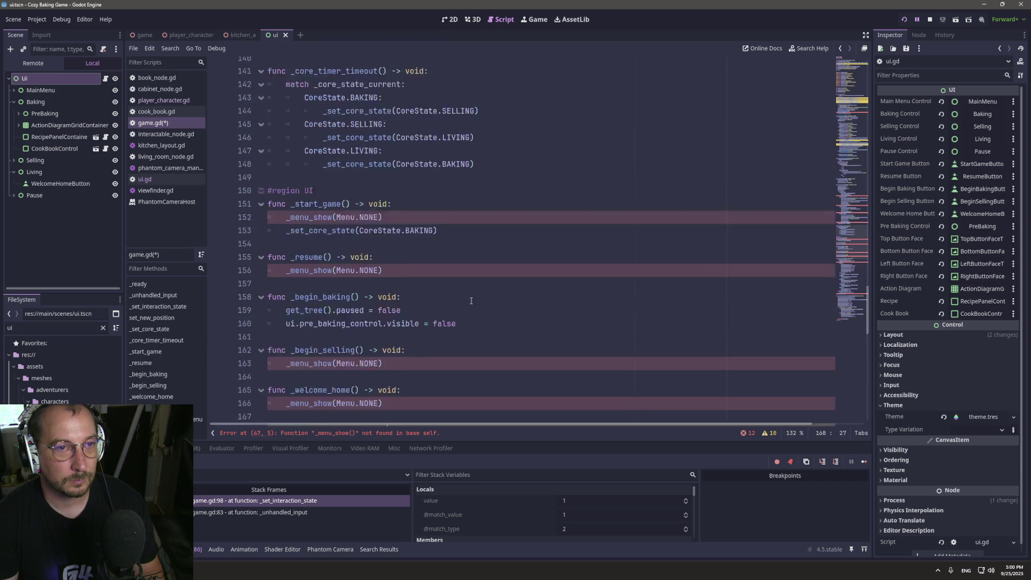
pyautogui.scroll(20, 464, 304)
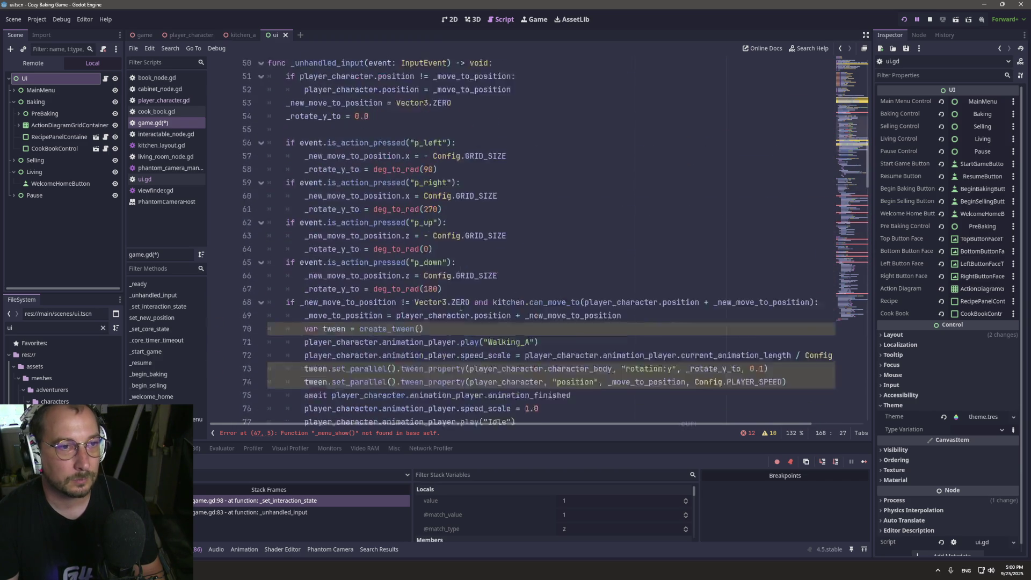
pyautogui.scroll(4, 325, 184)
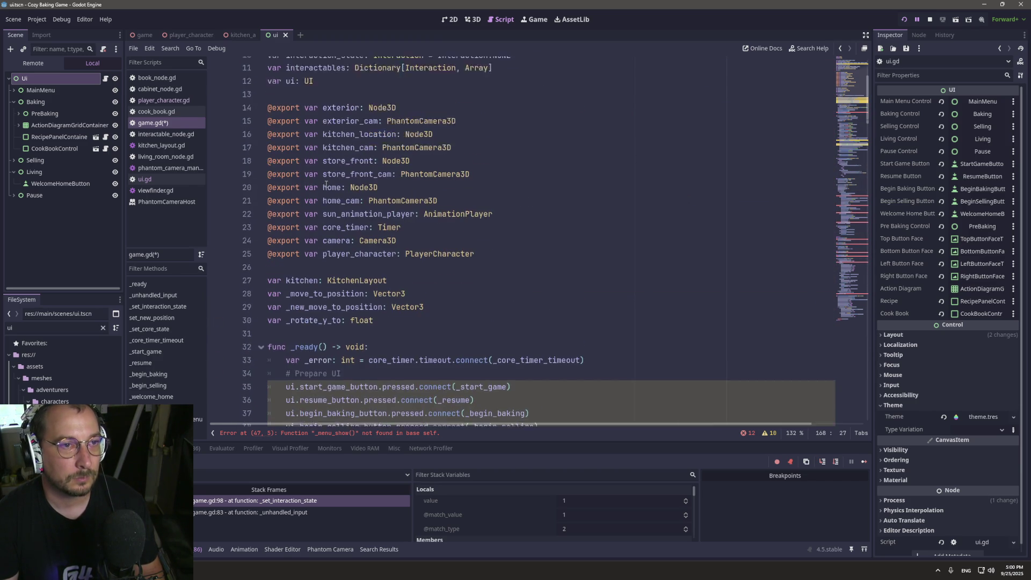
pyautogui.click(304, 117)
pyautogui.doubleClick(304, 118)
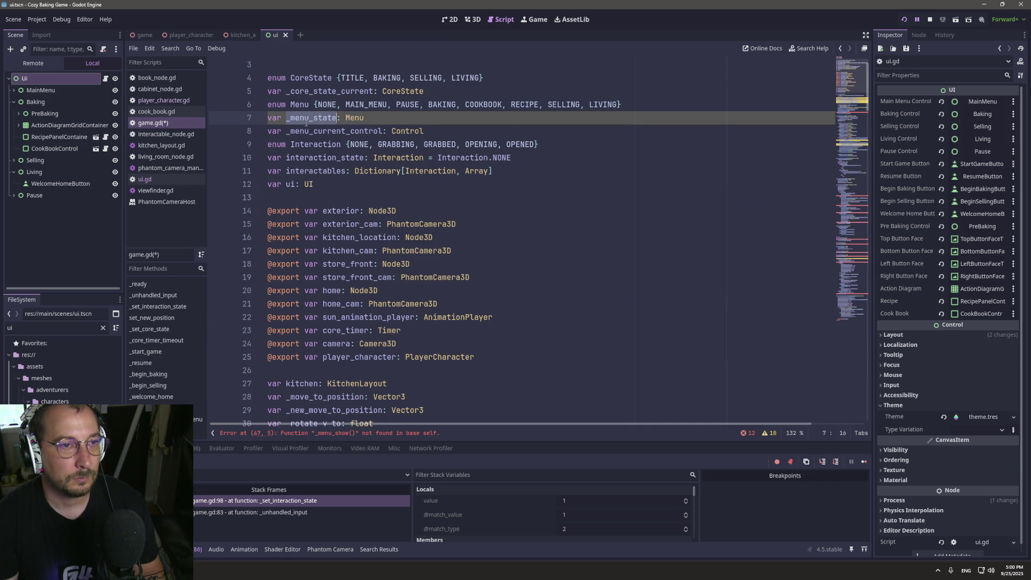
pyautogui.hotkey('ctrl', 's')
# Replace the TITLE and BAKING _menu_show calls with _set_menu_state.
pyautogui.scroll(-18, 379, 189)
pyautogui.scroll(-20, 379, 189)
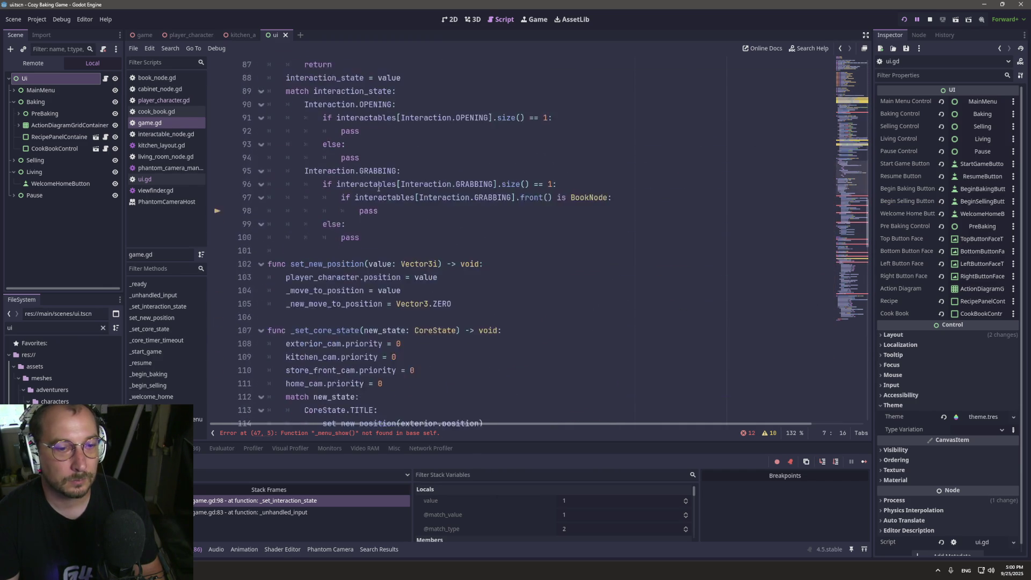
pyautogui.scroll(2, 366, 158)
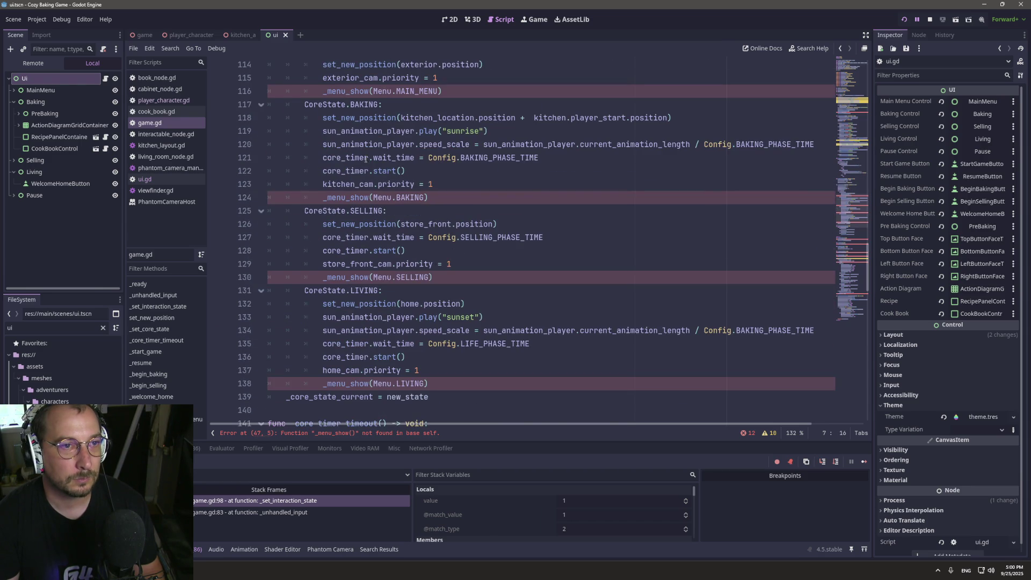
pyautogui.scroll(3, 366, 158)
pyautogui.doubleClick(356, 211)
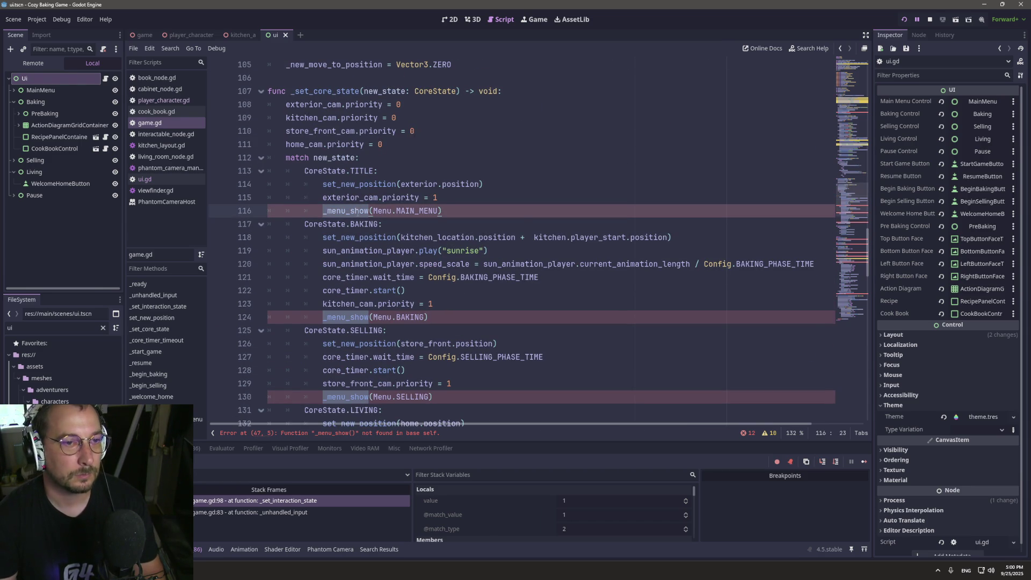
pyautogui.write('_set_me')
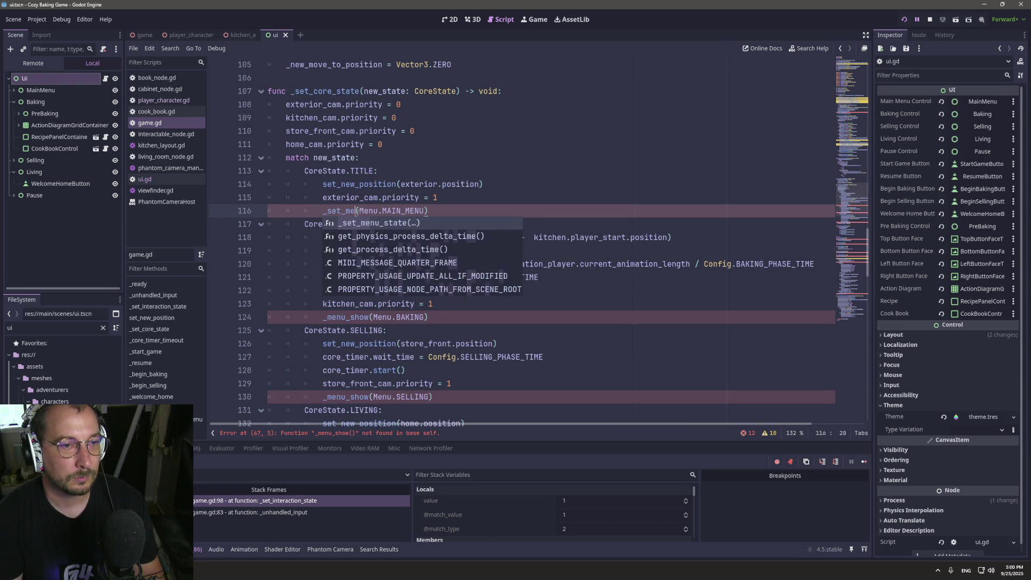
pyautogui.press('Return')
pyautogui.click(345, 317)
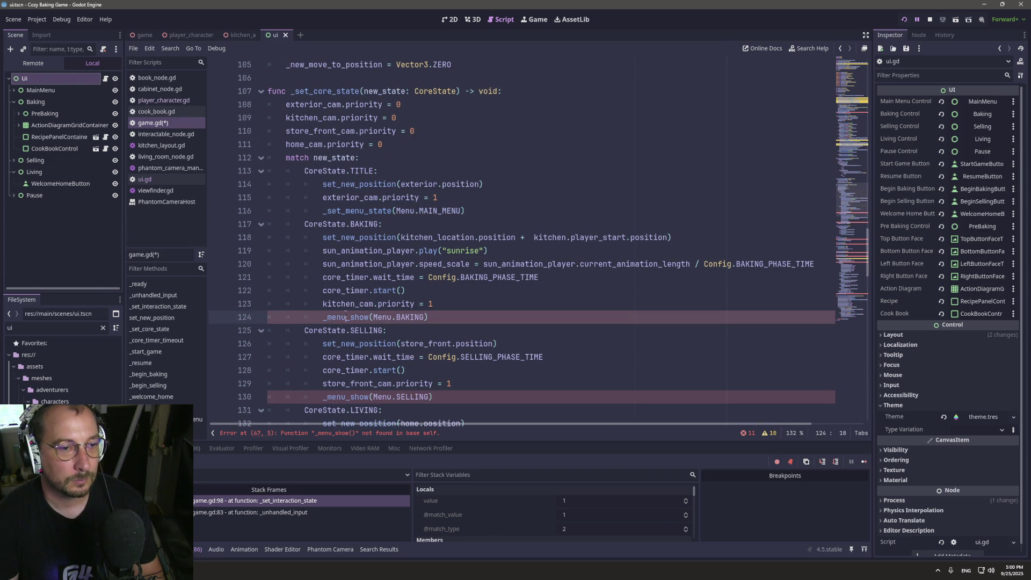
pyautogui.doubleClick(346, 317)
pyautogui.write('+')
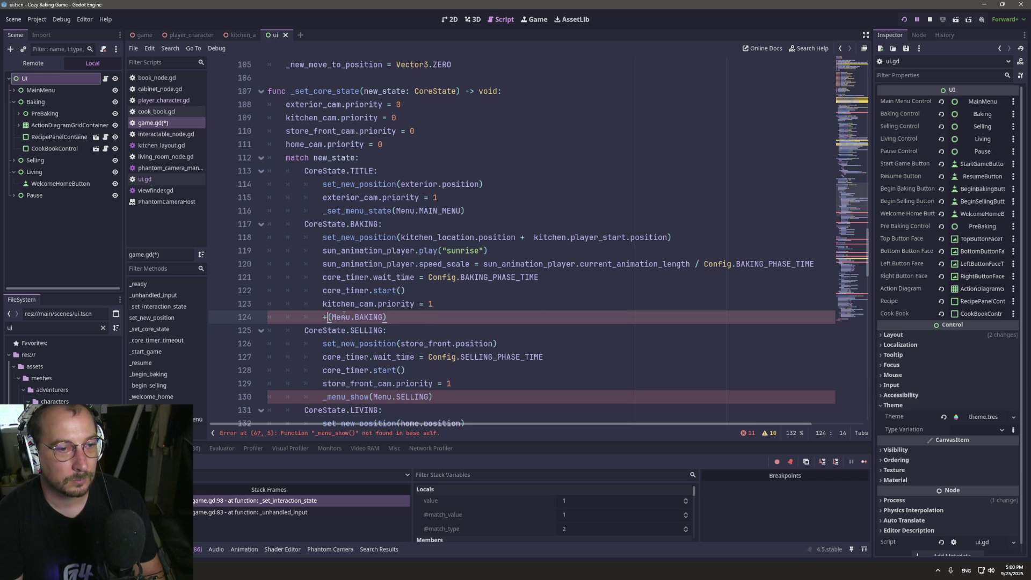
pyautogui.press('BackSpace')
pyautogui.write('_se')
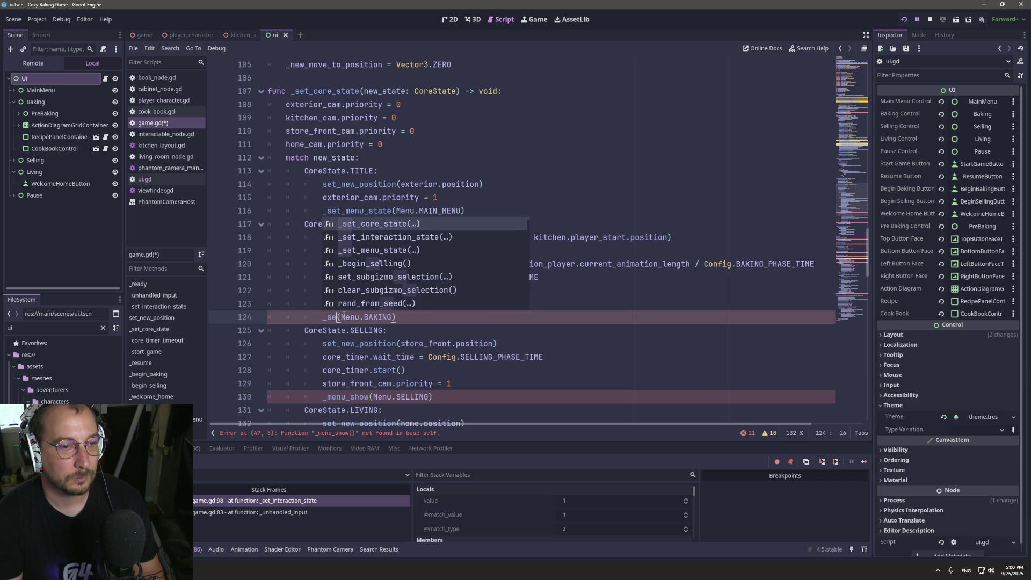
pyautogui.write('t')
pyautogui.press('Down')
pyautogui.press('Down')
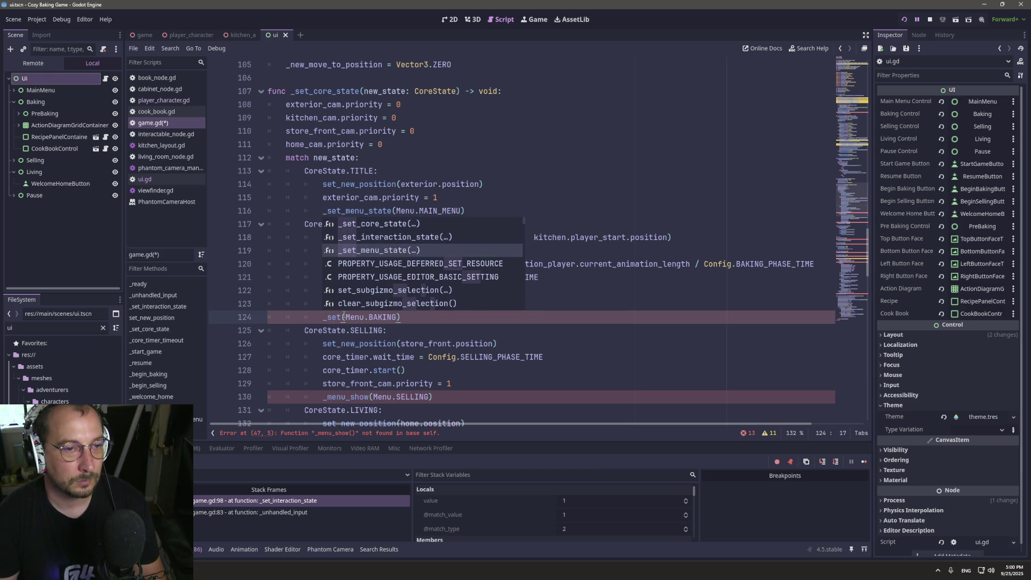
pyautogui.press('Return')
# Switch the SELLING and LIVING calls to _set_menu_state and save game.gd.
pyautogui.click(361, 401)
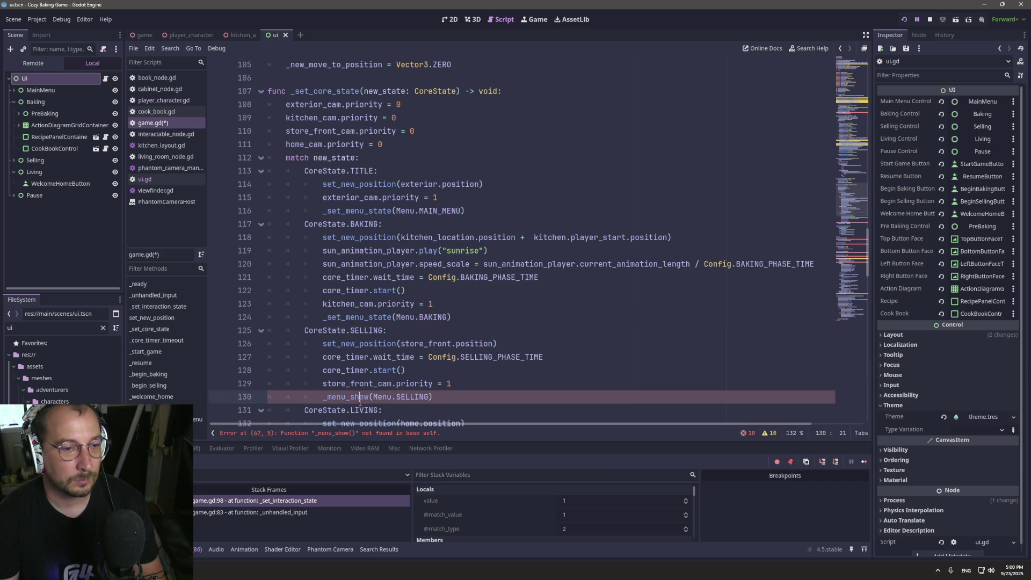
pyautogui.doubleClick(361, 401)
pyautogui.write('_set')
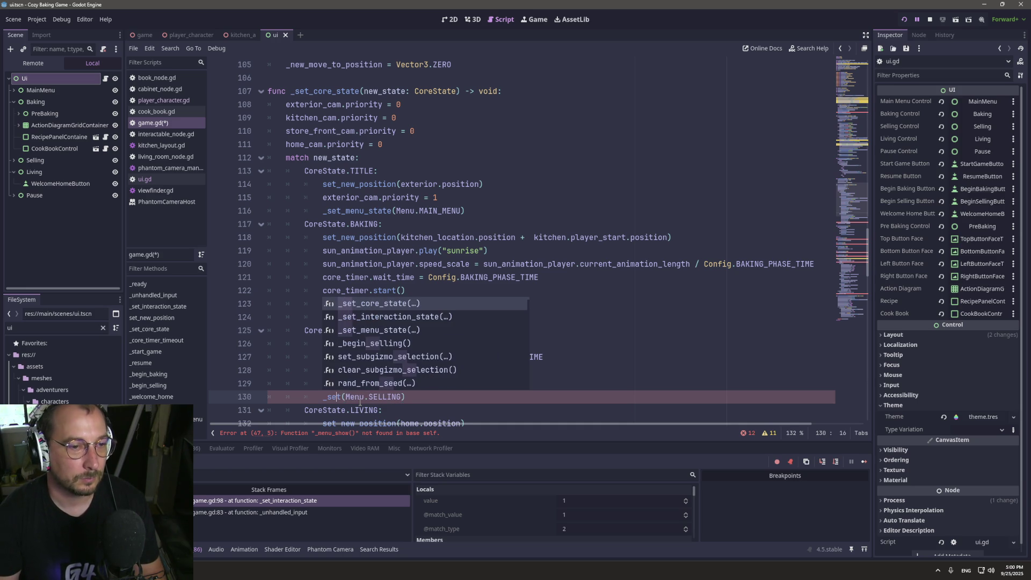
pyautogui.press('Down')
pyautogui.press('Down')
pyautogui.press('Return')
pyautogui.write("'")
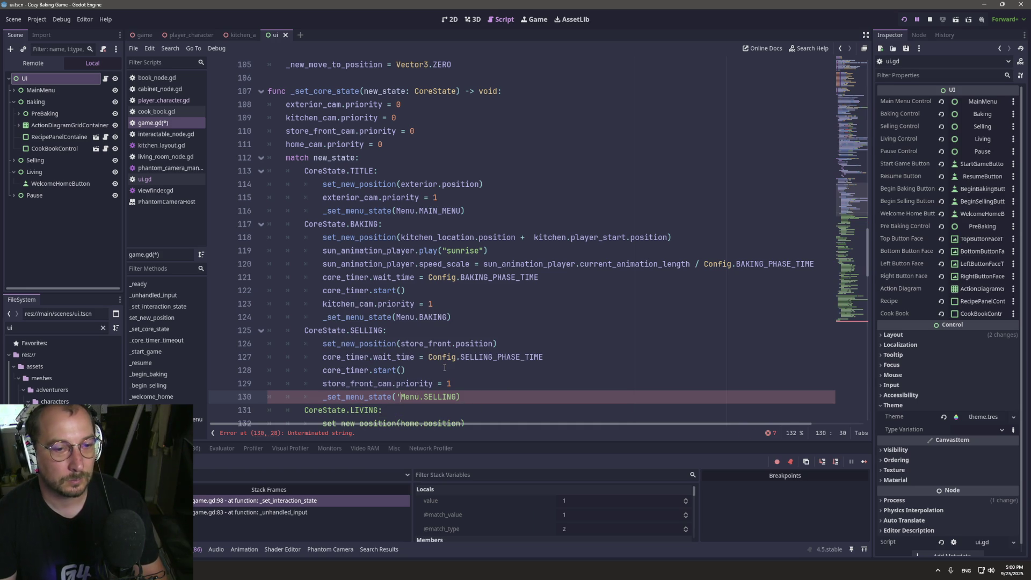
pyautogui.press('BackSpace')
pyautogui.scroll(-6, 385, 330)
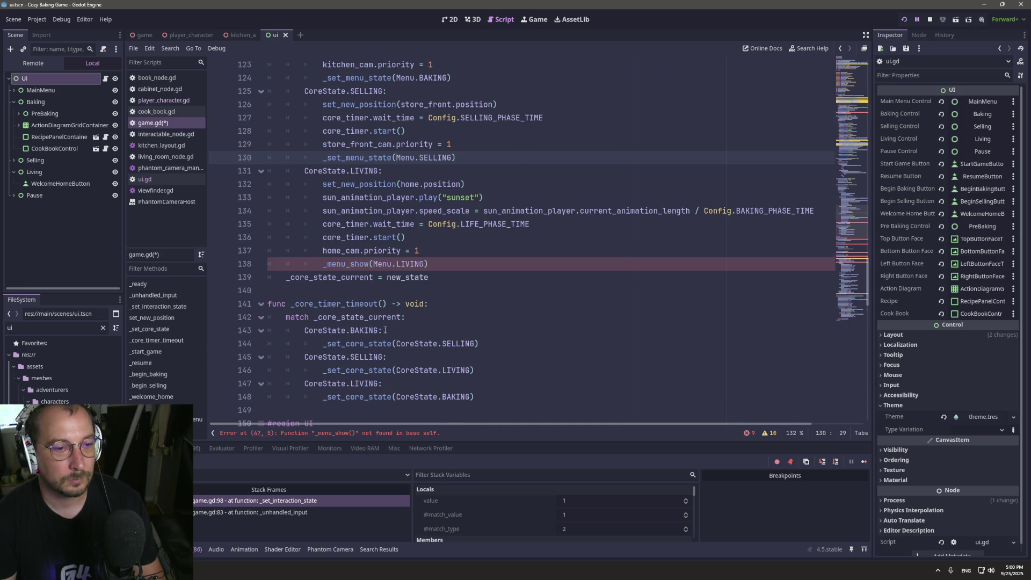
pyautogui.doubleClick(341, 264)
pyautogui.press('BackSpace')
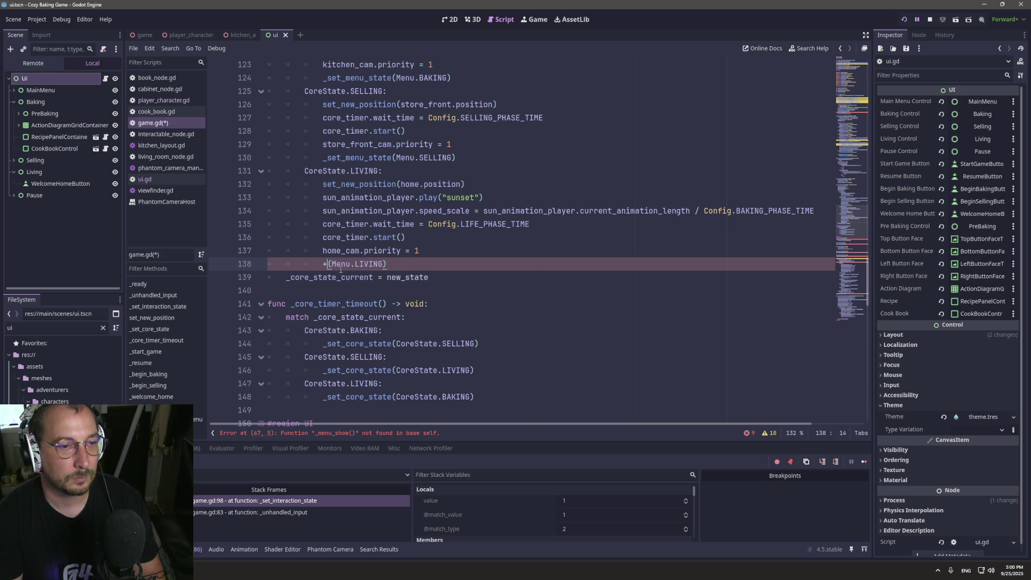
pyautogui.write('_set')
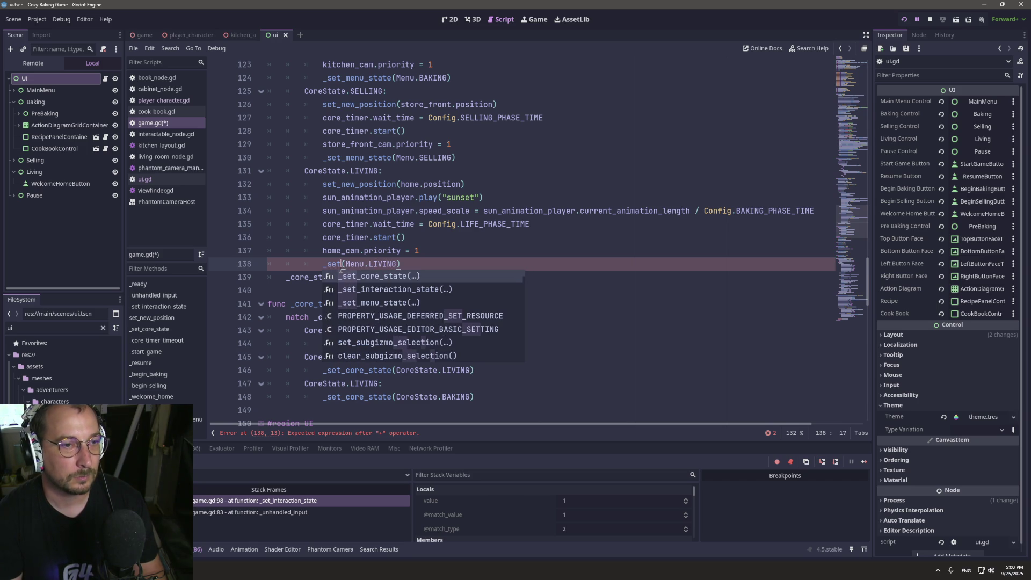
pyautogui.write('_m')
pyautogui.press('Return')
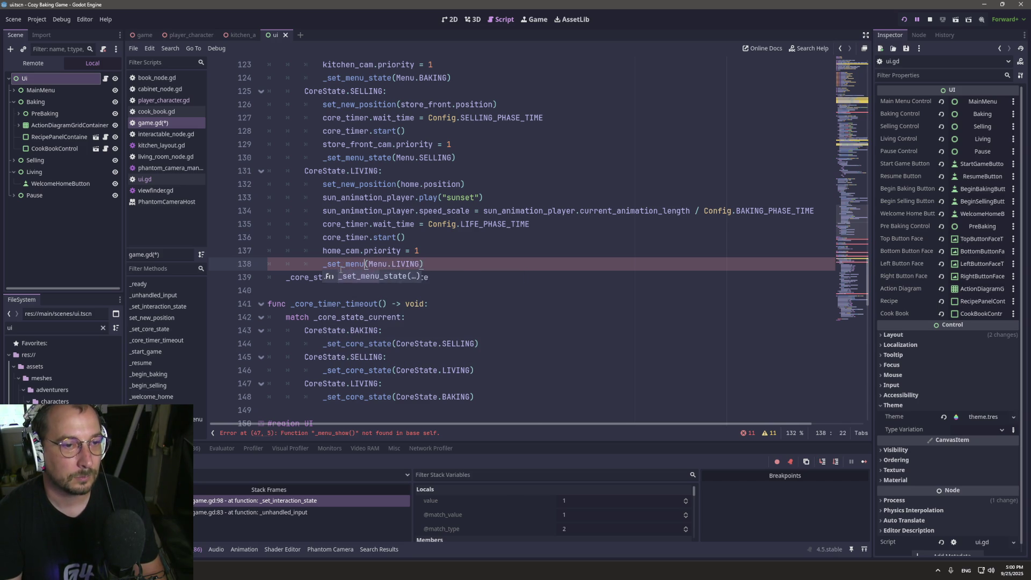
pyautogui.hotkey('ctrl', 's')
pyautogui.scroll(-3, 341, 270)
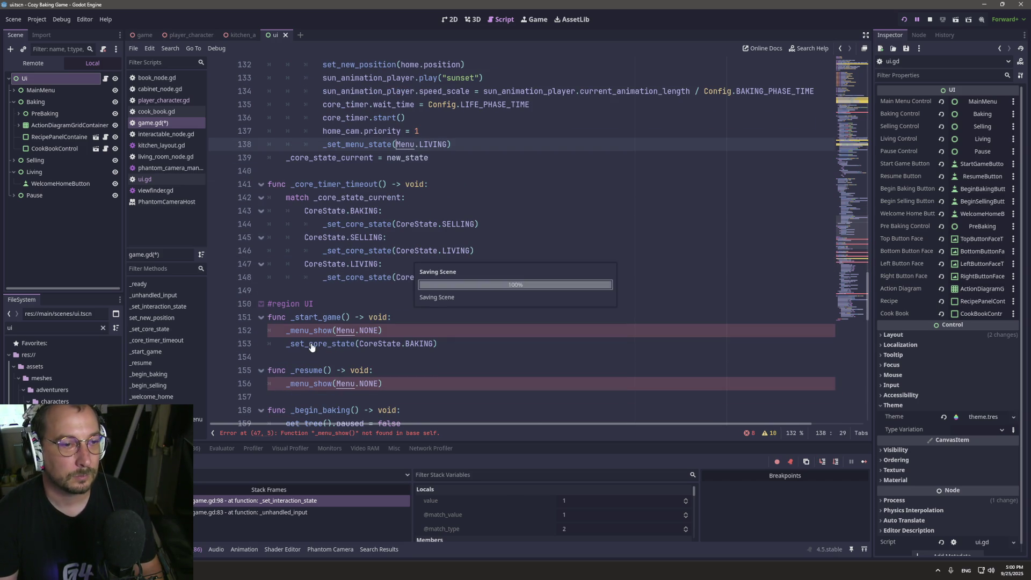
# Replace the _menu_show calls in _start_game and _resume with _set_menu_state.
pyautogui.doubleClick(310, 330)
pyautogui.scroll(-4, 355, 317)
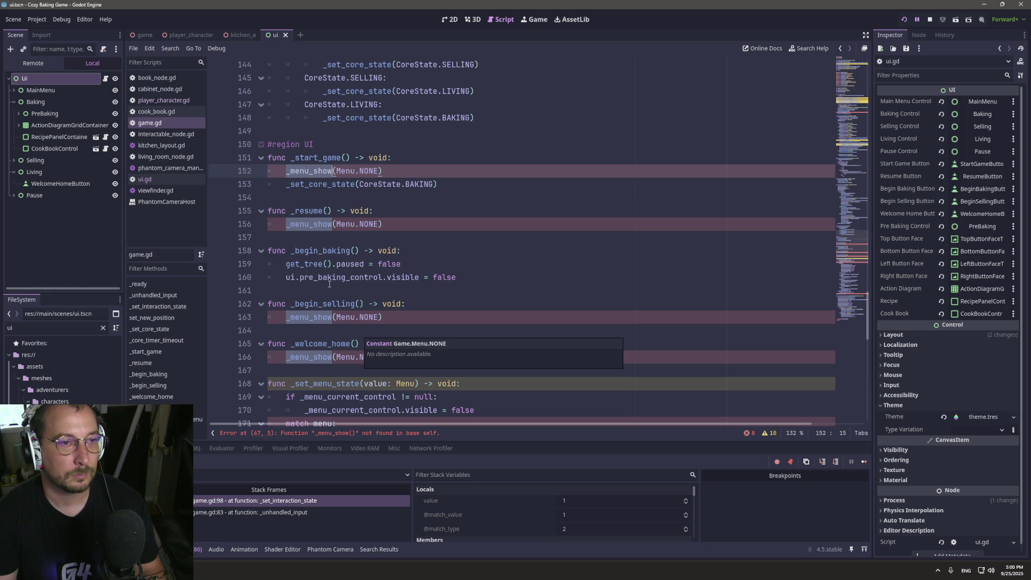
pyautogui.write('_set')
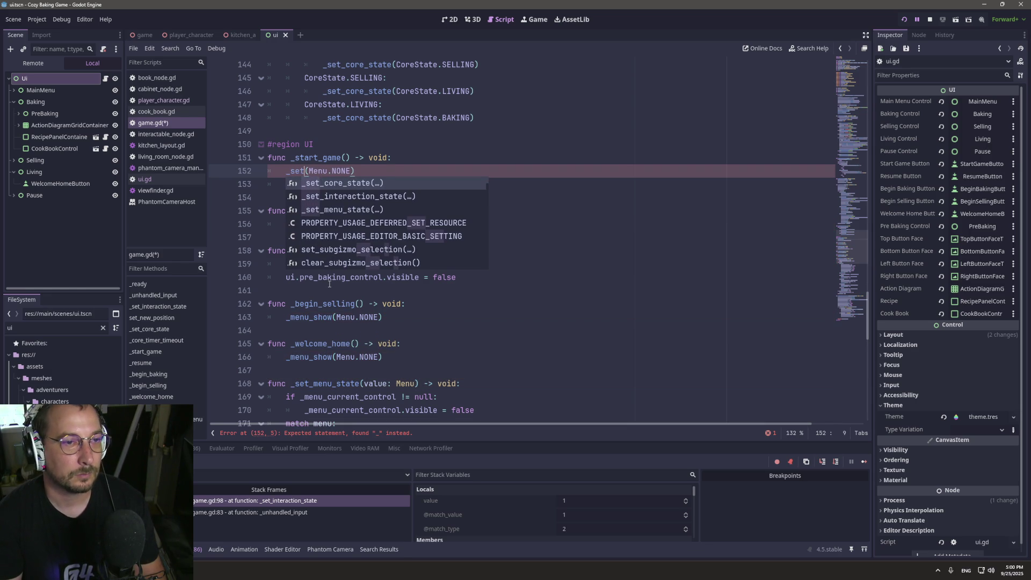
pyautogui.write('_menu')
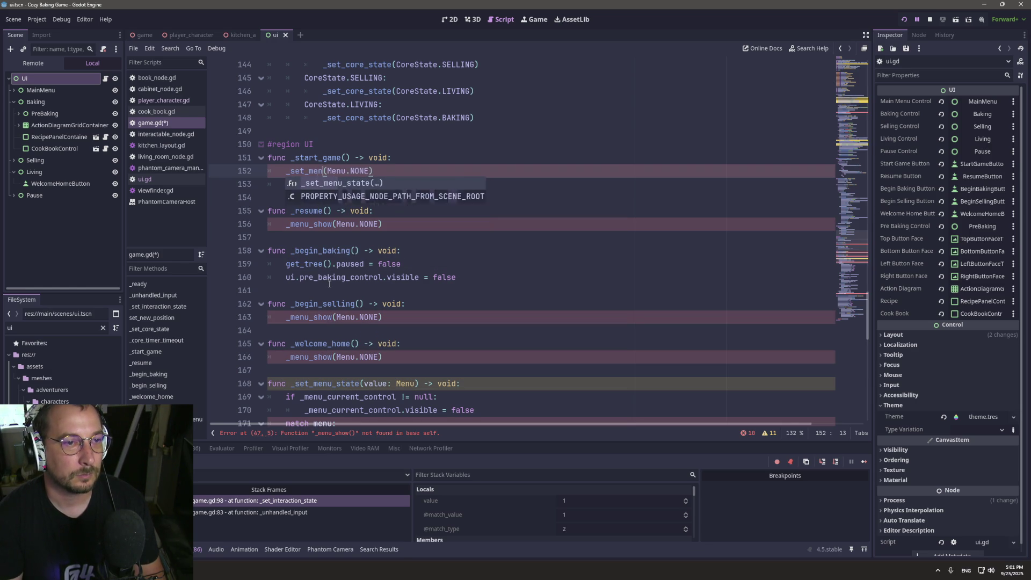
pyautogui.press('Return')
pyautogui.press('Escape')
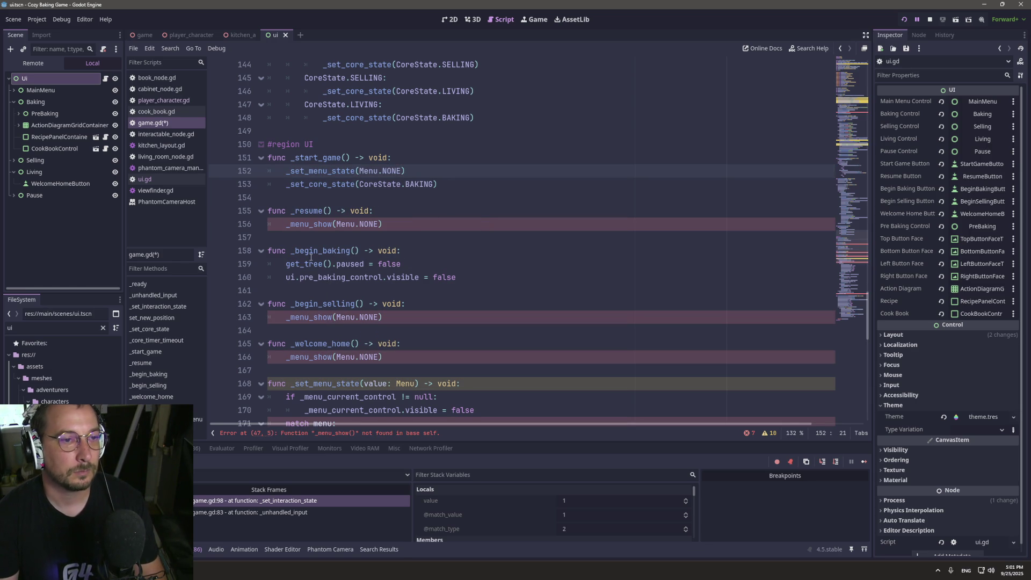
pyautogui.doubleClick(309, 224)
pyautogui.write('_se')
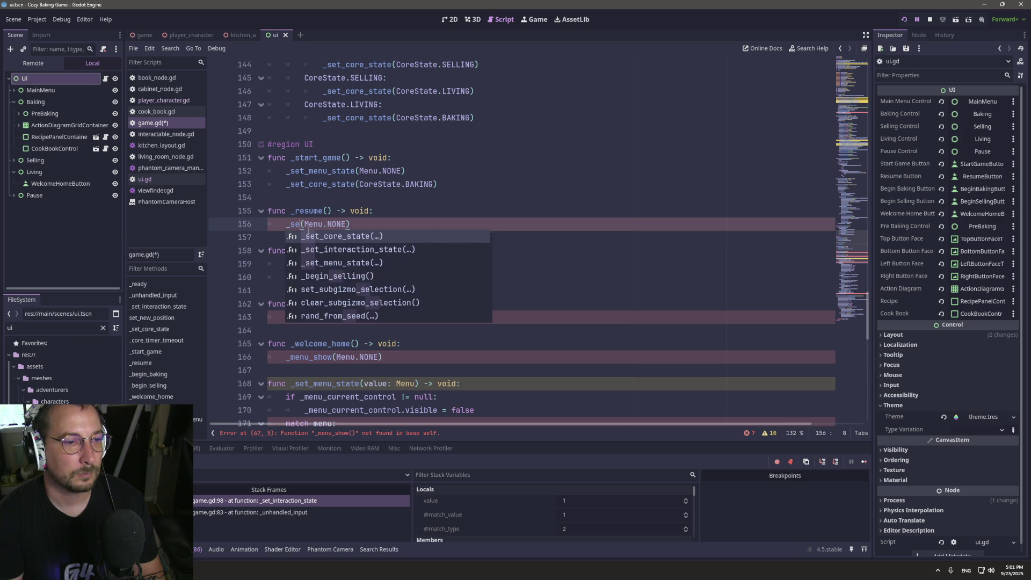
pyautogui.write('t_m')
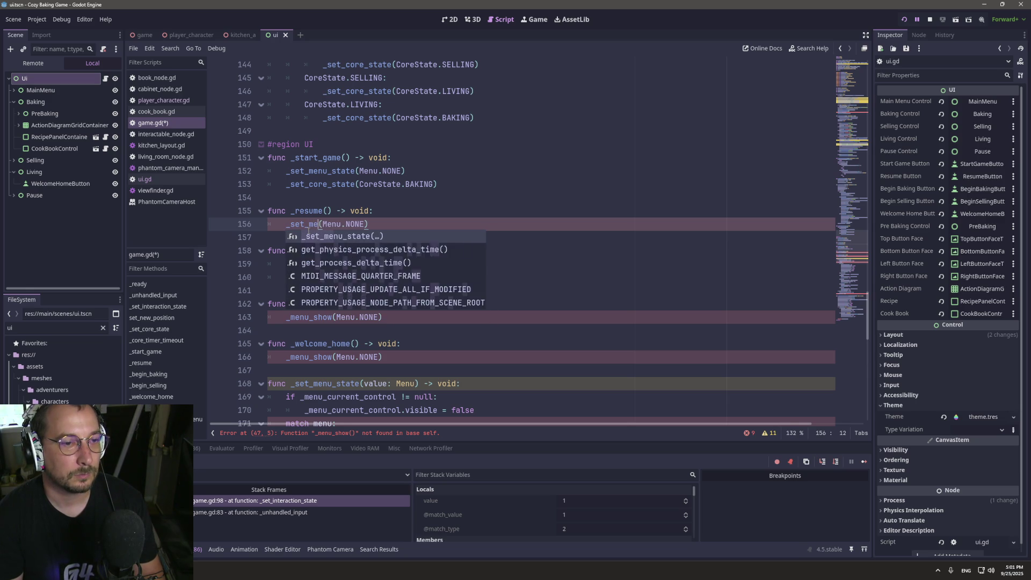
pyautogui.press('Return')
pyautogui.press('Escape')
pyautogui.scroll(-5, 319, 227)
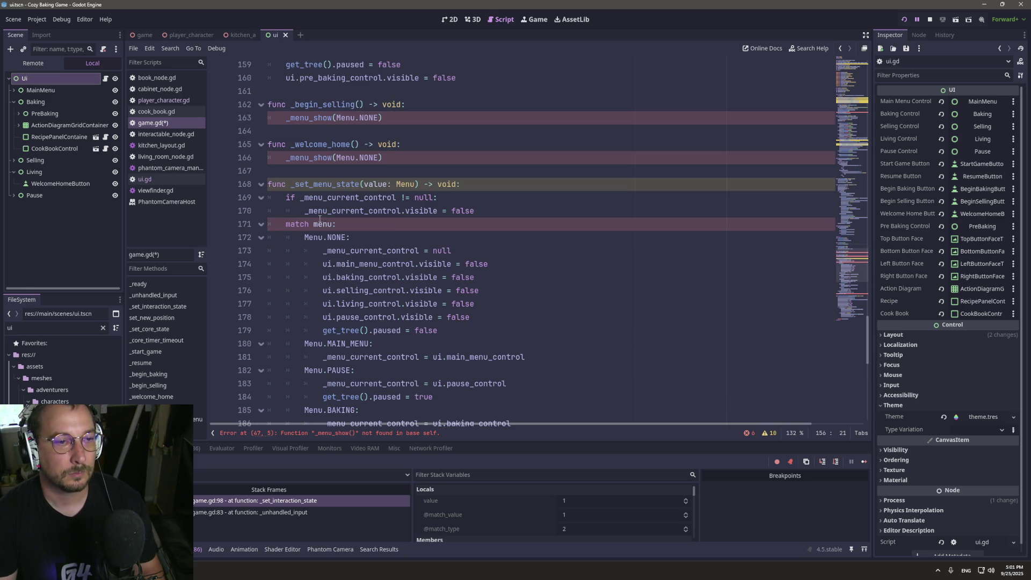
# Make _begin_selling call _set_menu_state, correcting an accidental _set_core_state.
pyautogui.doubleClick(329, 118)
pyautogui.write('_set_c')
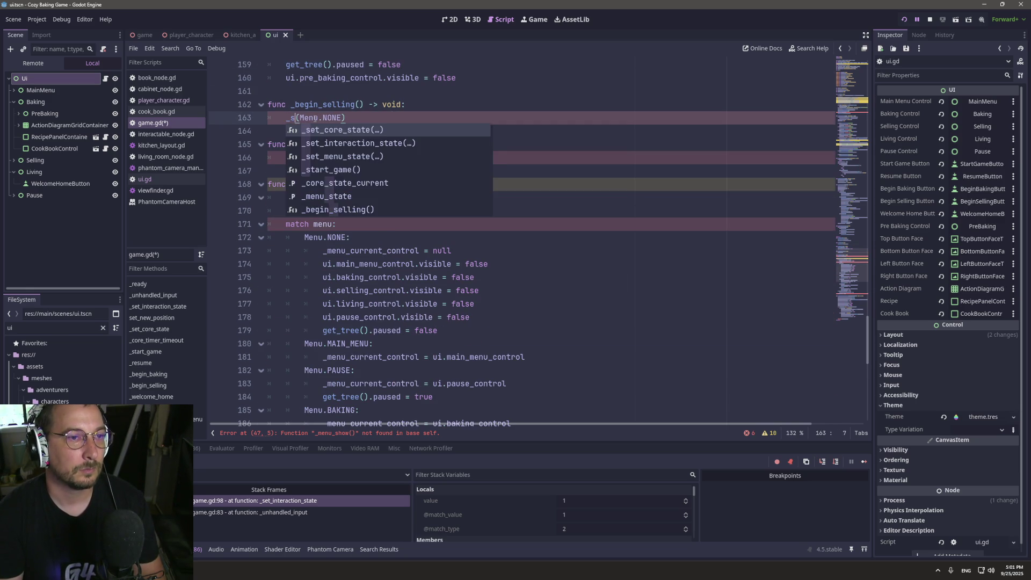
pyautogui.press('Return')
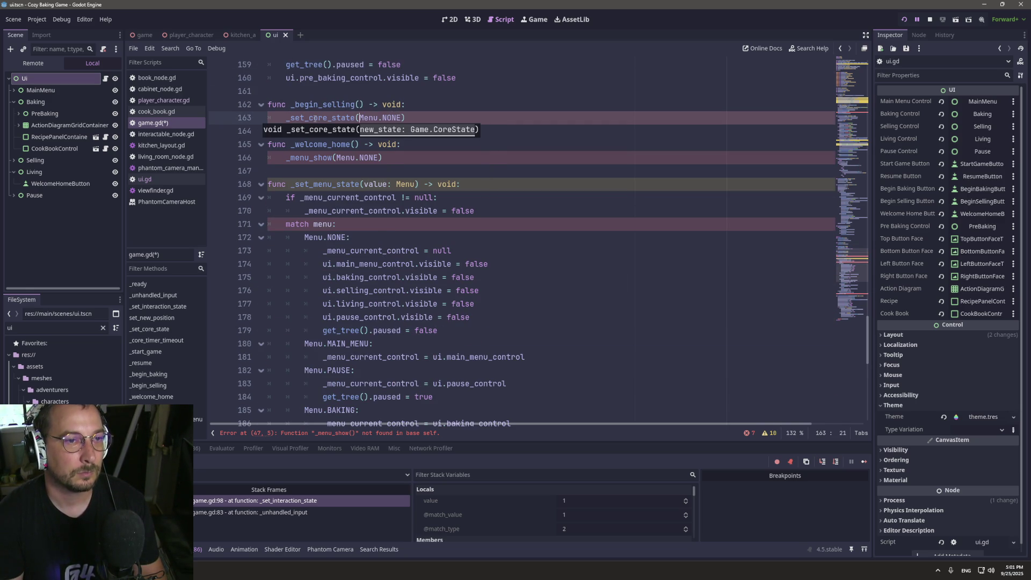
pyautogui.press('Escape')
pyautogui.doubleClick(334, 122)
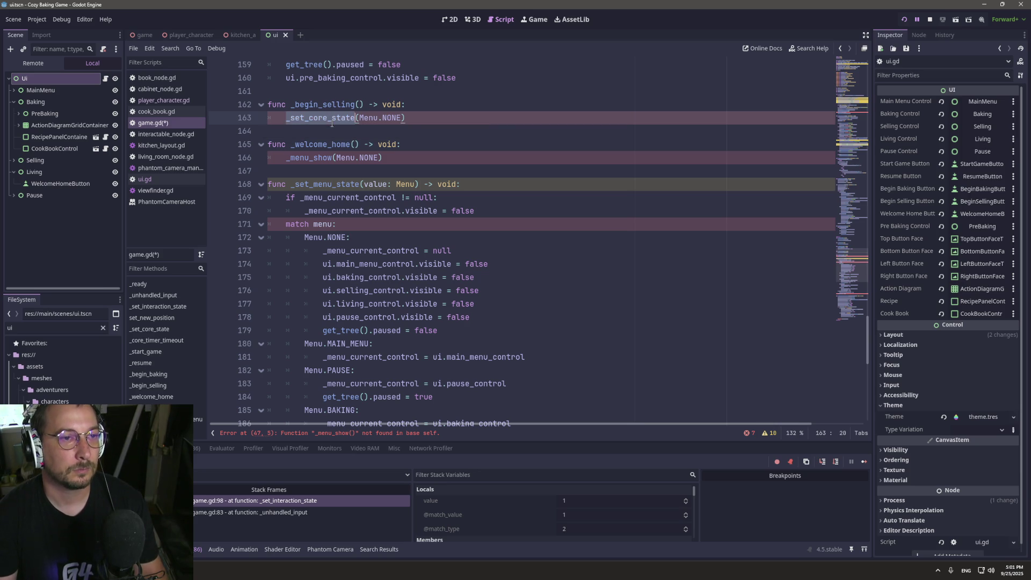
pyautogui.press('BackSpace')
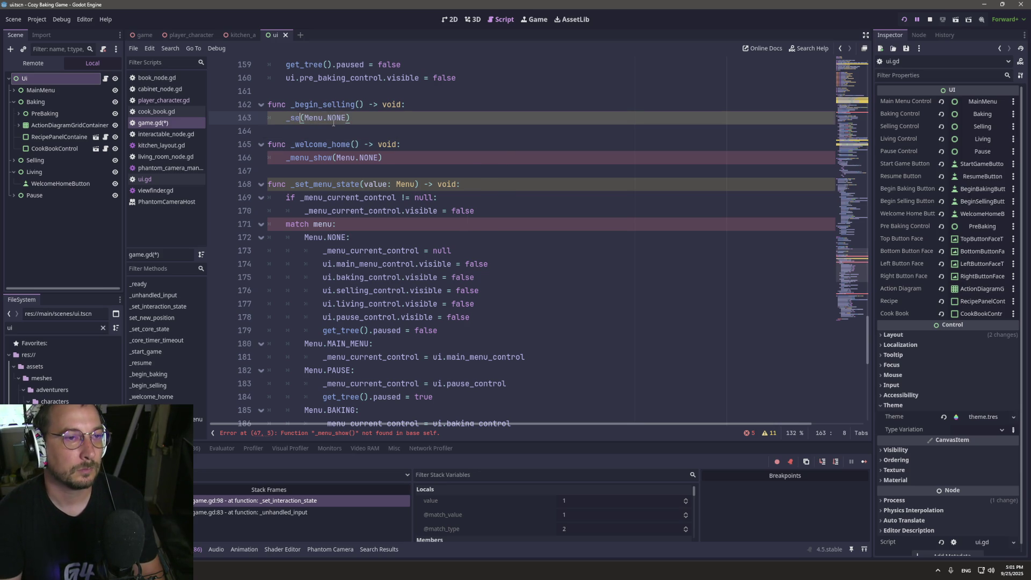
pyautogui.write('mt')
pyautogui.press('BackSpace')
pyautogui.press('BackSpace')
pyautogui.write('t')
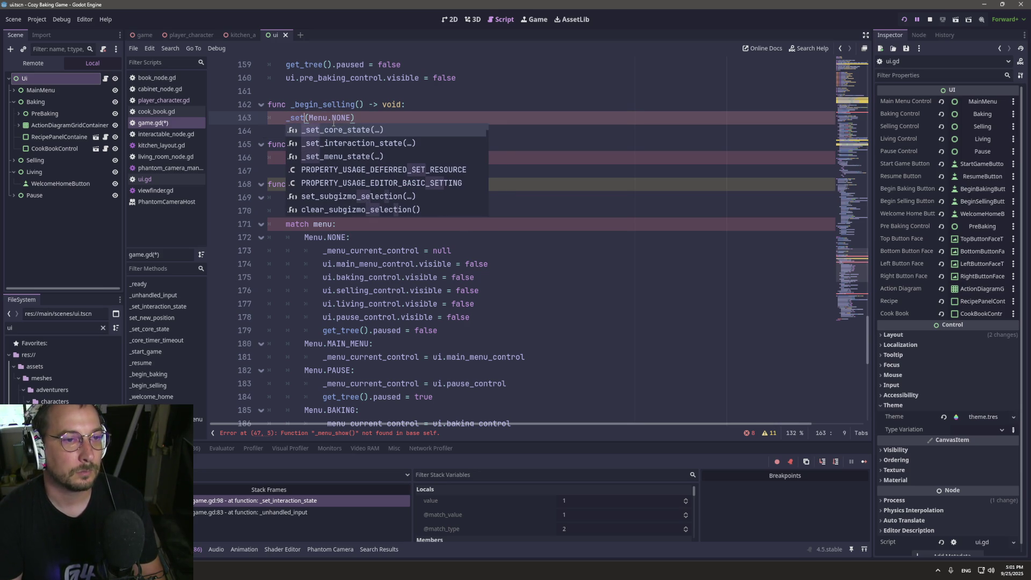
pyautogui.press('Down')
pyautogui.press('Down')
pyautogui.press('Return')
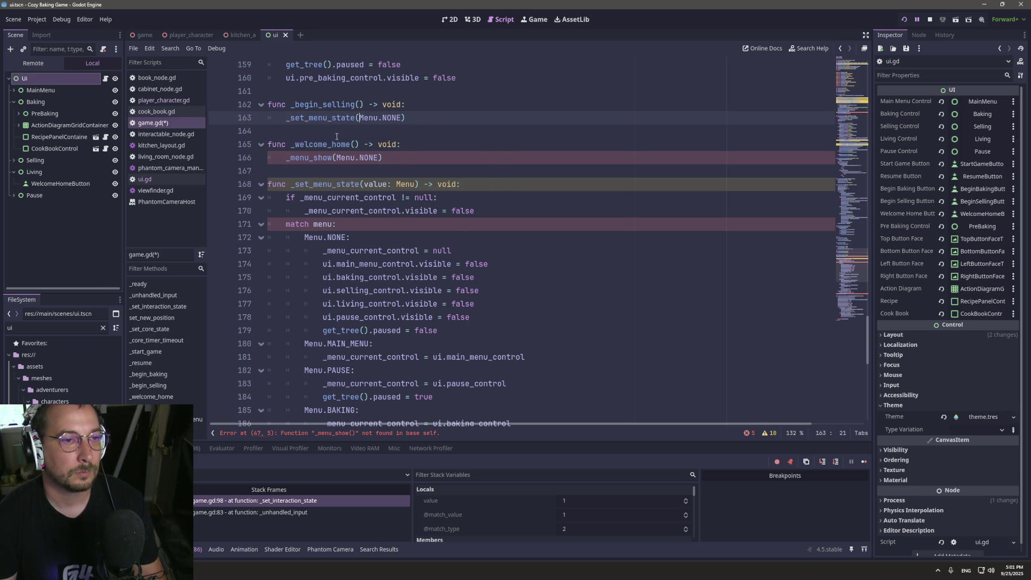
# Change the _welcome_home call on line 166 to _set_menu_state.
pyautogui.doubleClick(321, 160)
pyautogui.press('BackSpace')
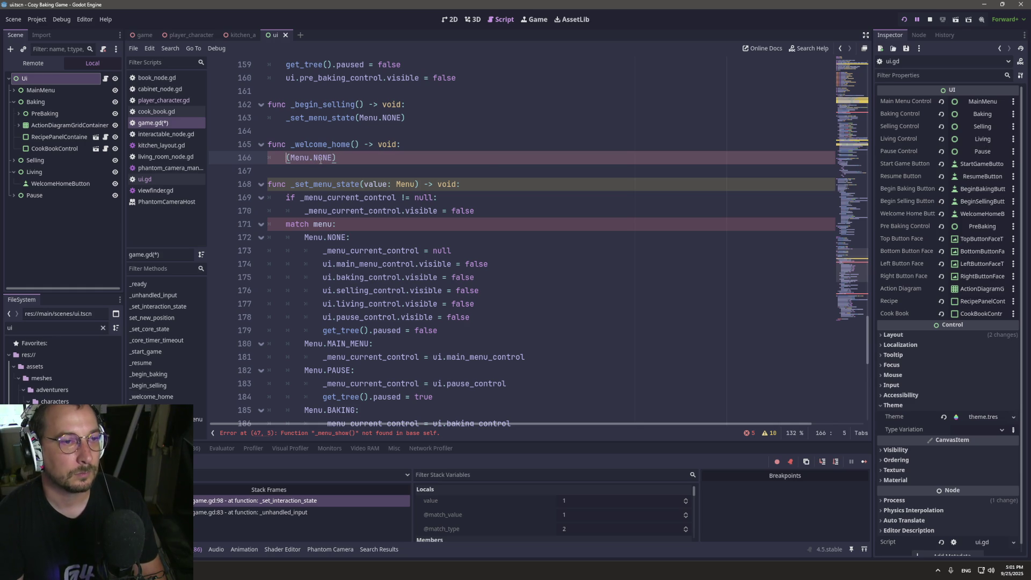
pyautogui.write('_set')
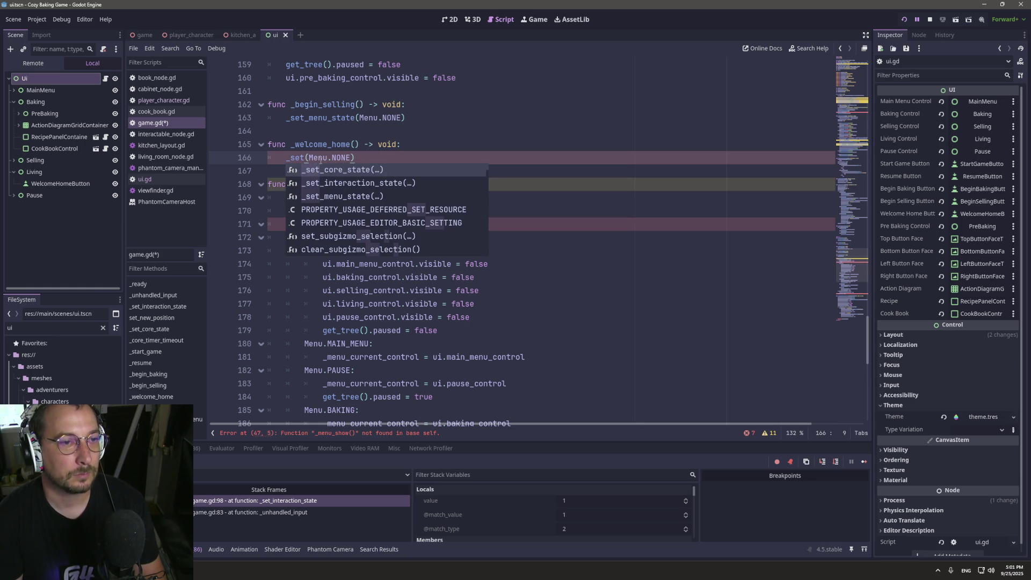
pyautogui.write('_me')
pyautogui.press('Return')
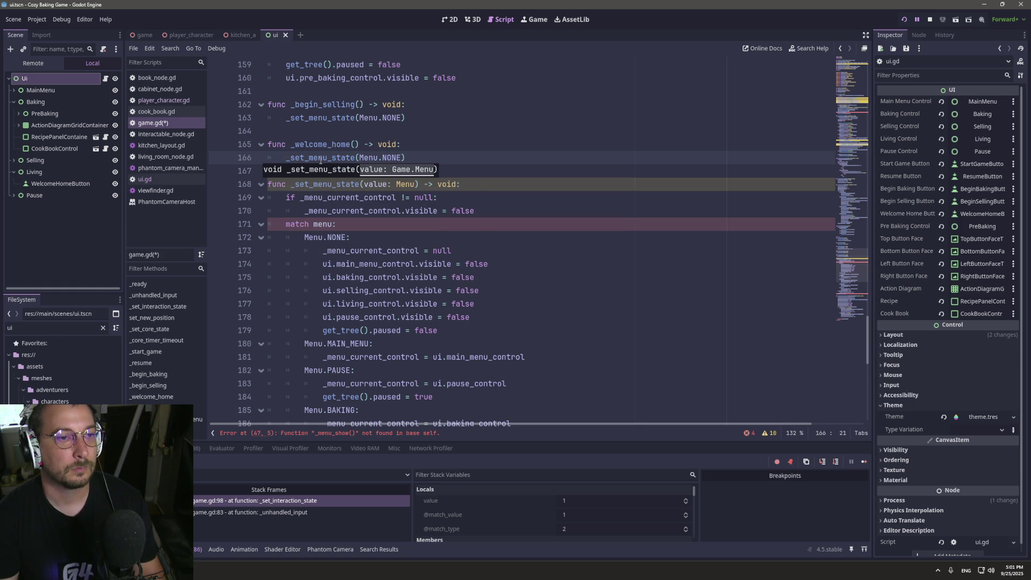
pyautogui.click(308, 224)
# Retype the match subject in _set_menu_state so it tests value.
pyautogui.doubleClick(324, 224)
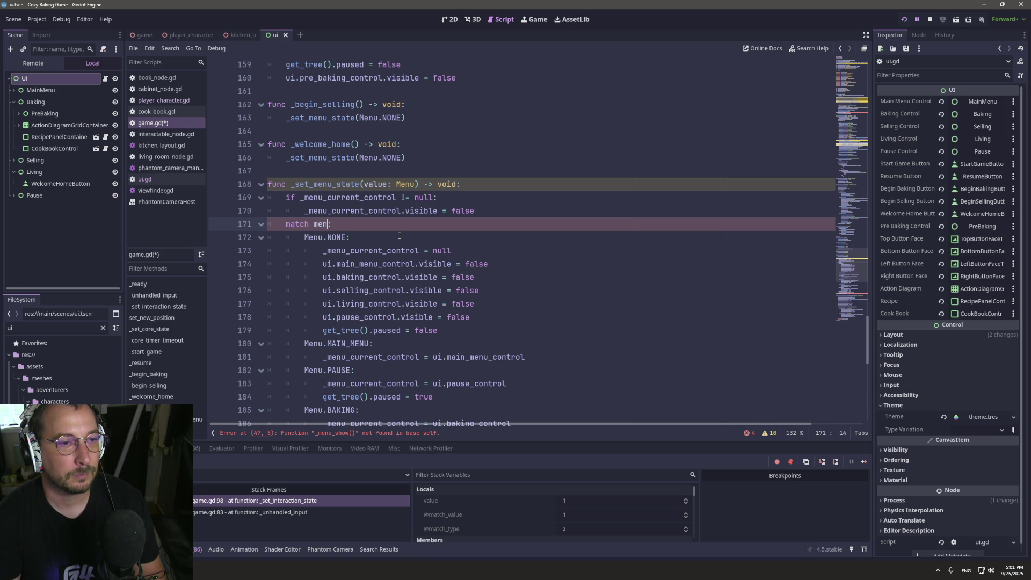
pyautogui.press('BackSpace')
pyautogui.press('BackSpace')
pyautogui.write('_')
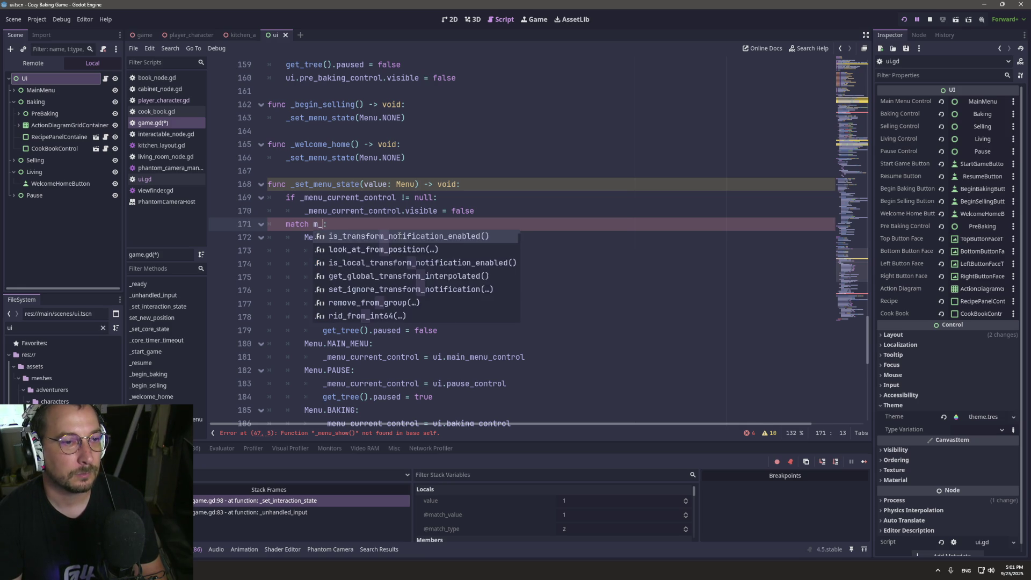
pyautogui.press('BackSpace')
pyautogui.press('BackSpace')
pyautogui.write('_men')
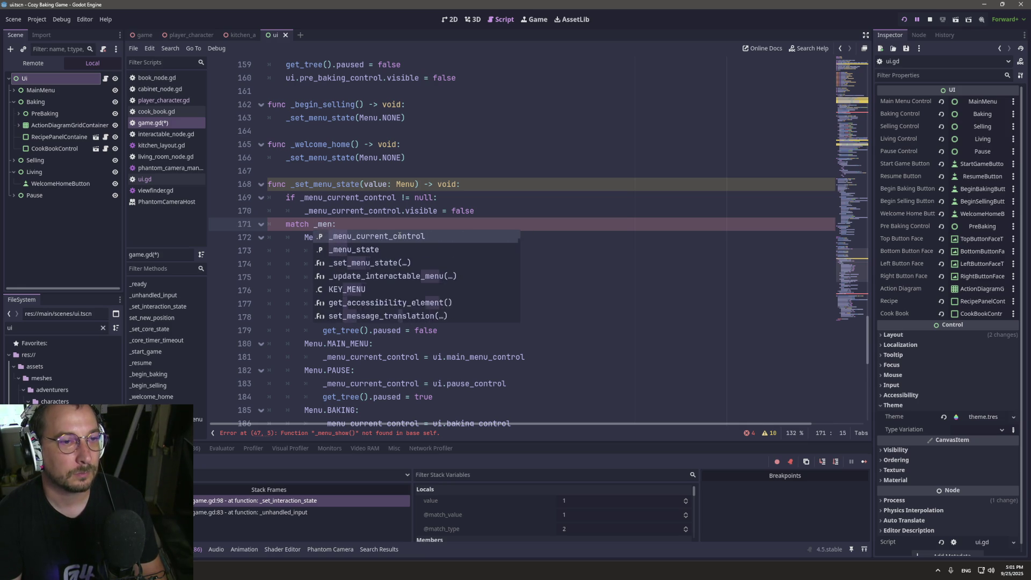
pyautogui.press('BackSpace')
pyautogui.press('BackSpace')
pyautogui.press('BackSpace')
pyautogui.write('vakye')
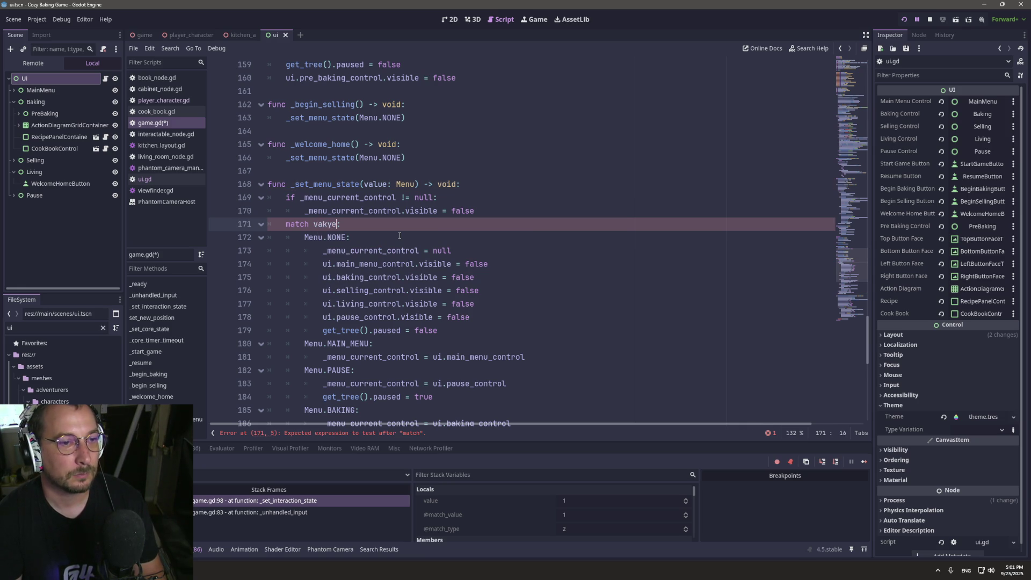
pyautogui.write('e')
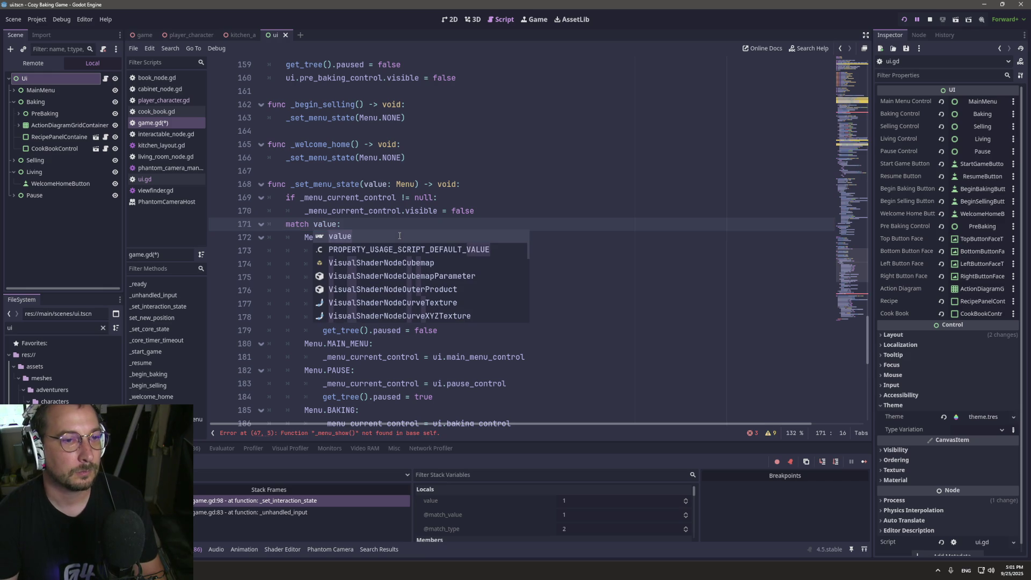
pyautogui.press('Escape')
# Change the assignment on line 197 to target _menu_state and save game.gd.
pyautogui.scroll(-4, 357, 211)
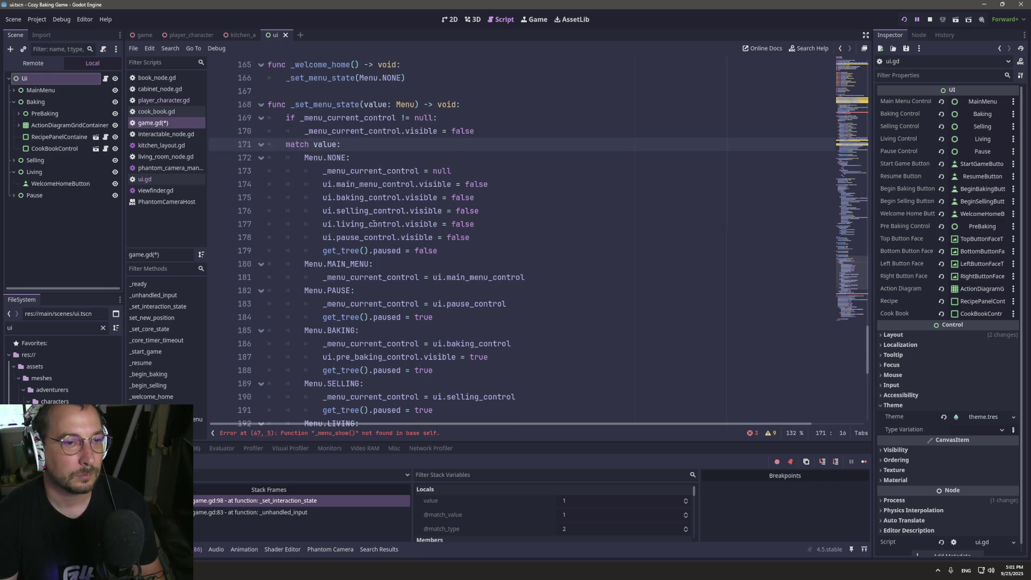
pyautogui.scroll(-3, 376, 222)
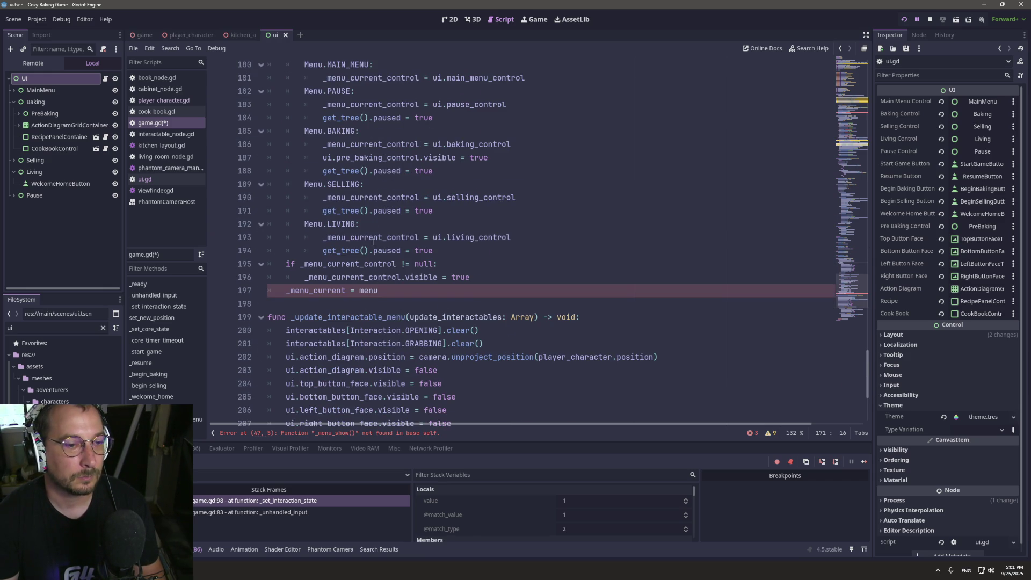
pyautogui.doubleClick(326, 294)
pyautogui.write('_menu')
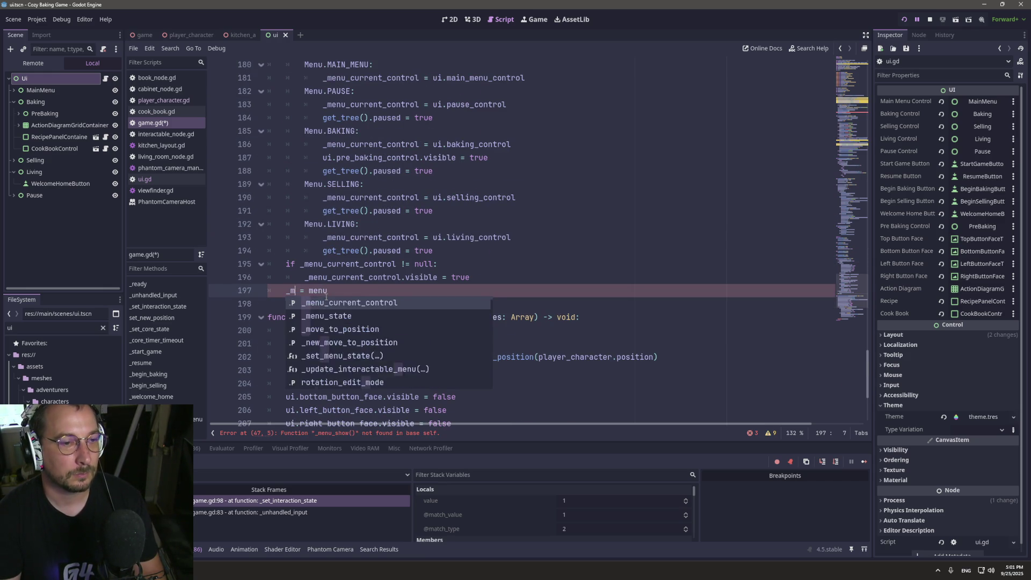
pyautogui.press('Down')
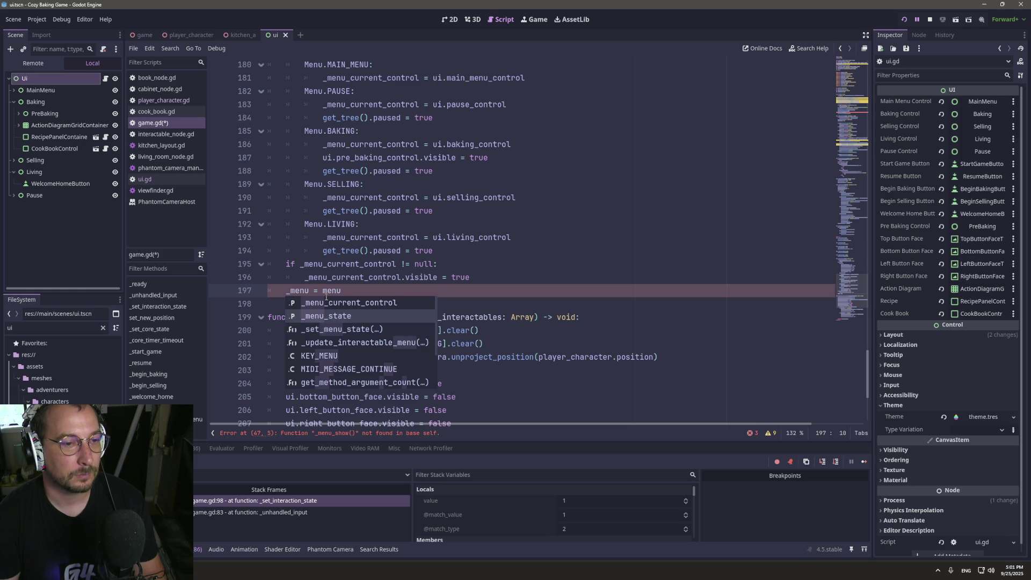
pyautogui.press('Return')
pyautogui.hotkey('ctrl', 's')
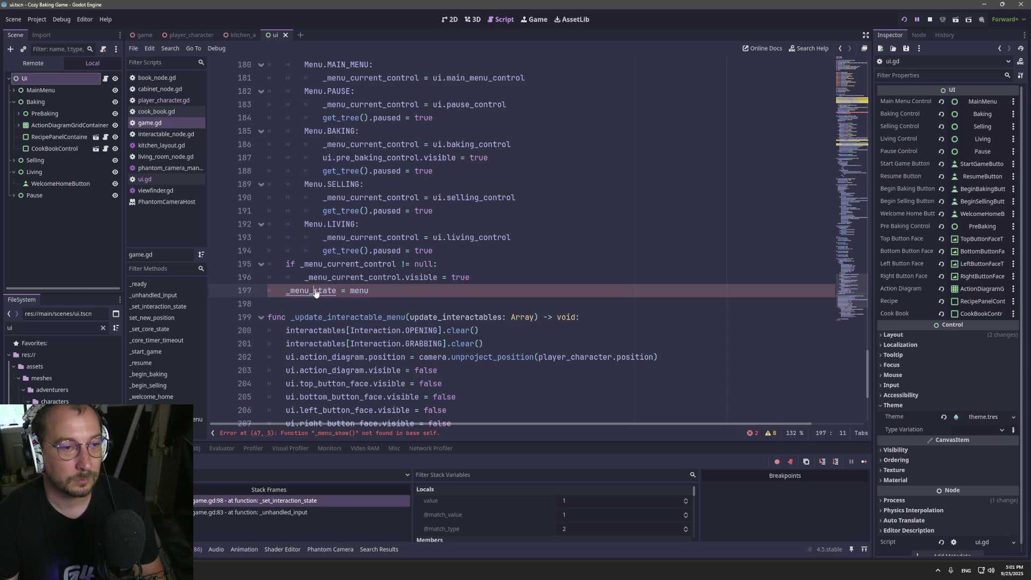
# Replace the _menu_show call on line 47 in _ready with _set_menu_state(Menu.NONE).
pyautogui.click(327, 144)
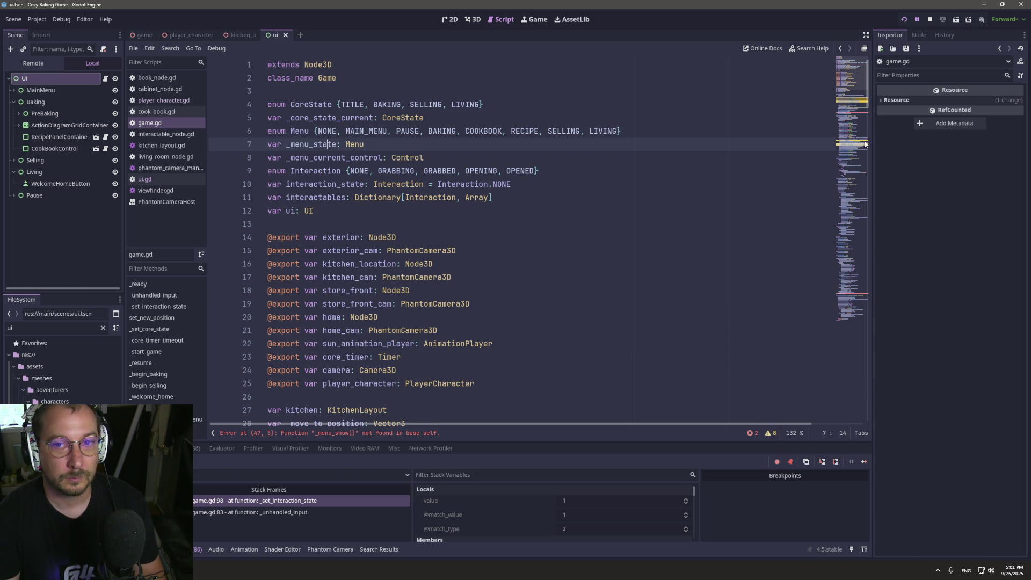
pyautogui.moveTo(866, 106)
pyautogui.mouseDown()
pyautogui.moveTo(878, 281)
pyautogui.moveTo(847, 289)
pyautogui.mouseUp()
pyautogui.click(591, 291)
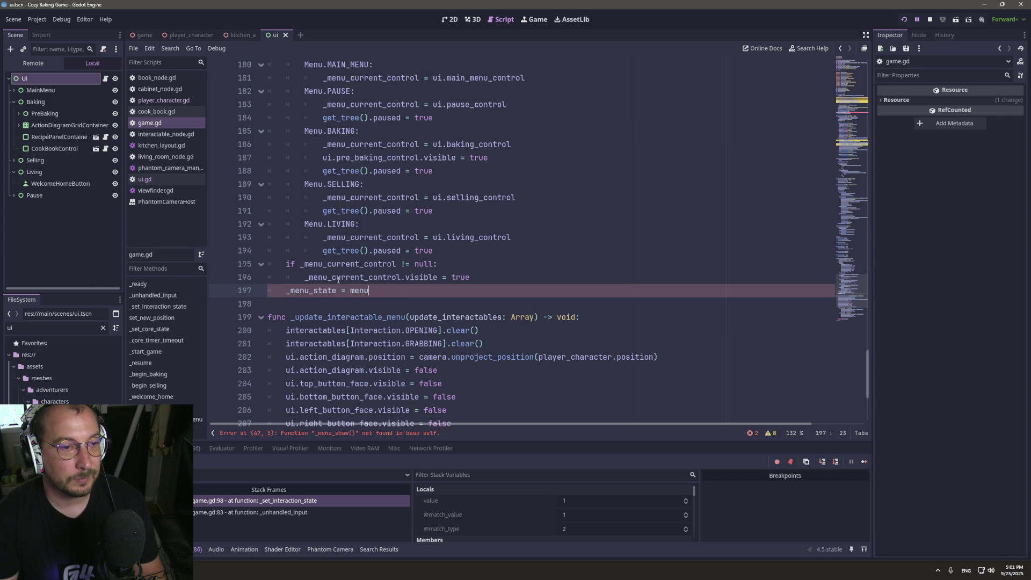
pyautogui.doubleClick(325, 290)
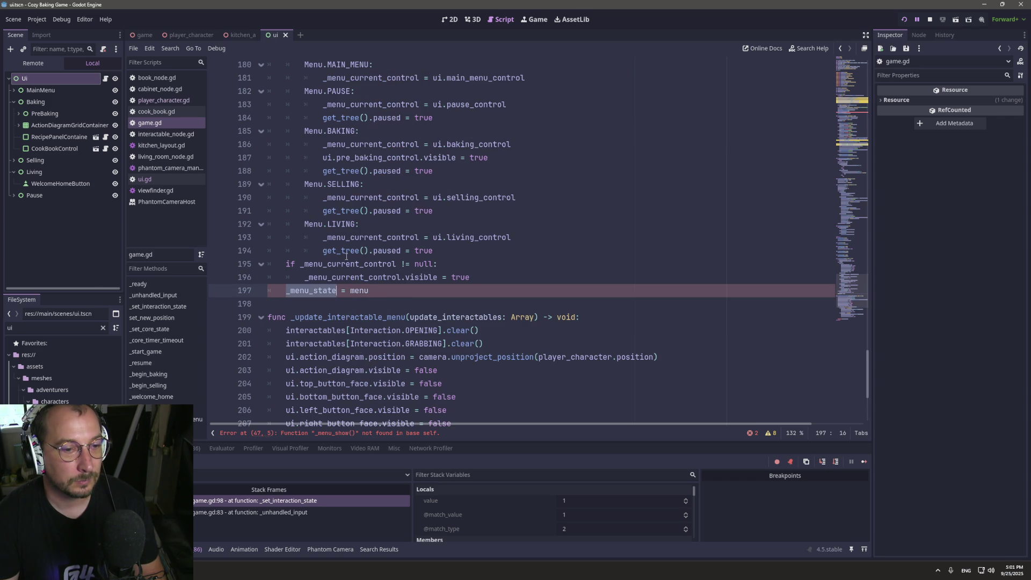
pyautogui.scroll(5, 347, 257)
pyautogui.click(316, 435)
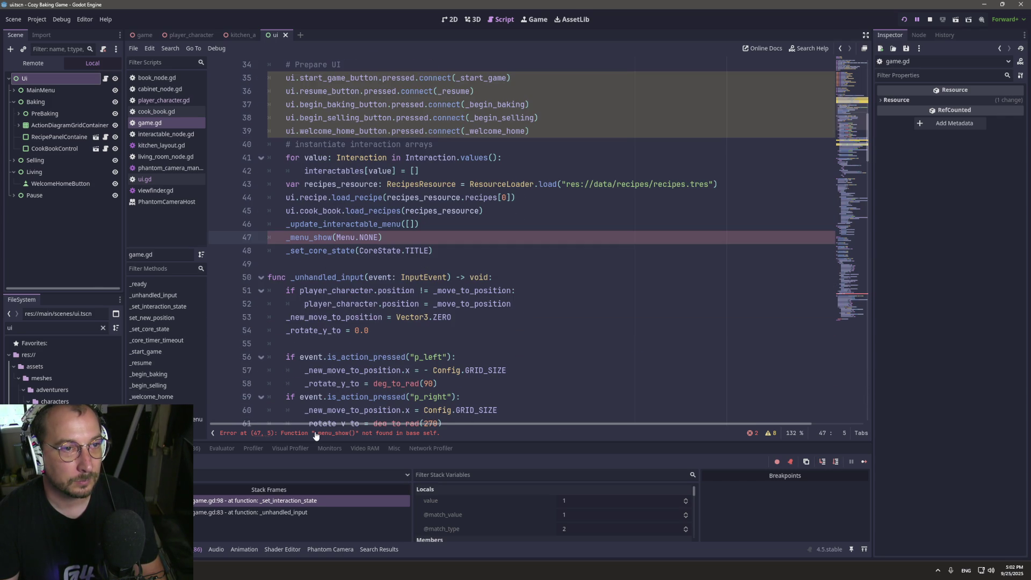
pyautogui.doubleClick(305, 237)
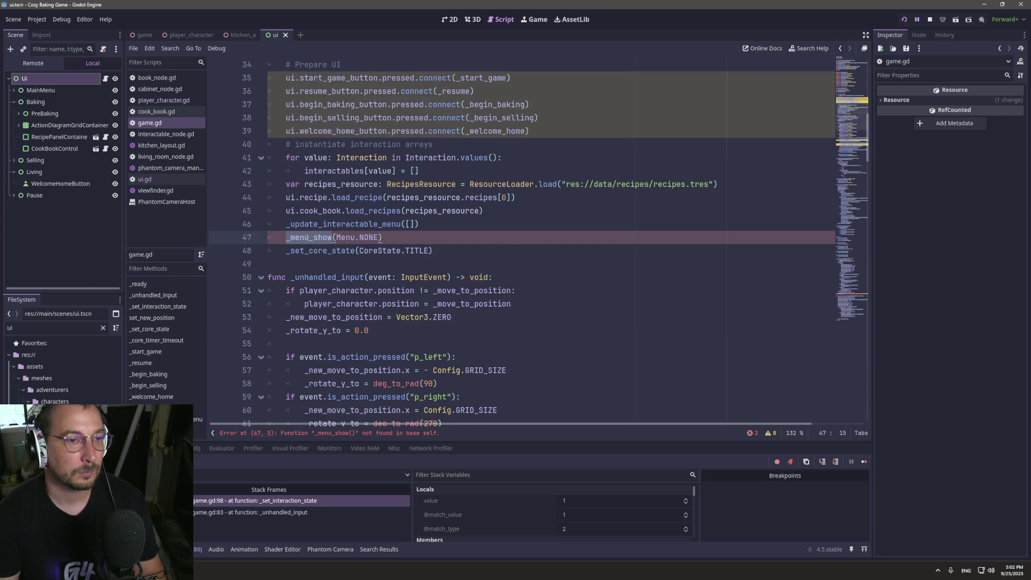
pyautogui.write('_setm')
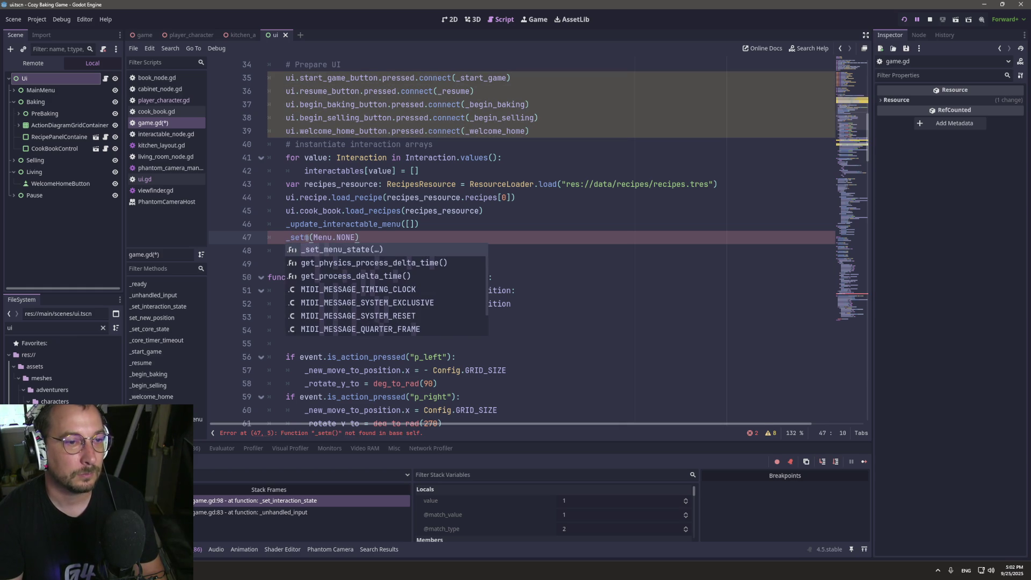
pyautogui.press('Return')
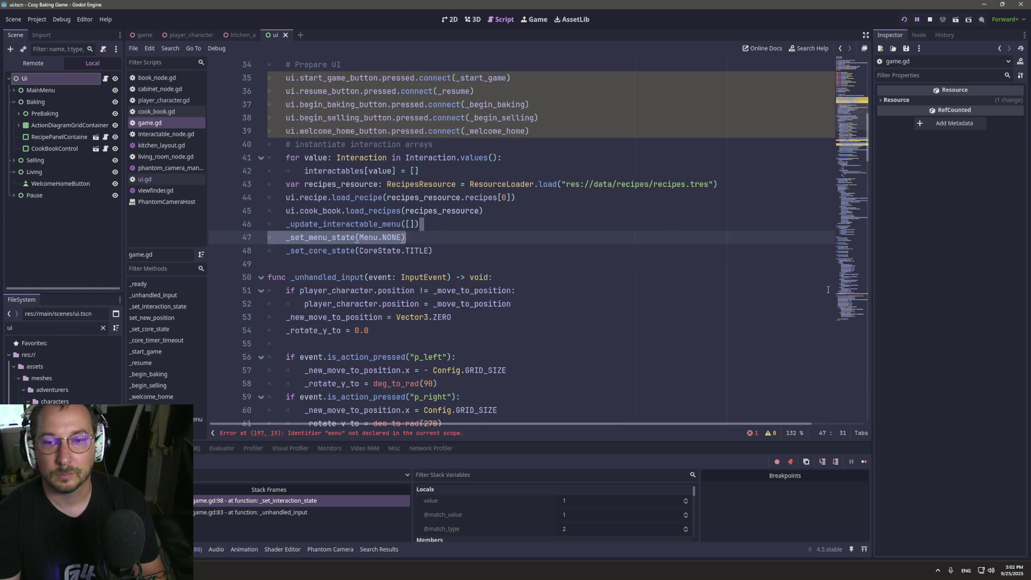
# Go to the reported error on line 197 and save game.gd.
pyautogui.click(849, 299)
pyautogui.click(337, 224)
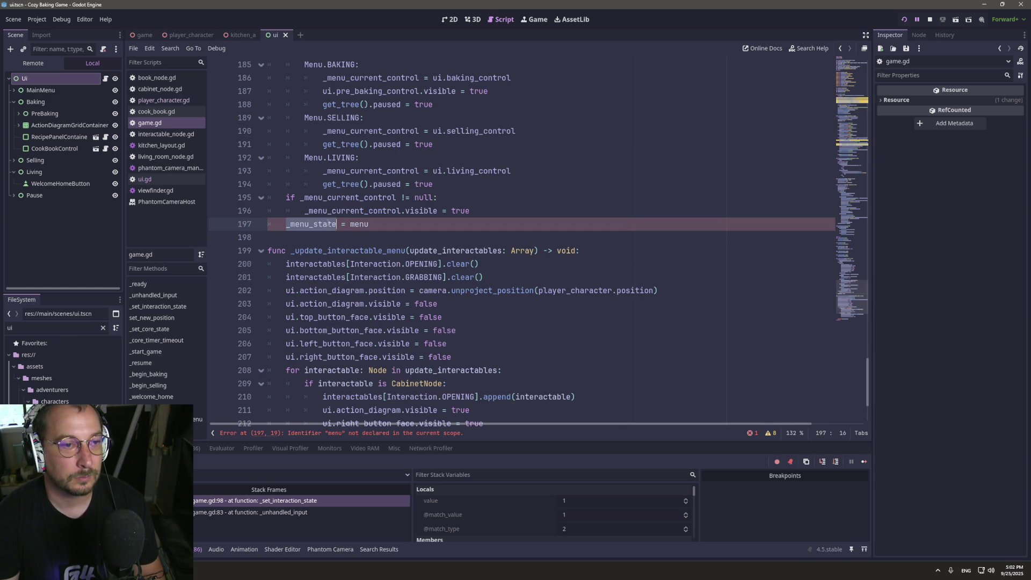
pyautogui.scroll(10, 341, 218)
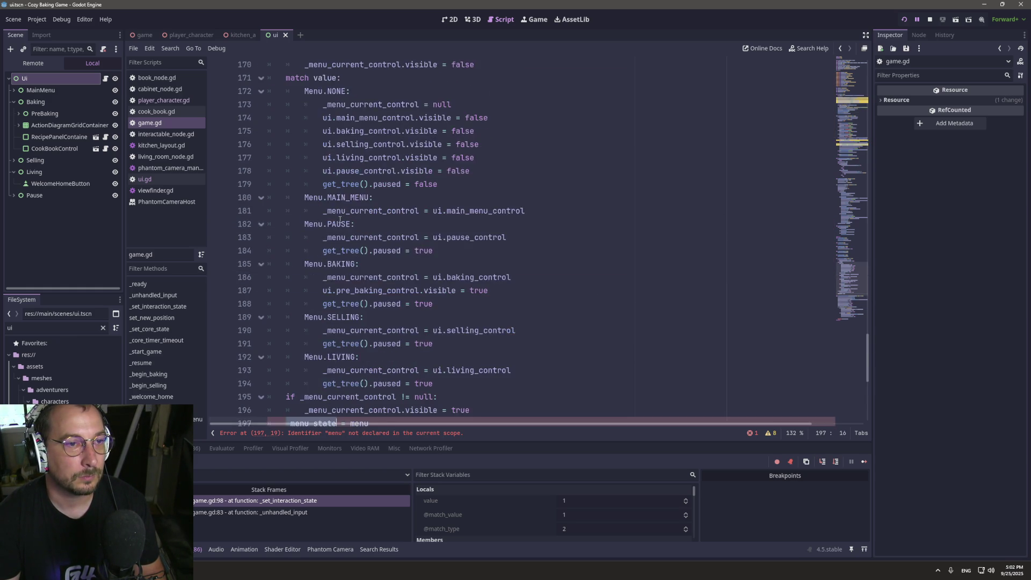
pyautogui.scroll(-10, 340, 220)
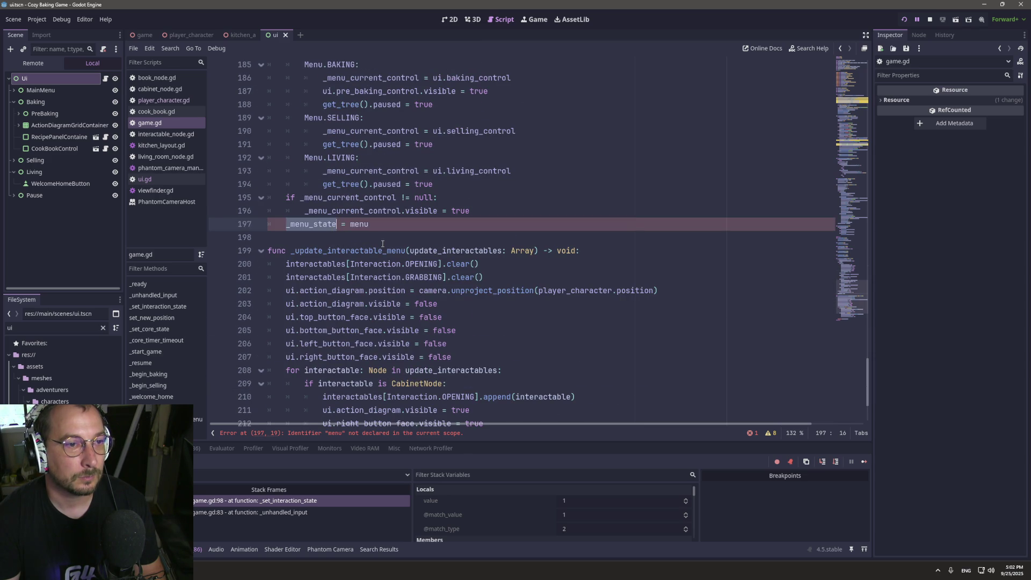
pyautogui.click(282, 221)
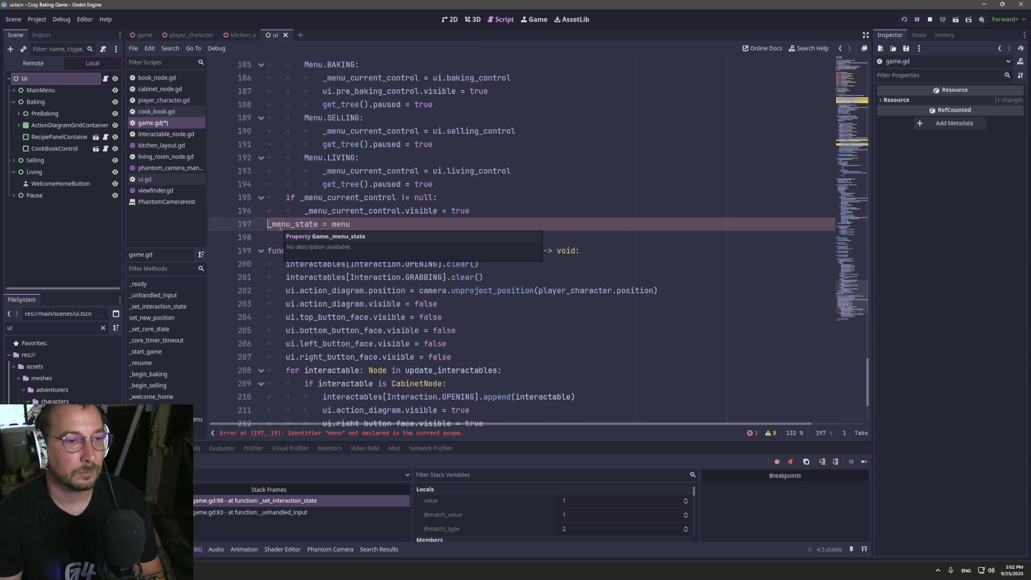
pyautogui.hotkey('ctrl', 's')
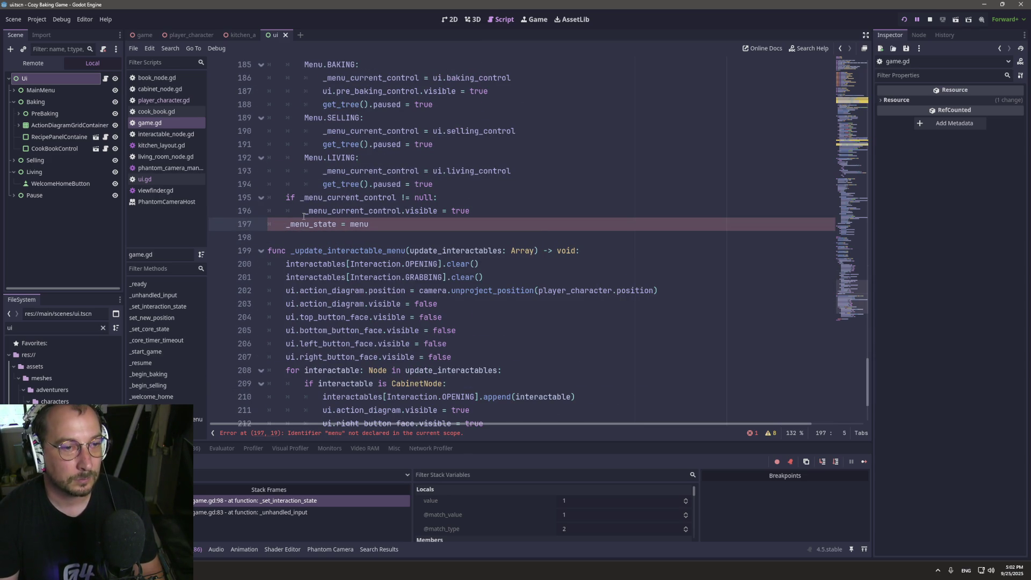
# Replace the undeclared 'menu' with 'value' on line 197, then run the game.
pyautogui.moveTo(304, 215)
pyautogui.scroll(8, 333, 204)
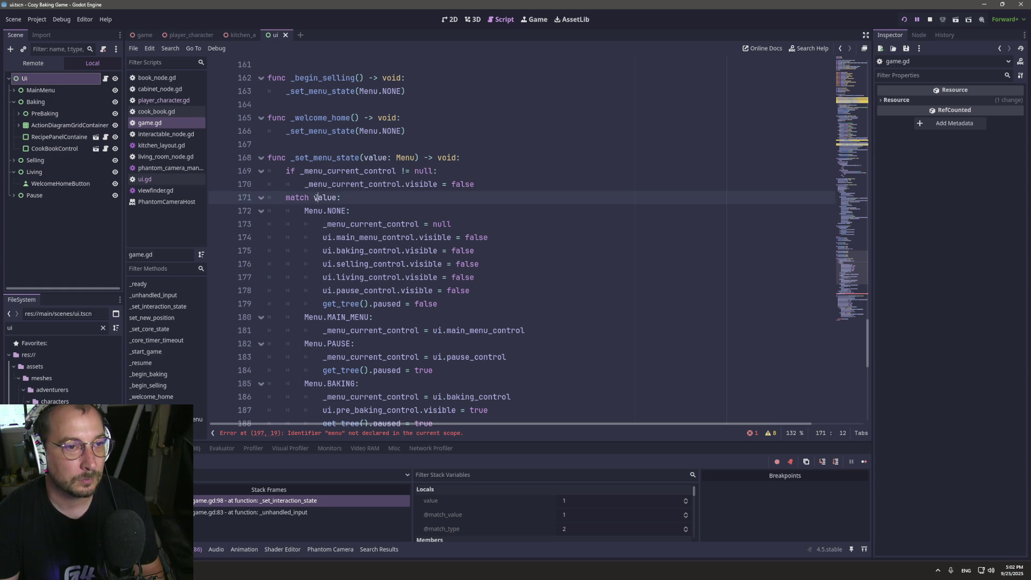
pyautogui.doubleClick(325, 197)
pyautogui.hotkey('ctrl', 'c')
pyautogui.scroll(-7, 330, 269)
pyautogui.doubleClick(359, 264)
pyautogui.hotkey('ctrl', 'v')
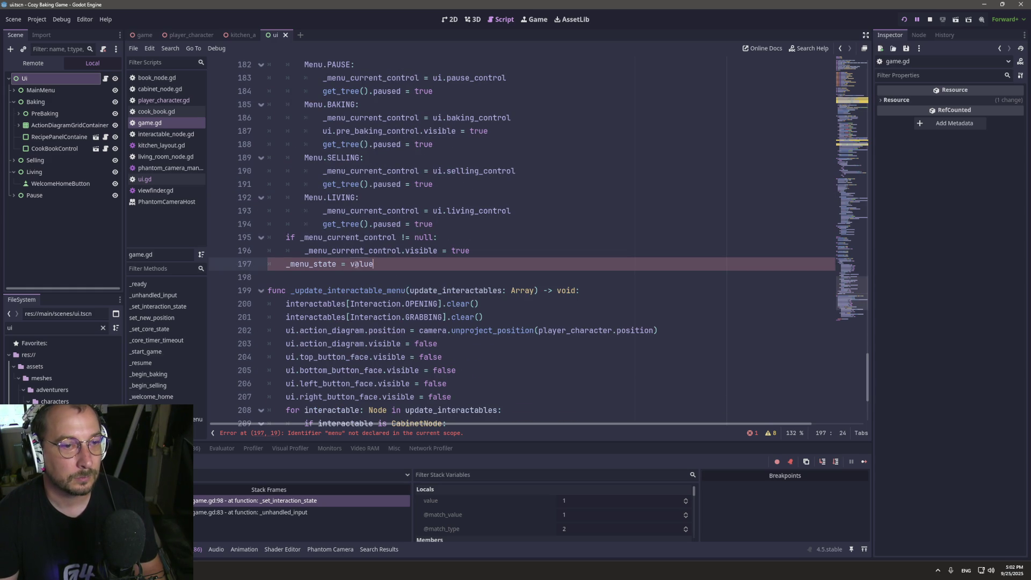
pyautogui.click(905, 20)
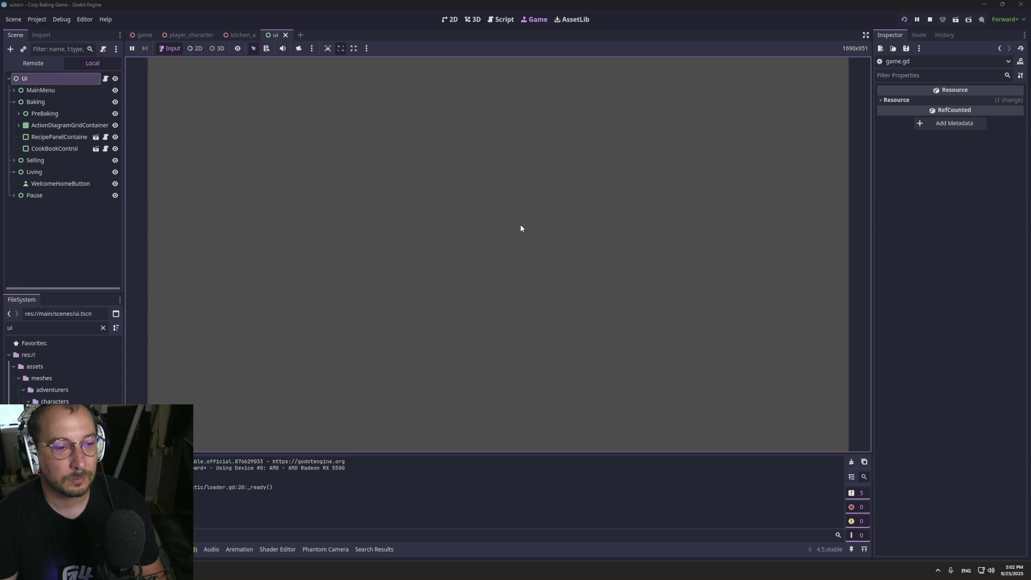
pyautogui.press('F8')
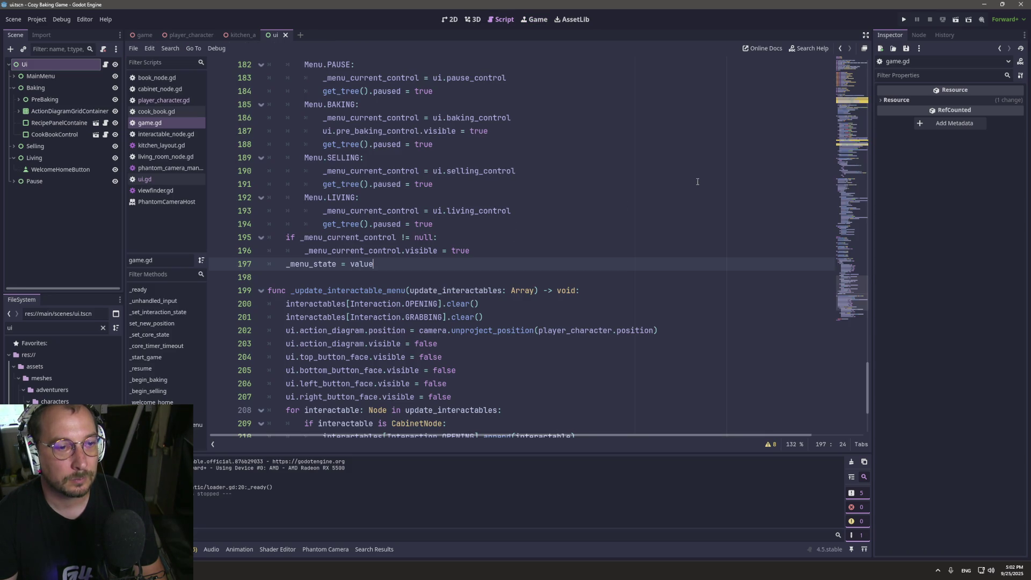
pyautogui.click(901, 20)
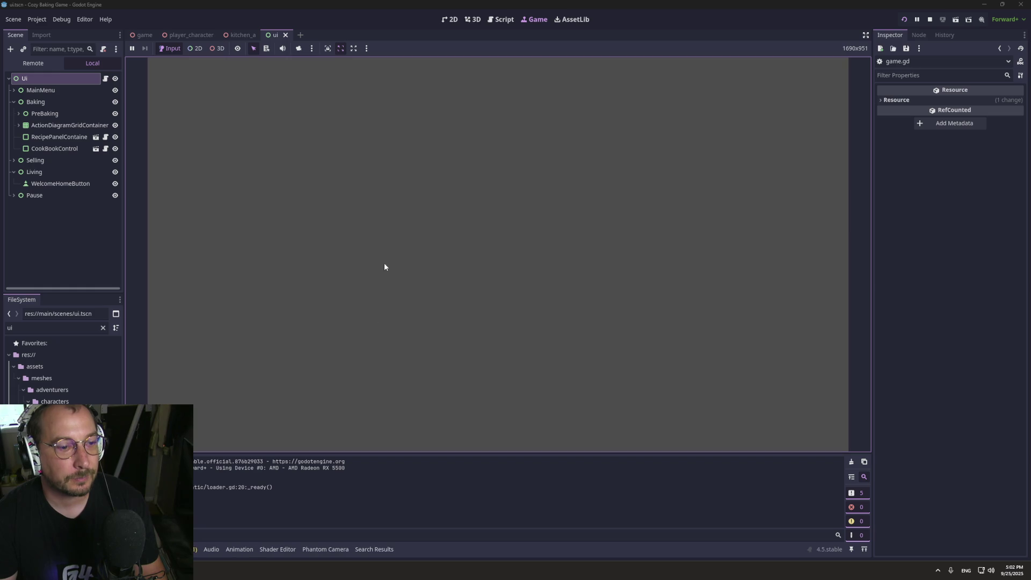
pyautogui.click(496, 264)
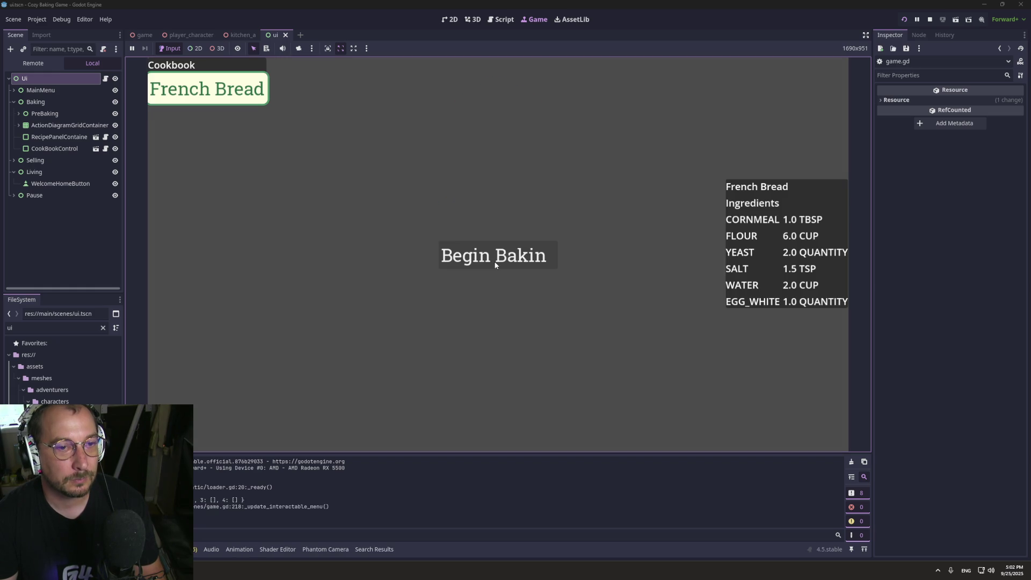
pyautogui.click(494, 264)
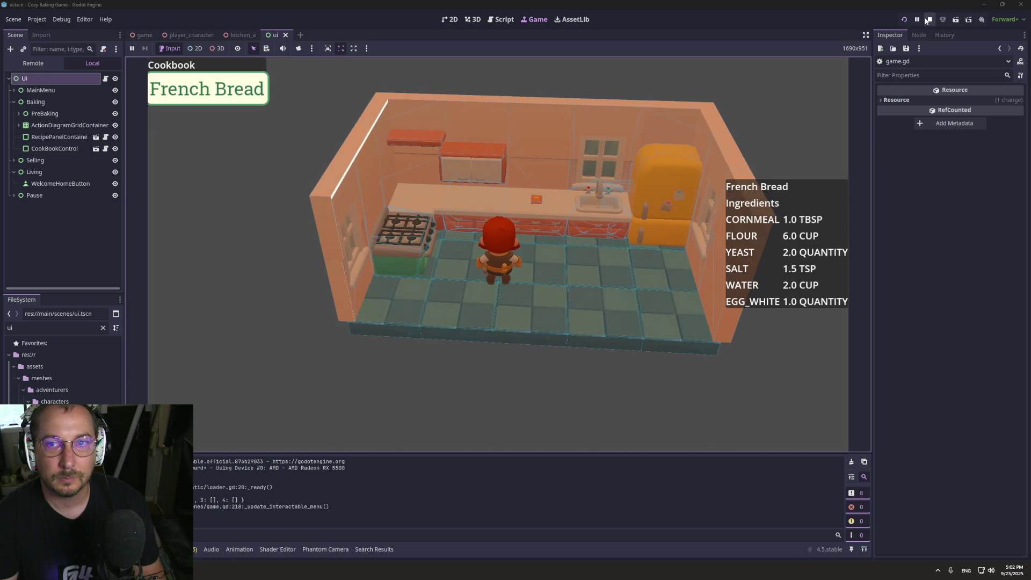
pyautogui.click(930, 20)
pyautogui.scroll(5, 448, 254)
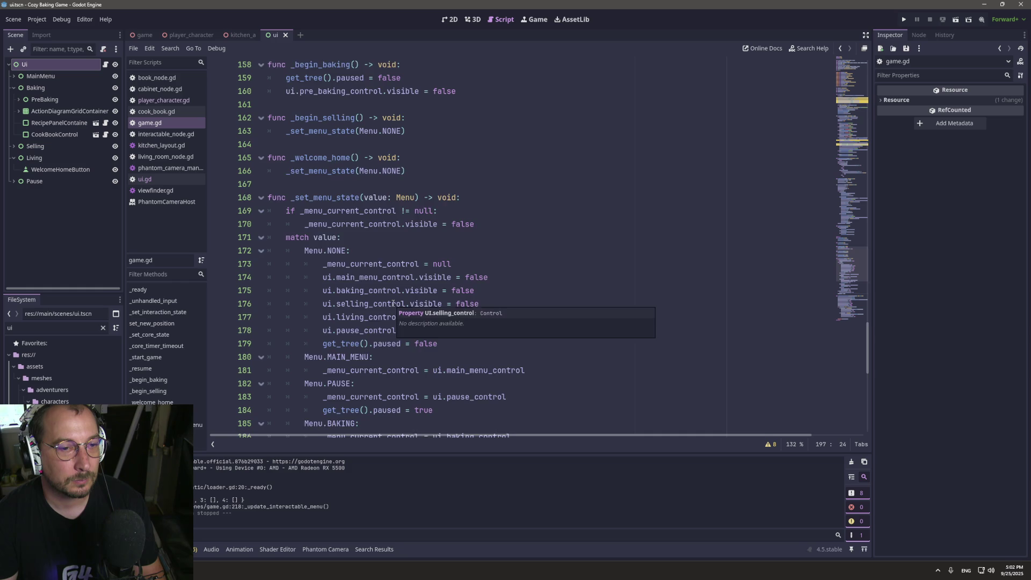
pyautogui.scroll(-1, 487, 274)
# Add a 'ui.cook_book.visible' line after line 178 in the Menu.NONE branch.
pyautogui.click(489, 288)
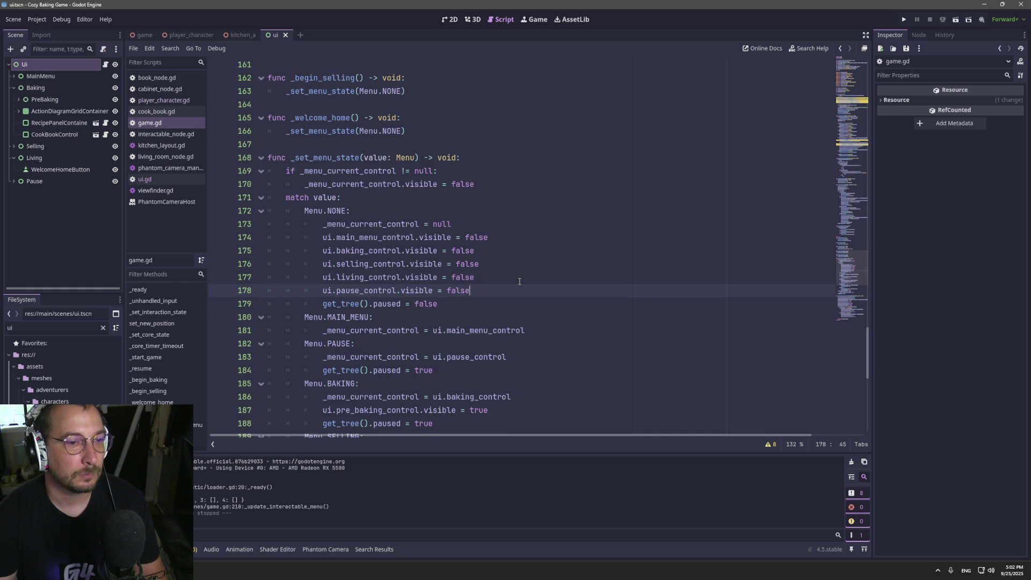
pyautogui.press('Return')
pyautogui.write('ui.co')
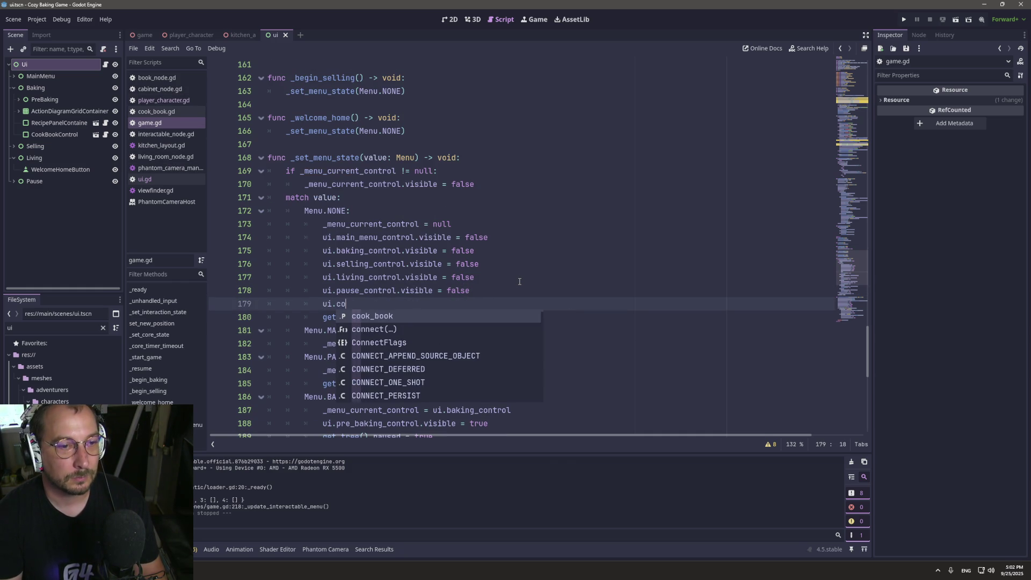
pyautogui.press('Return')
pyautogui.write('.vis')
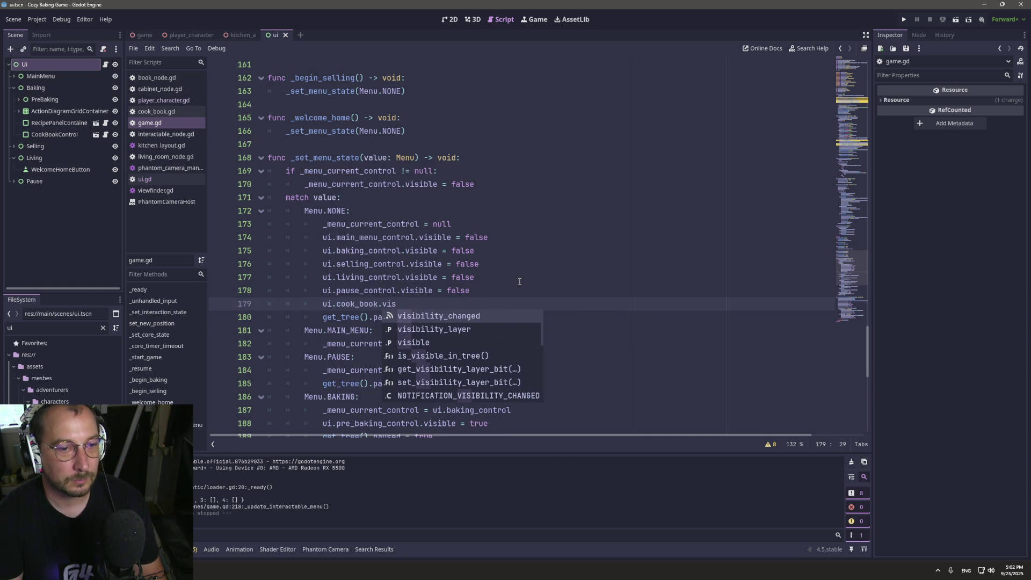
pyautogui.press('Down')
pyautogui.press('Down')
pyautogui.press('Return')
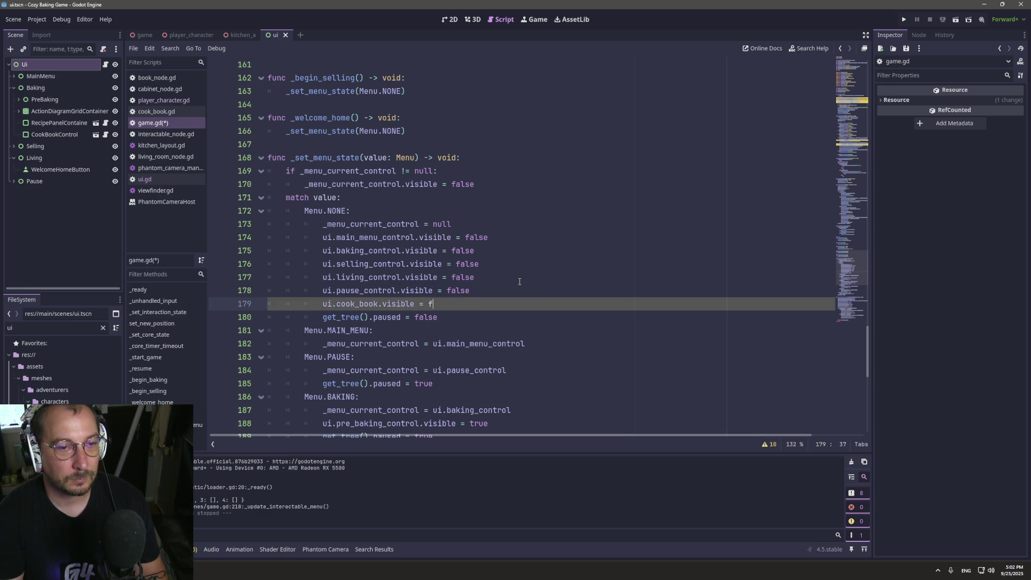
# Add 'ui.recipe.visible = false', save, and run the game to test.
pyautogui.press('Return')
pyautogui.write('ui.recipe.')
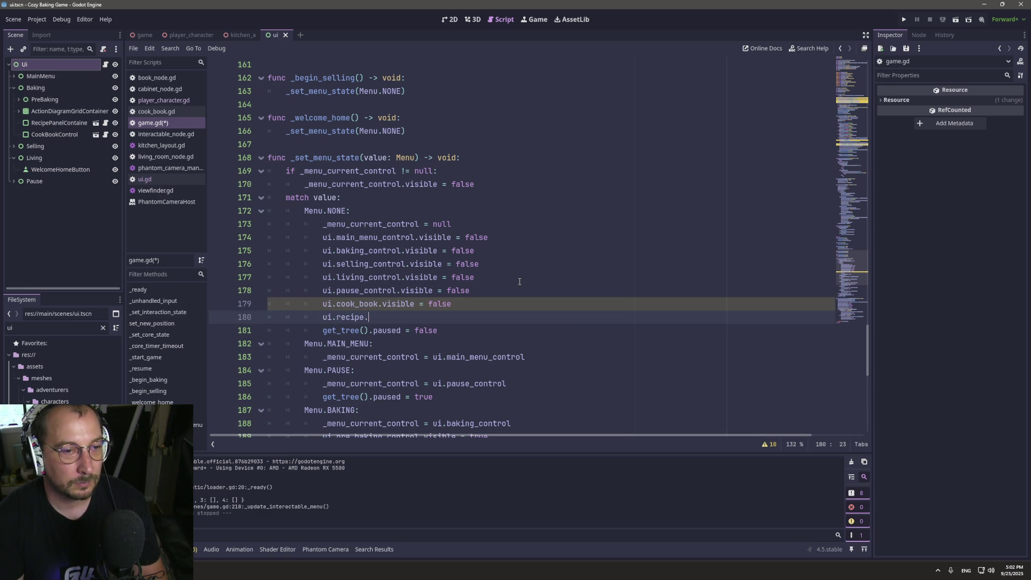
pyautogui.write('vi')
pyautogui.press('Down')
pyautogui.press('Down')
pyautogui.press('Return')
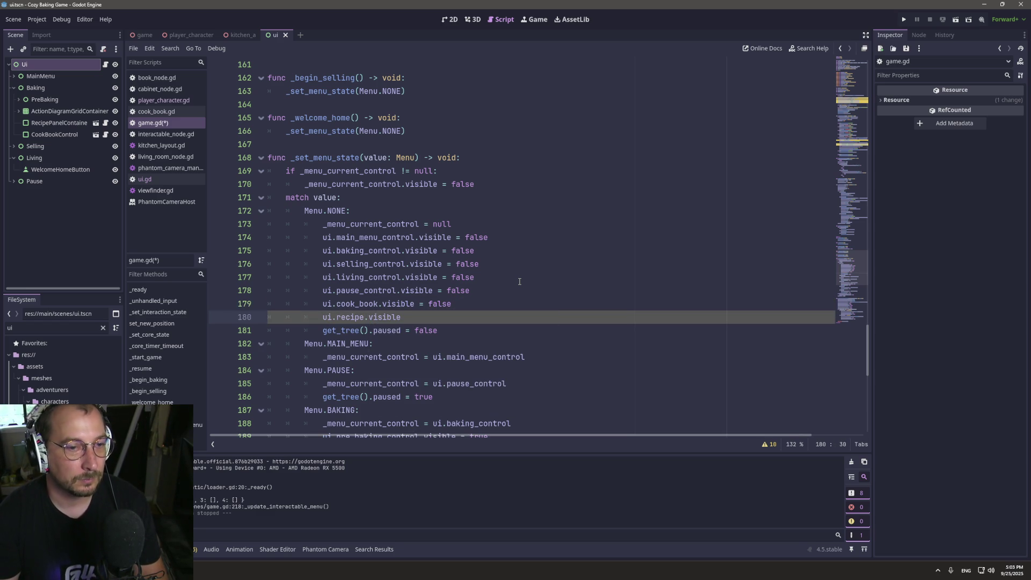
pyautogui.press('BackSpace')
pyautogui.write('false')
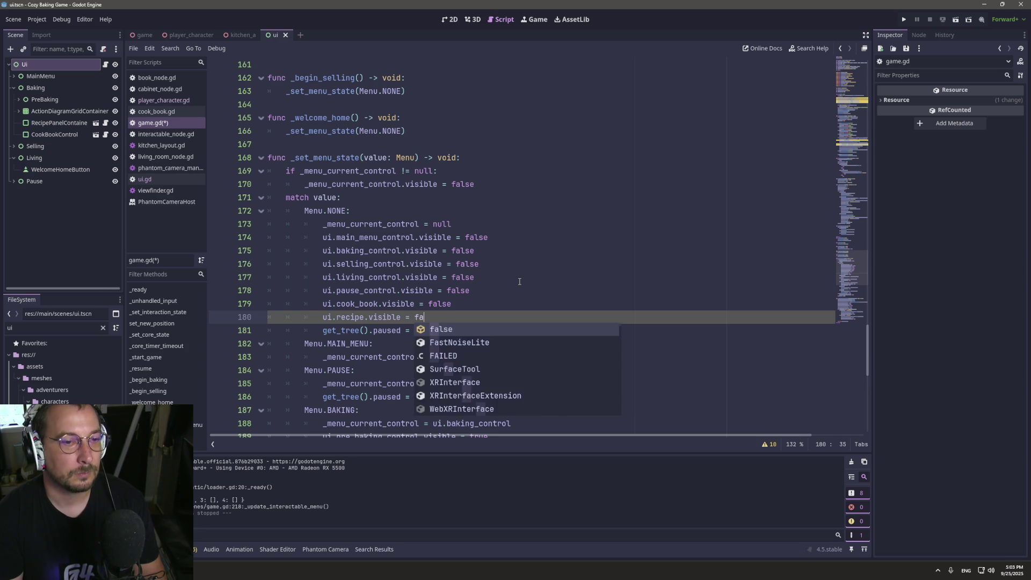
pyautogui.hotkey('ctrl', 's')
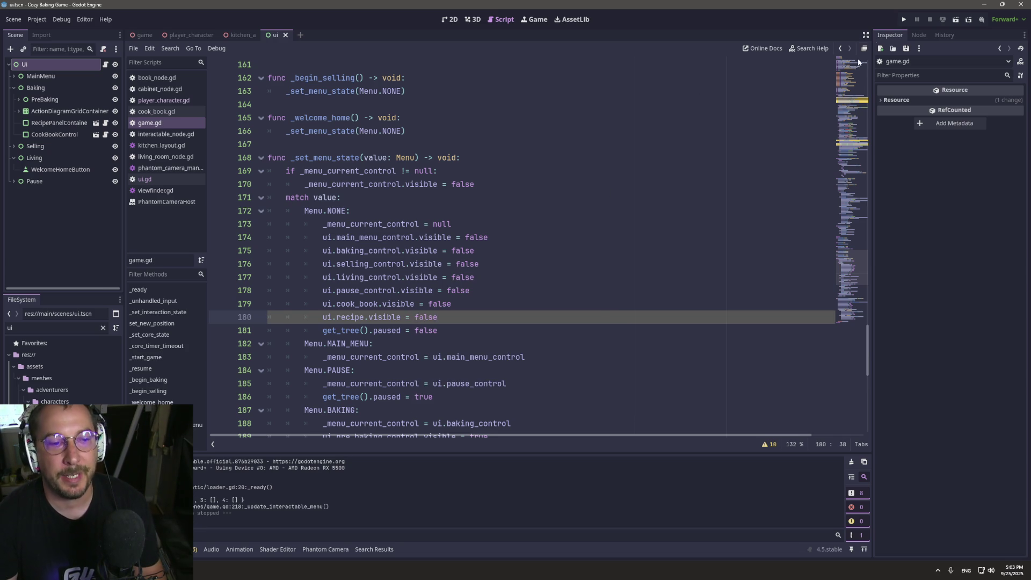
pyautogui.click(904, 20)
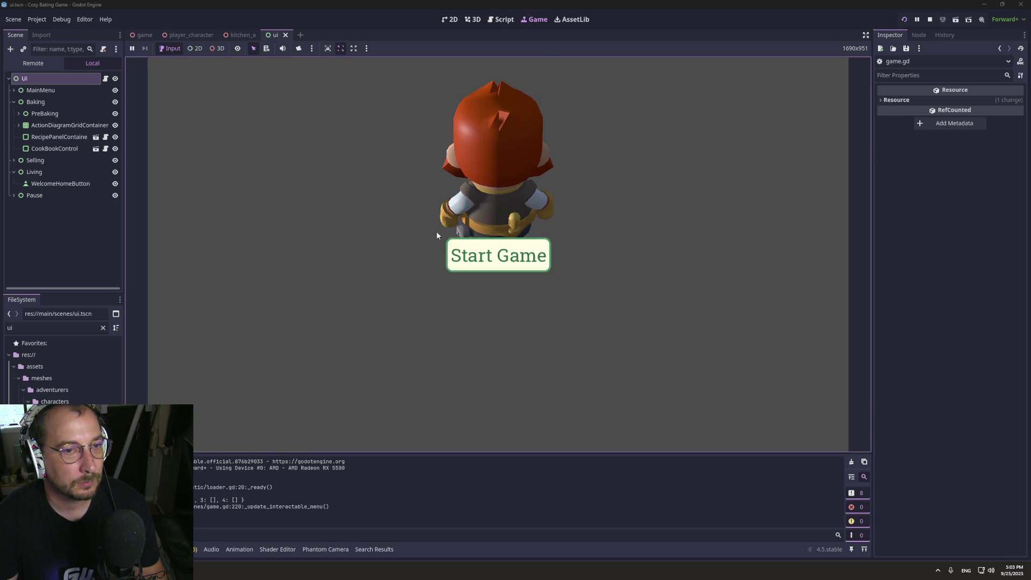
pyautogui.click(462, 254)
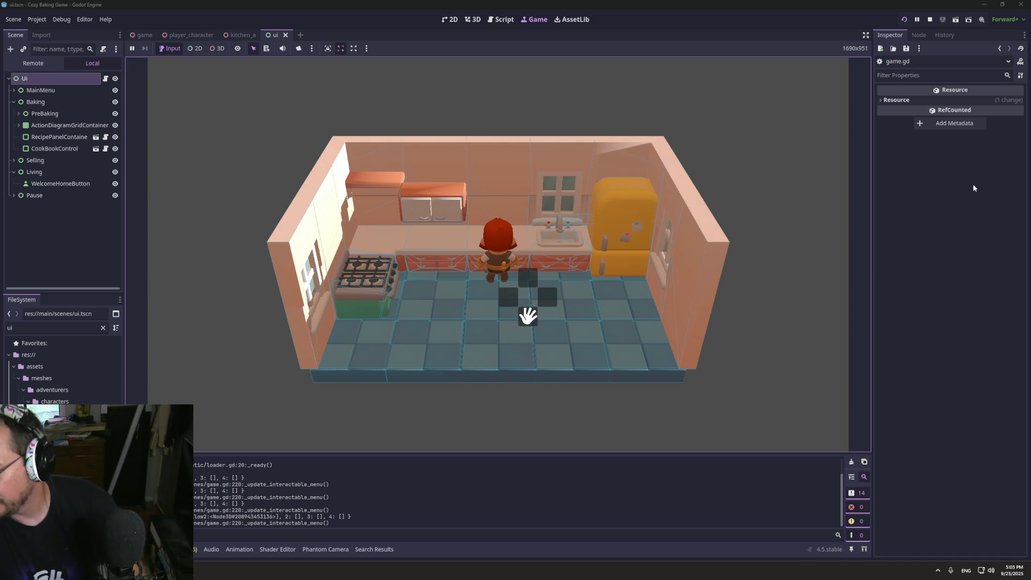
pyautogui.click(508, 260)
pyautogui.click(497, 22)
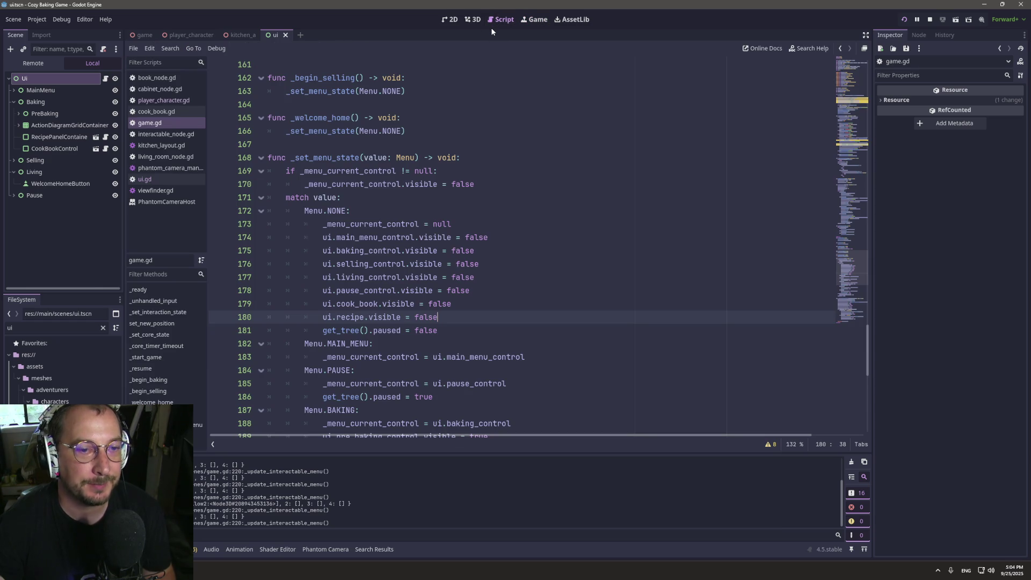
pyautogui.click(61, 20)
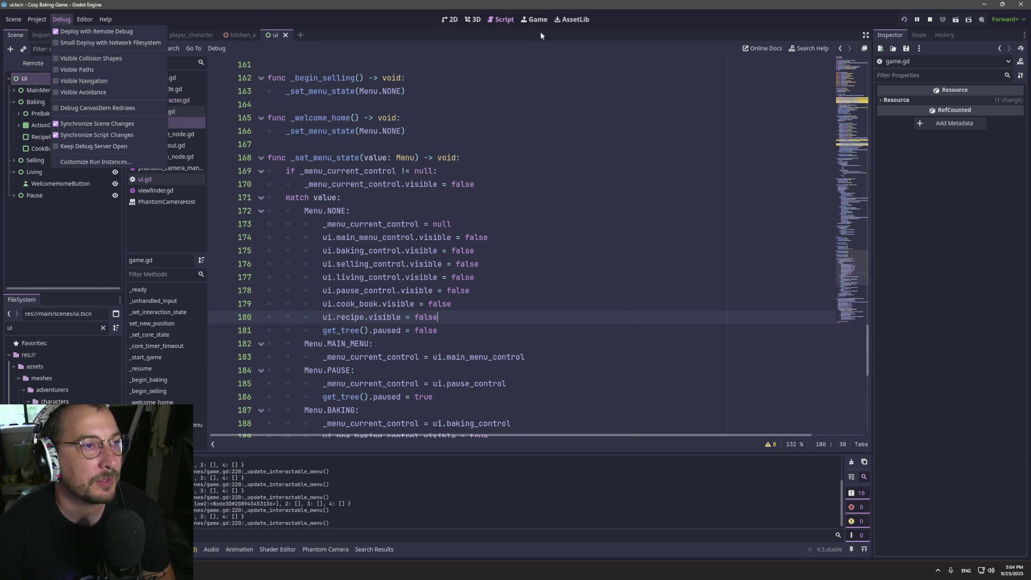
pyautogui.click(529, 22)
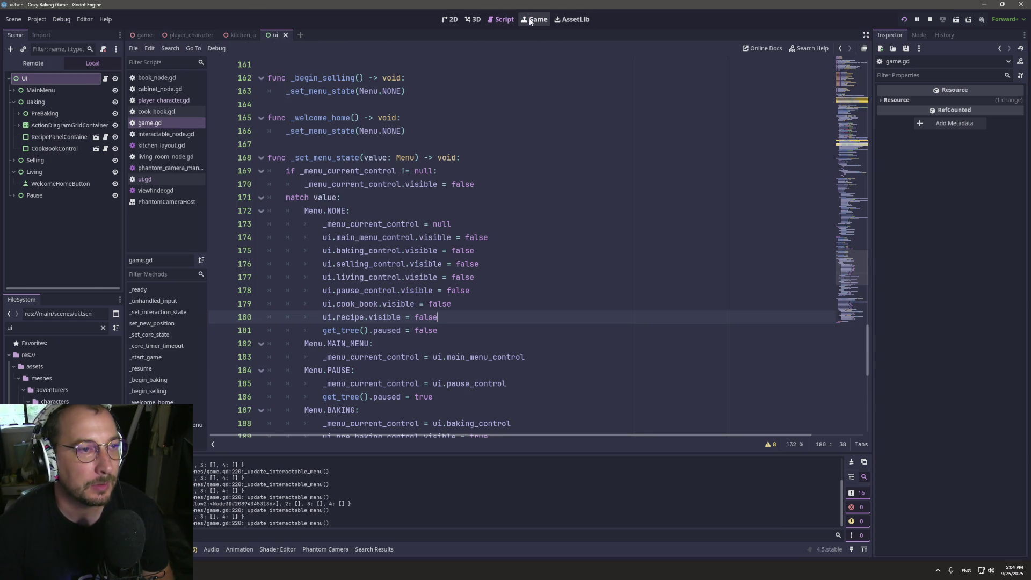
pyautogui.click(528, 19)
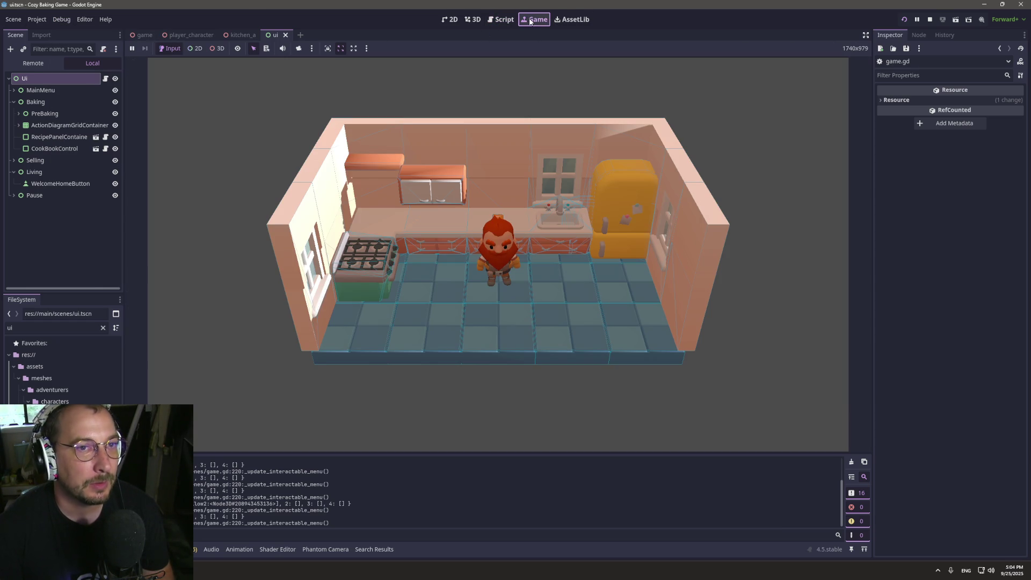
pyautogui.click(930, 19)
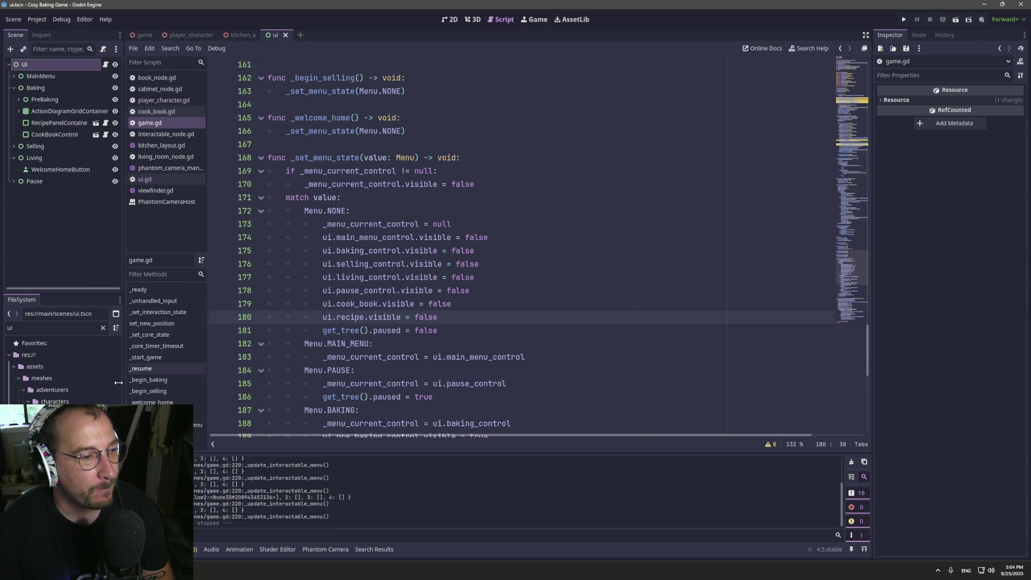
# Comment out the add_collision_mesh(scene) line in import_tiny_treats_texture.gd.
pyautogui.click(103, 328)
pyautogui.write('impo')
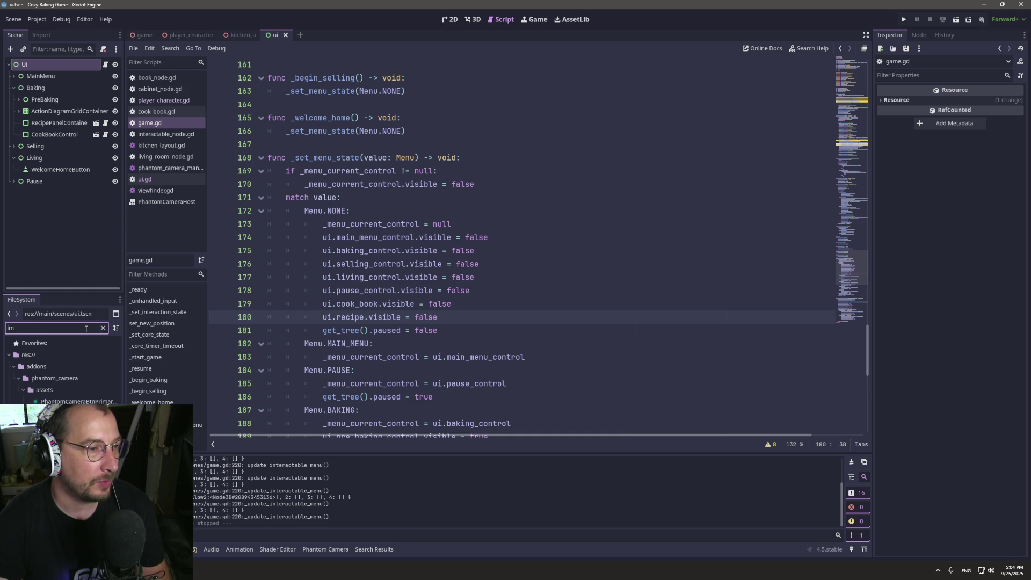
pyautogui.write('rt')
pyautogui.doubleClick(105, 393)
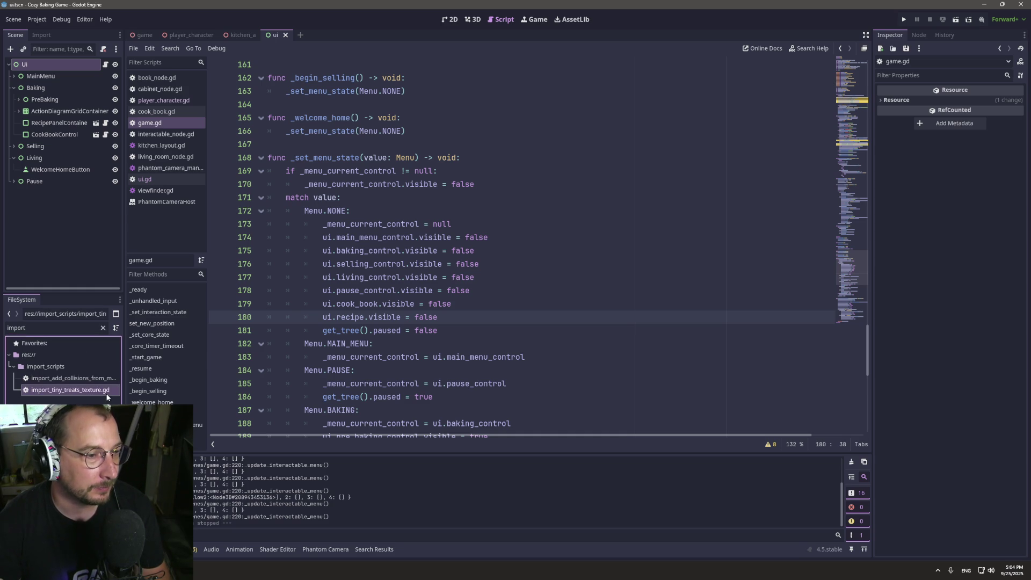
pyautogui.tripleClick(323, 238)
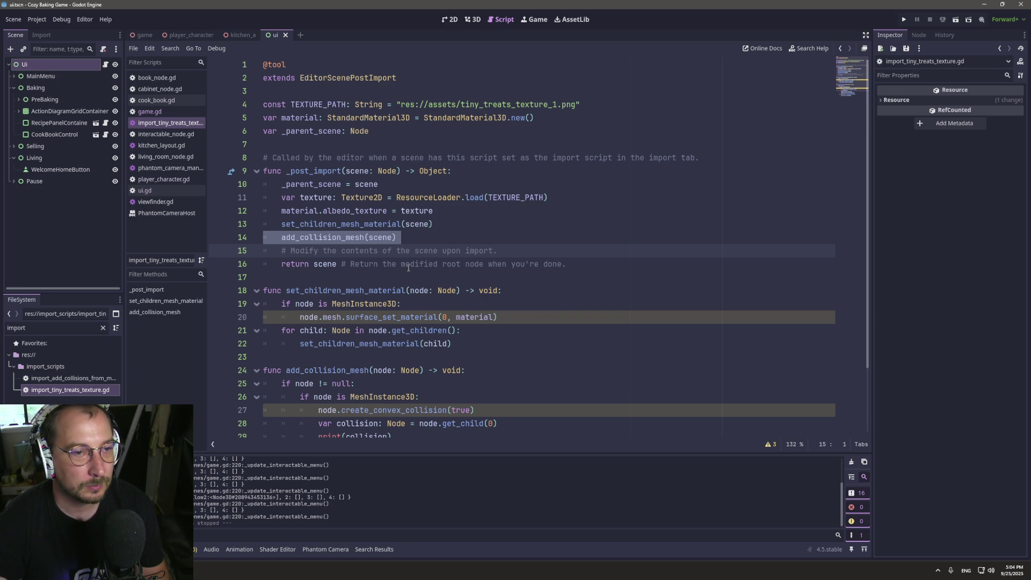
pyautogui.scroll(-2, 292, 183)
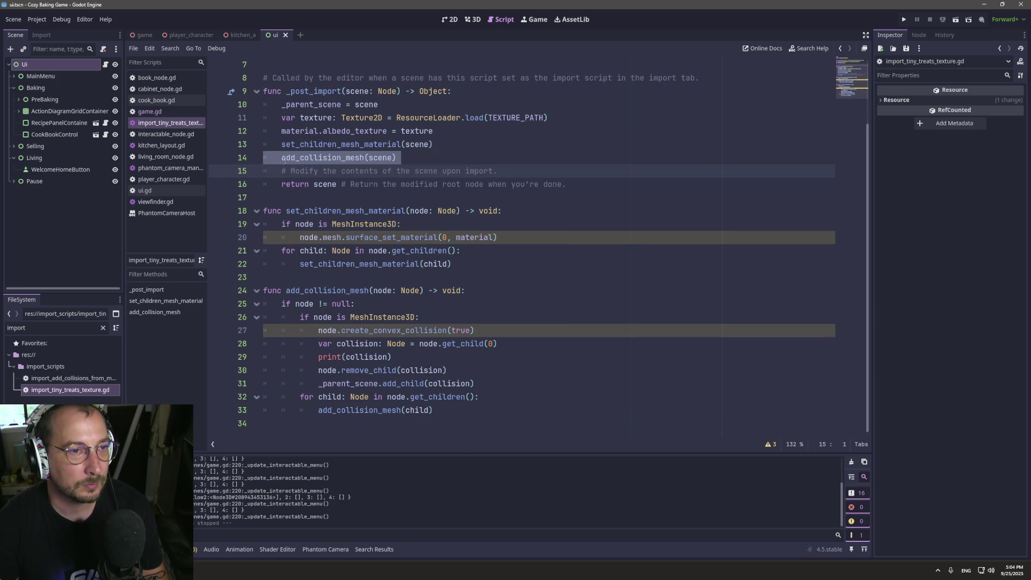
pyautogui.click(283, 158)
pyautogui.write('#')
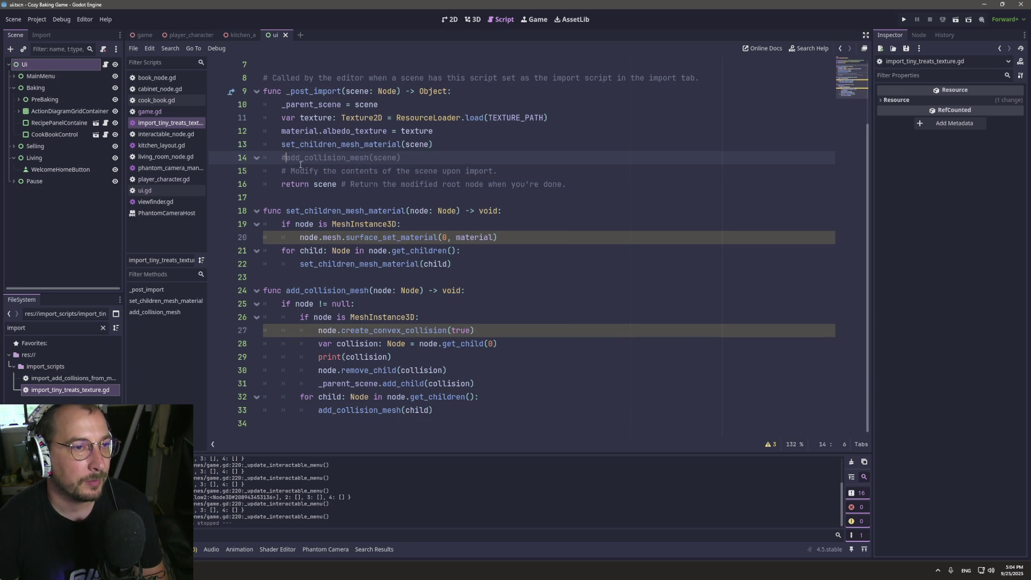
# Filter the FileSystem dock to gltf and select all matching files.
pyautogui.click(104, 328)
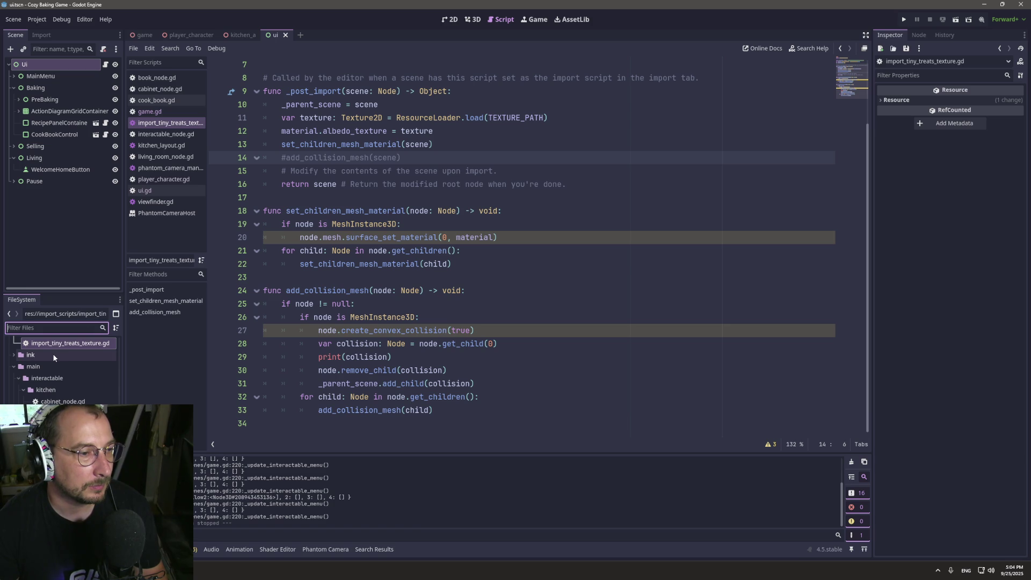
pyautogui.scroll(3, 53, 354)
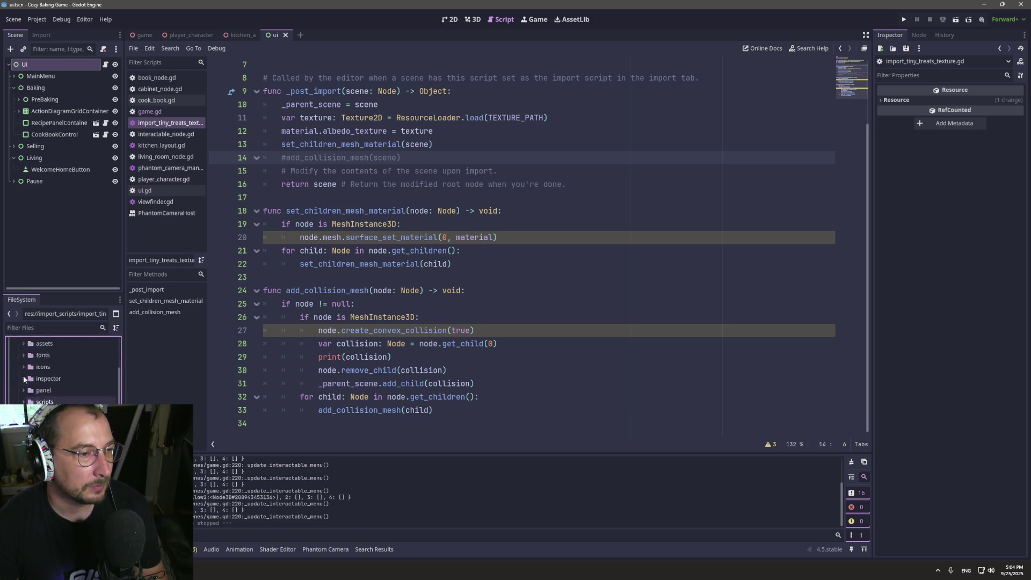
pyautogui.scroll(3, 24, 378)
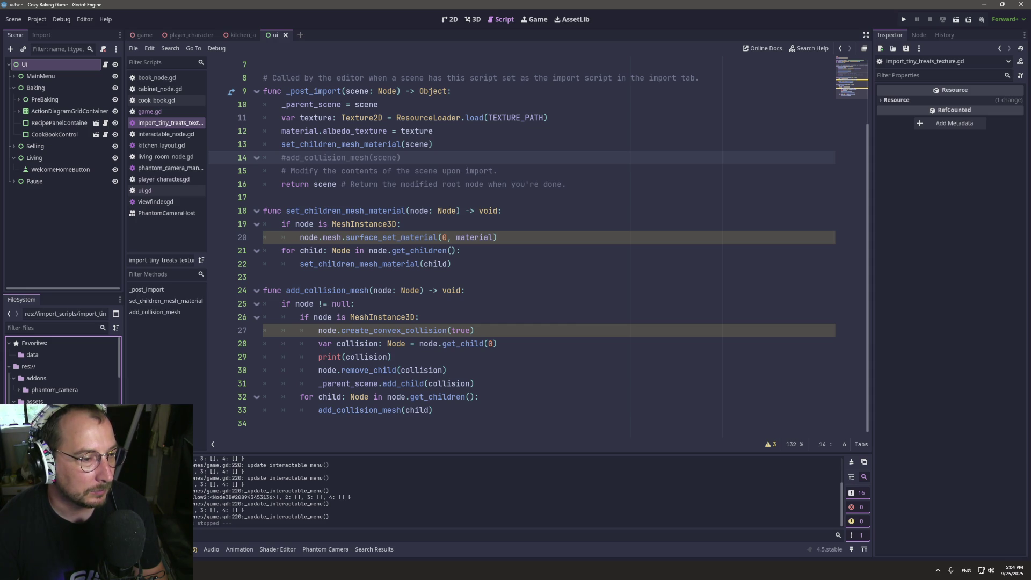
pyautogui.click(50, 328)
pyautogui.write('glt')
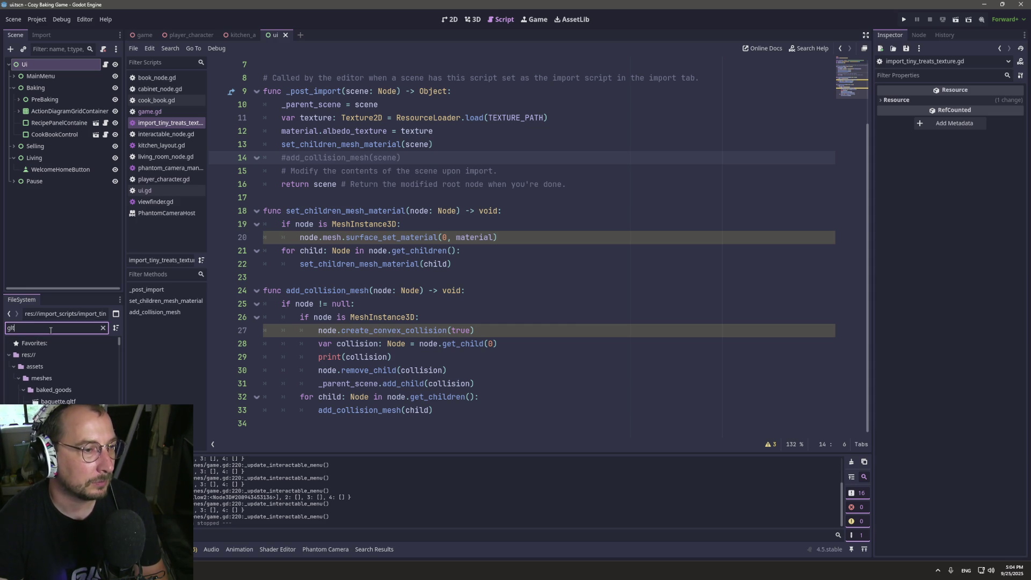
pyautogui.write('f')
pyautogui.click(53, 389)
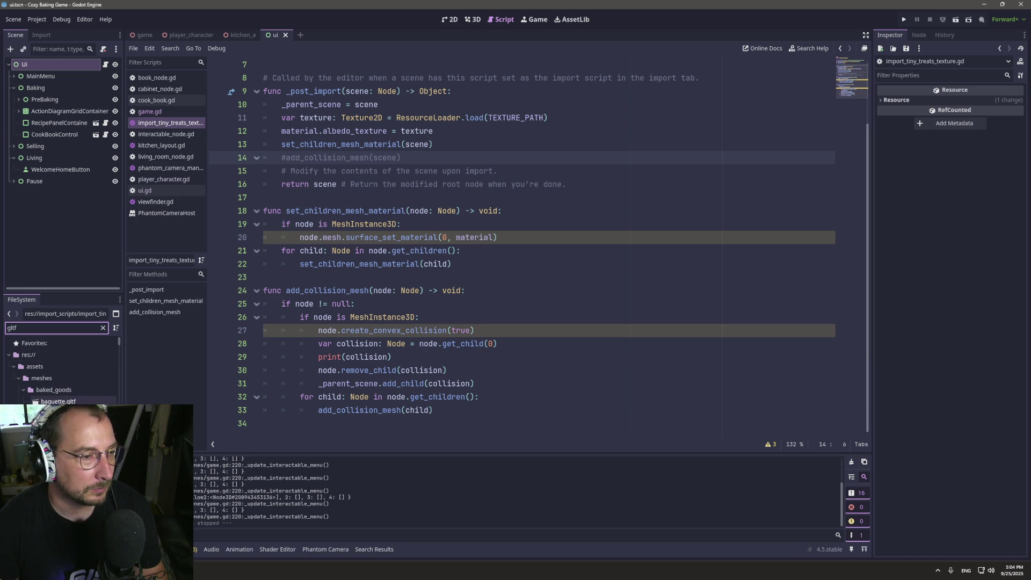
pyautogui.scroll(-10, 61, 370)
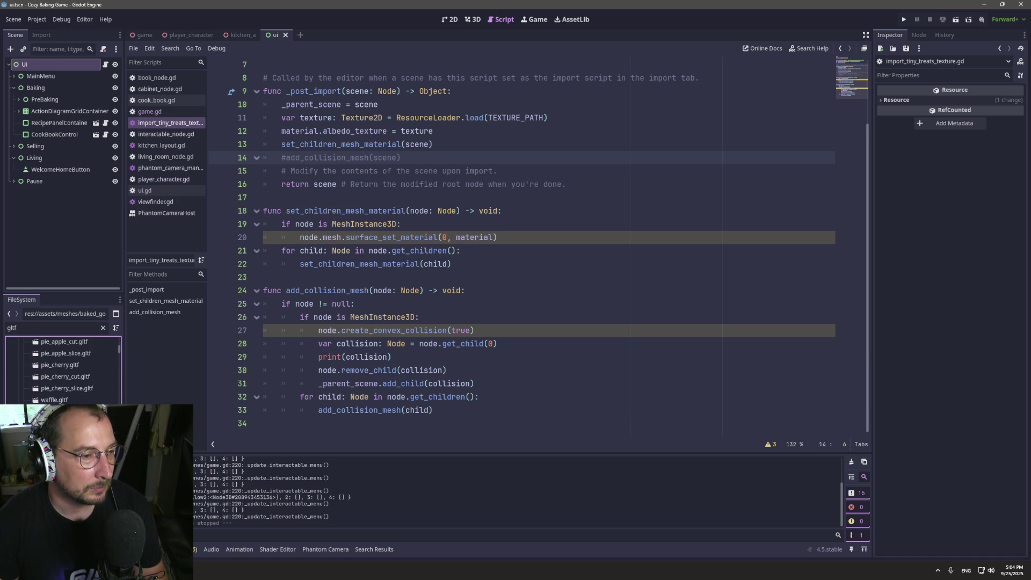
pyautogui.hotkey('ctrl', 'a')
# Reimport the filtered .gltf meshes from the Import dock in batches of 32, 50 and 55.
pyautogui.click(42, 36)
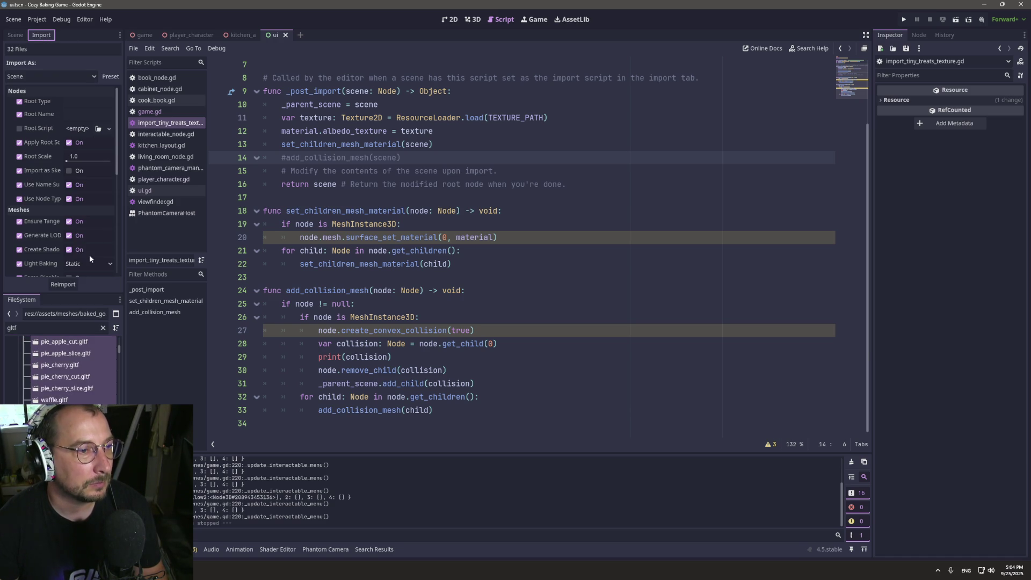
pyautogui.click(64, 285)
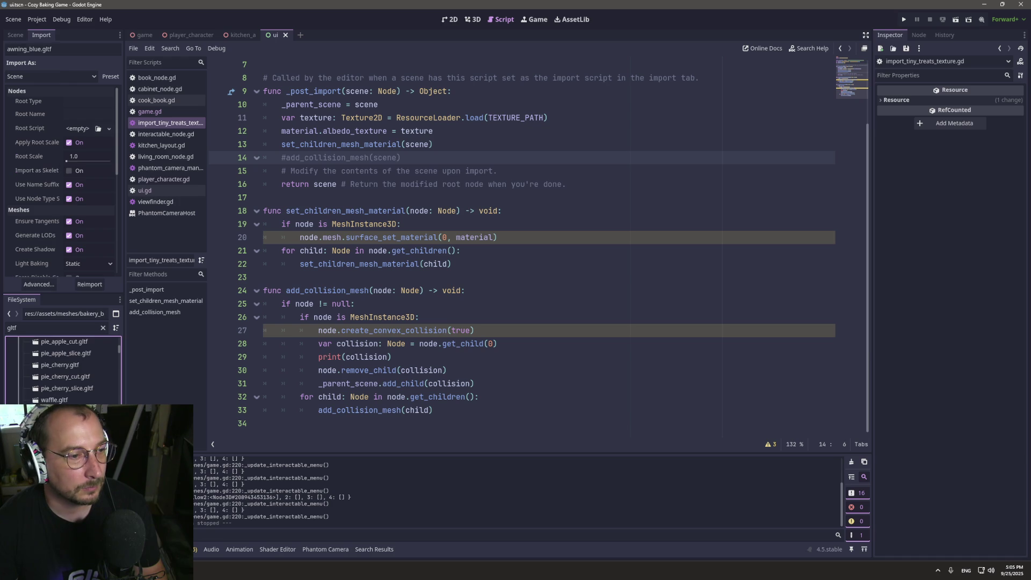
pyautogui.scroll(-15, 64, 376)
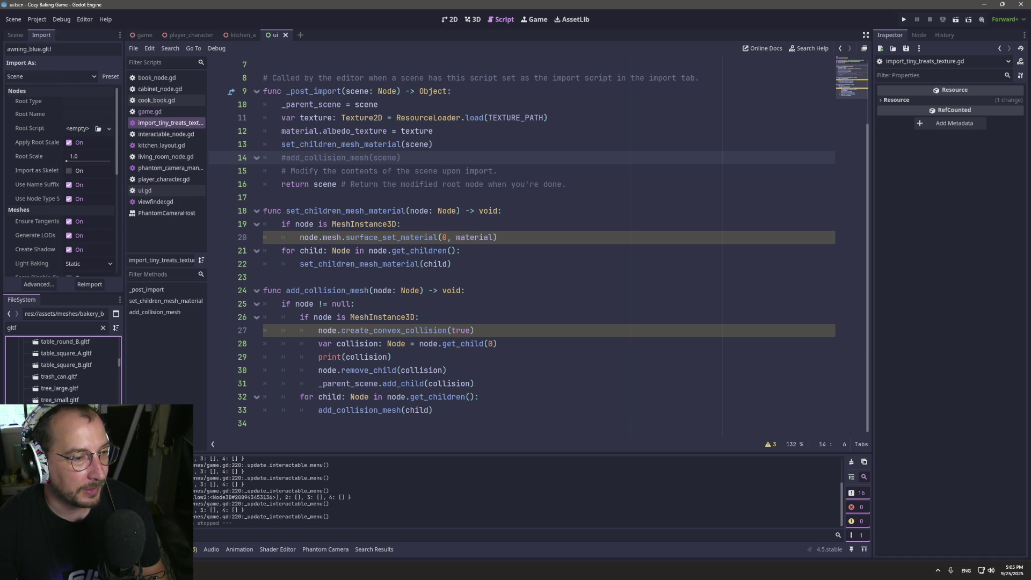
pyautogui.keyDown('shift'); pyautogui.click(59, 400); pyautogui.keyUp('shift')
pyautogui.click(65, 284)
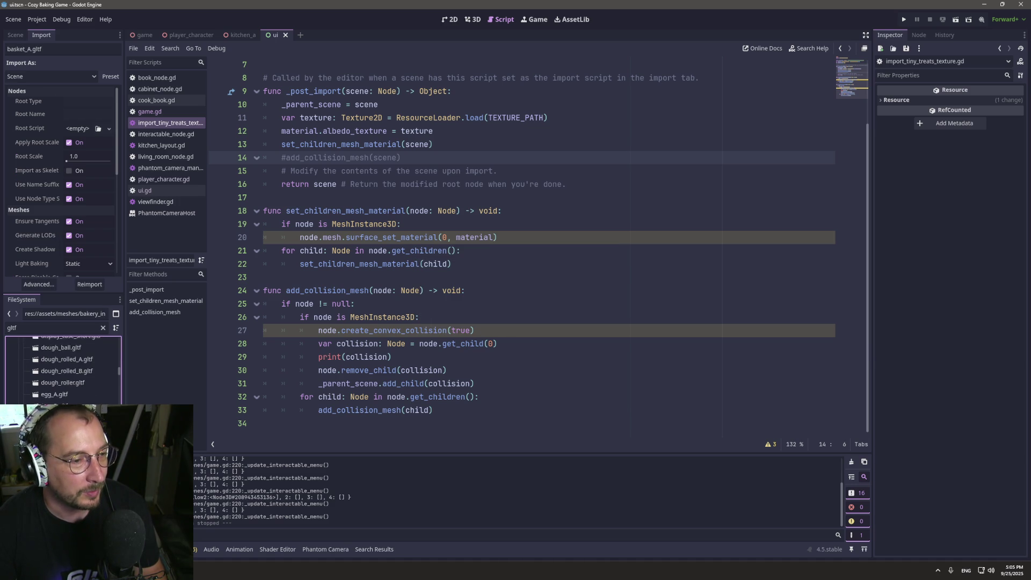
pyautogui.scroll(-5, 63, 370)
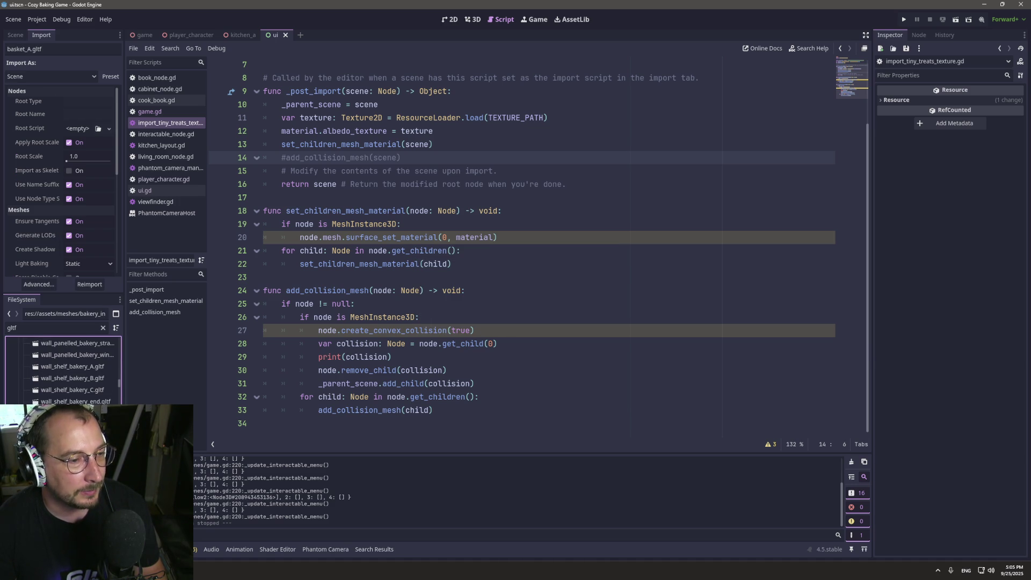
pyautogui.hotkey('ctrl', 'a')
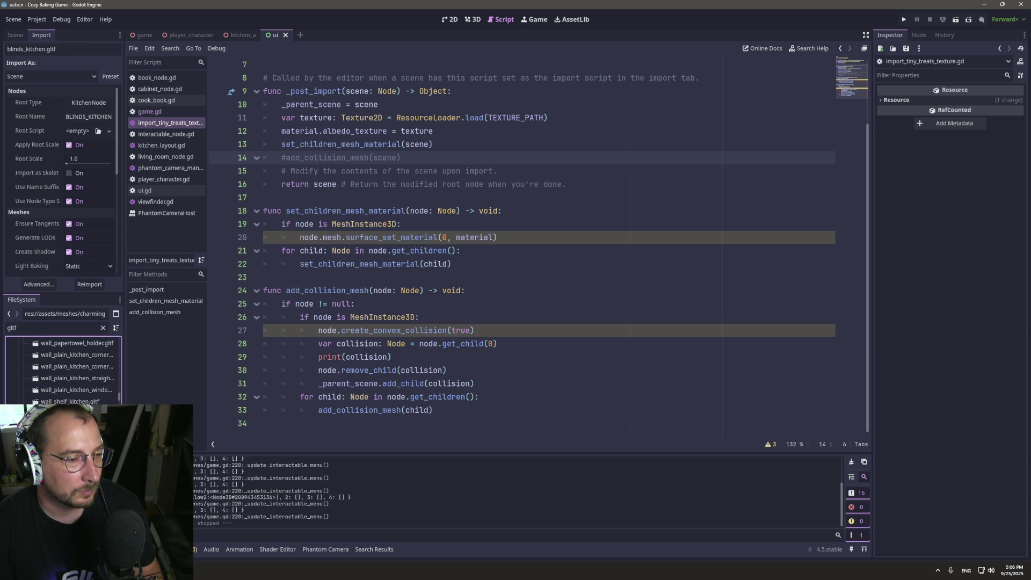
pyautogui.click(63, 284)
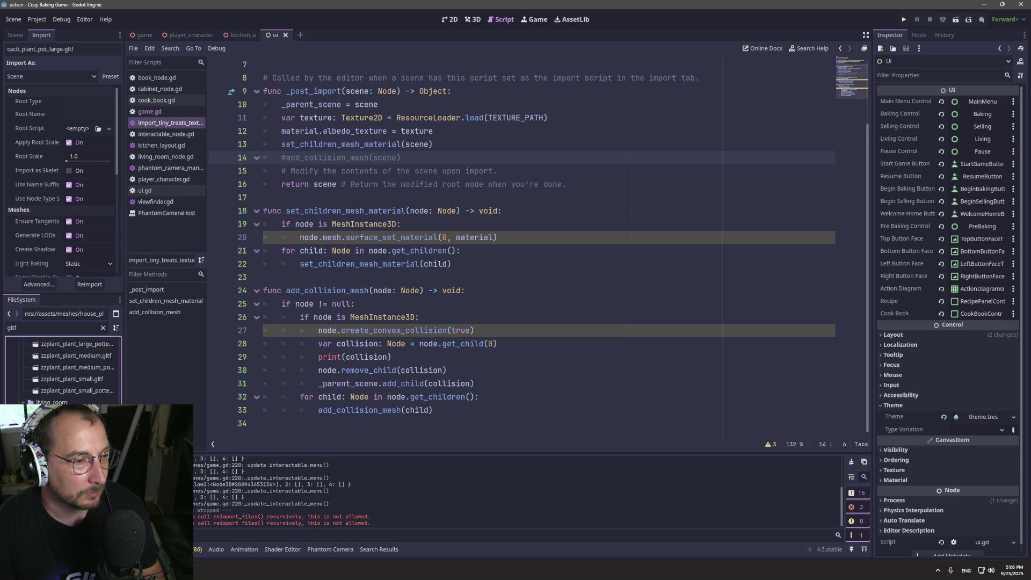
# Reimport the current selection, then select all 187 filtered .gltf files and reimport them.
pyautogui.click(63, 286)
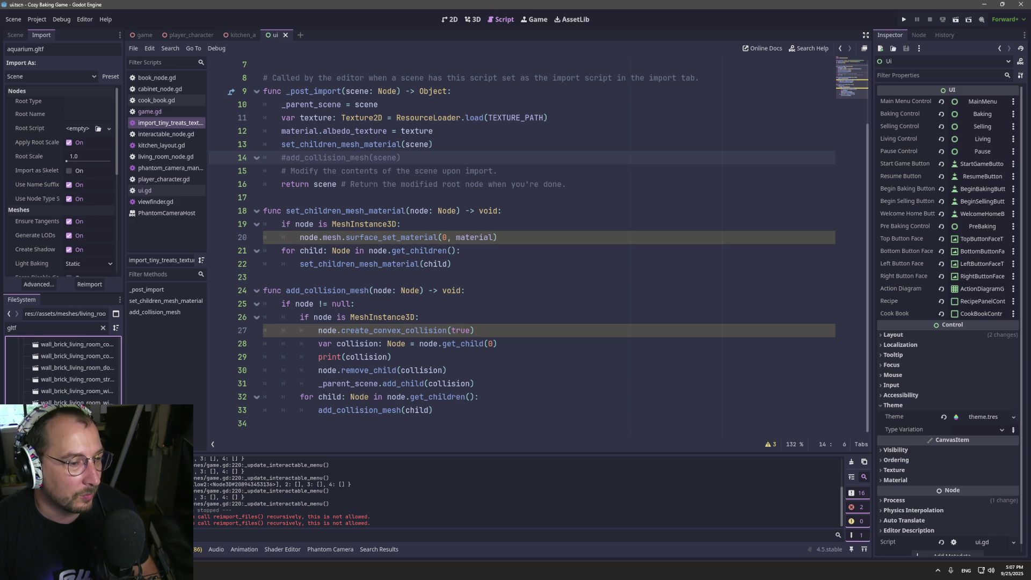
pyautogui.hotkey('ctrl', 'a')
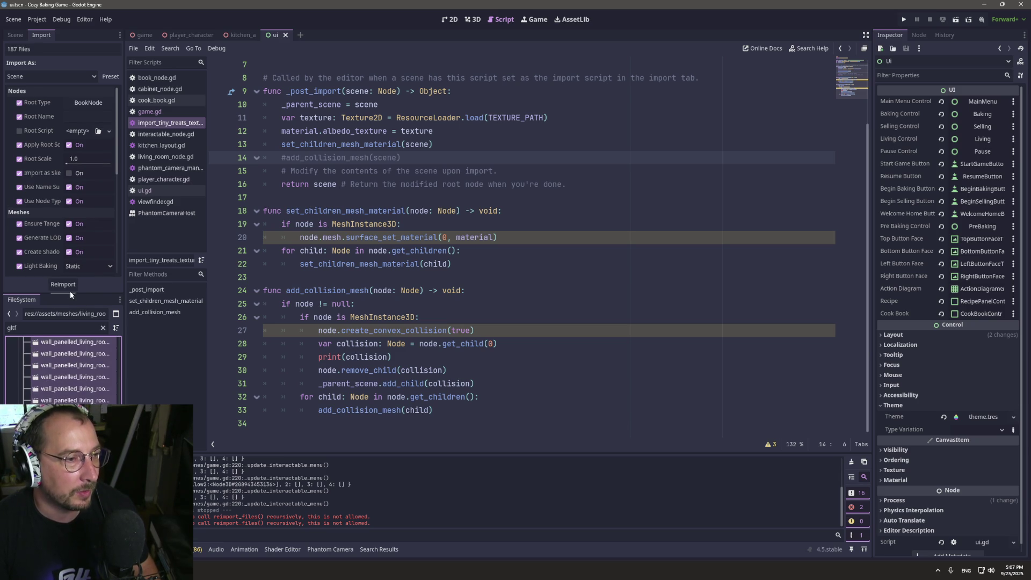
pyautogui.click(70, 290)
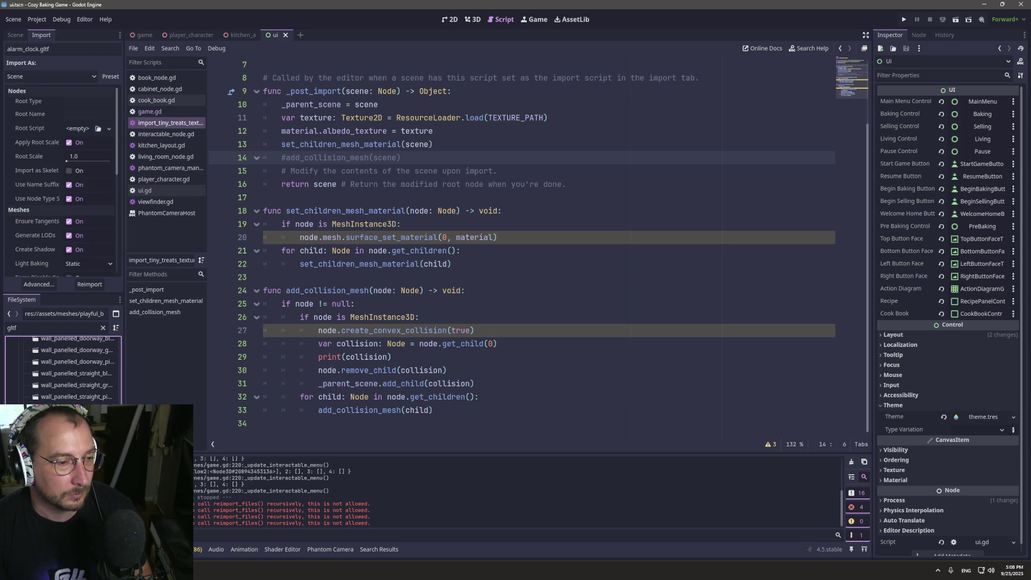
# Select the next 61 .gltf files, including the wall_panelled pieces, and reimport them.
pyautogui.keyDown('shift'); pyautogui.click(78, 399); pyautogui.keyUp('shift')
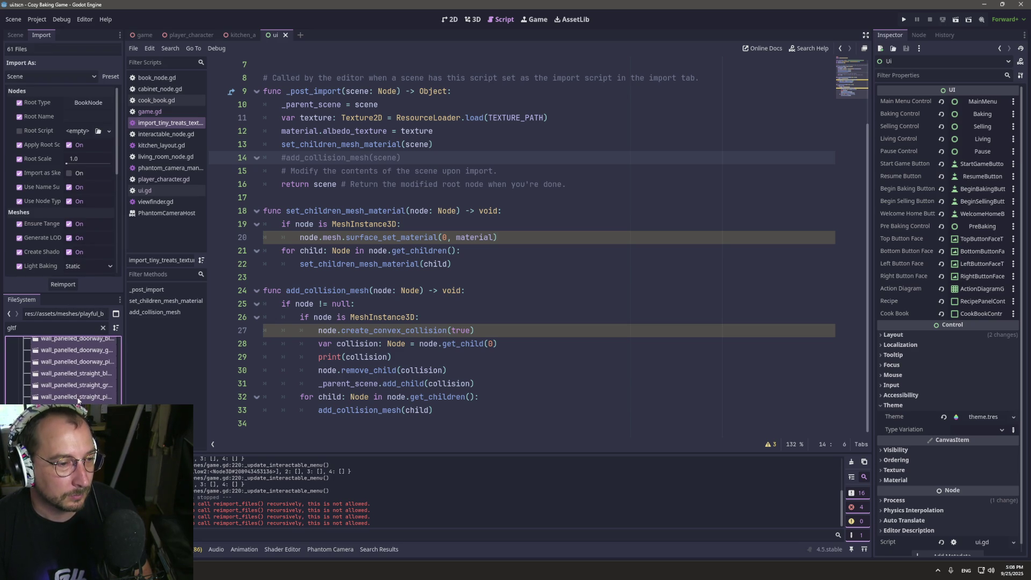
pyautogui.click(62, 286)
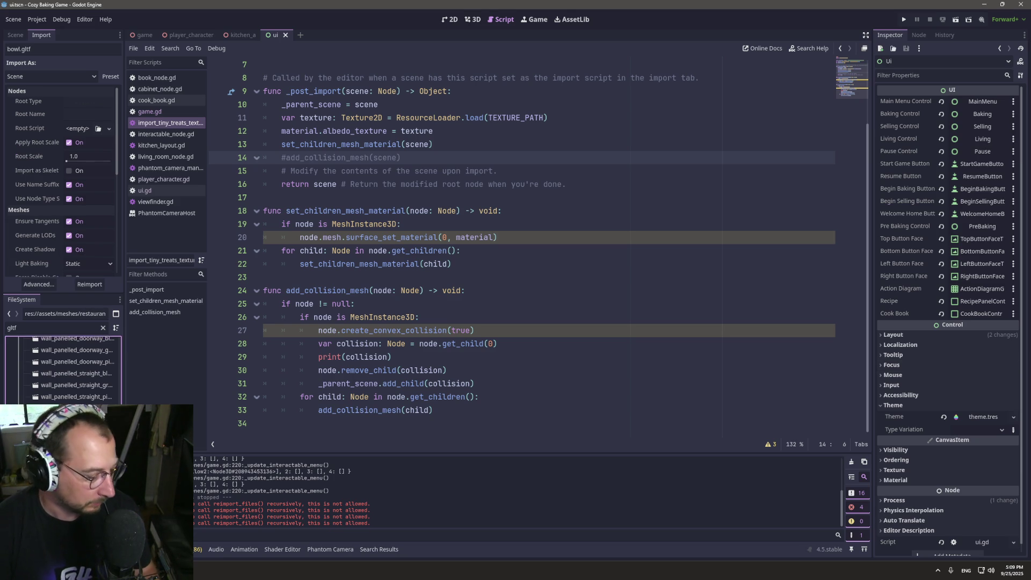
# Select all 225 gltf files in the filtered list and reimport them.
pyautogui.scroll(10, 62, 370)
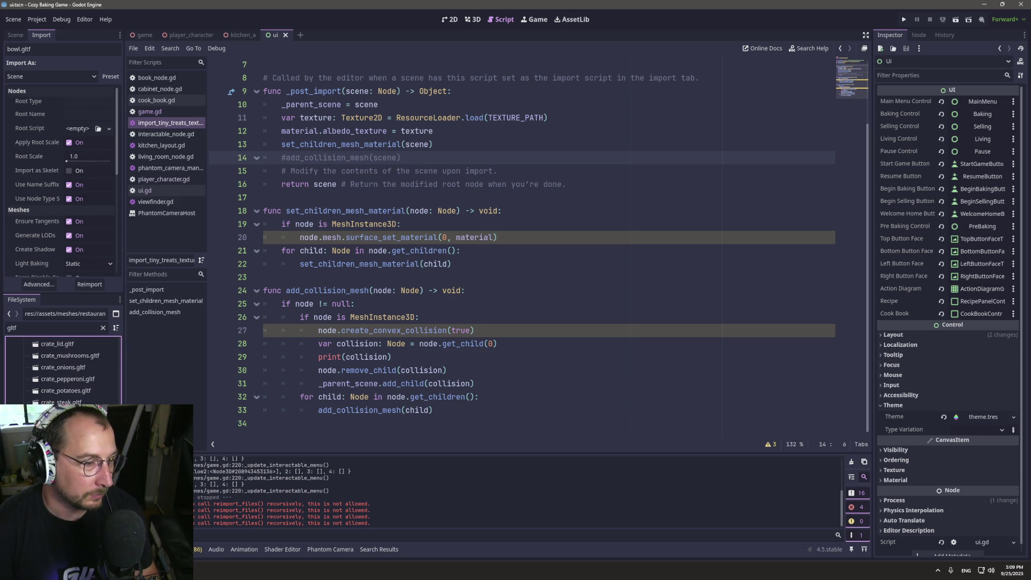
pyautogui.scroll(-10, 62, 371)
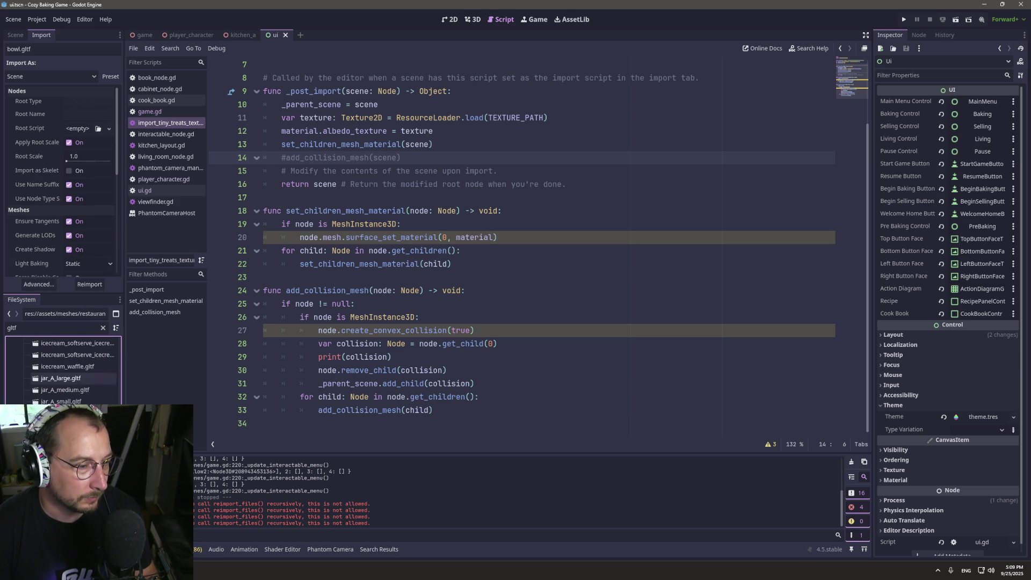
pyautogui.scroll(-8, 62, 371)
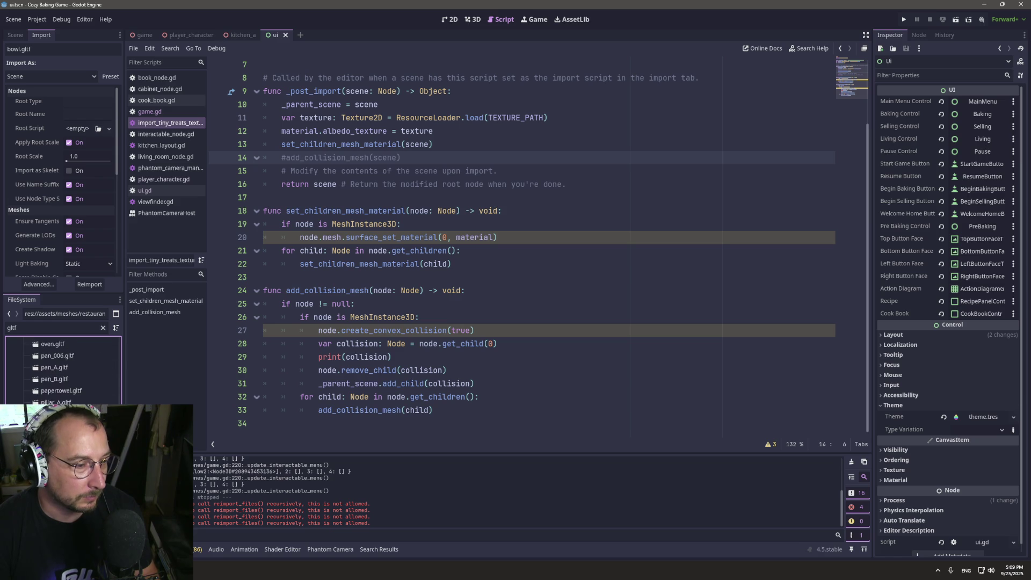
pyautogui.scroll(8, 62, 370)
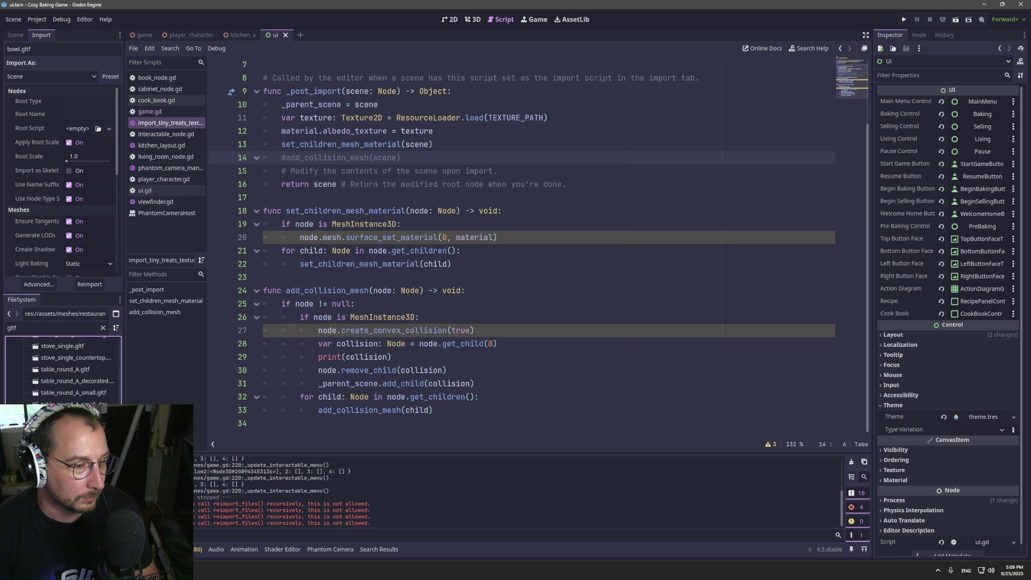
pyautogui.scroll(3, 62, 371)
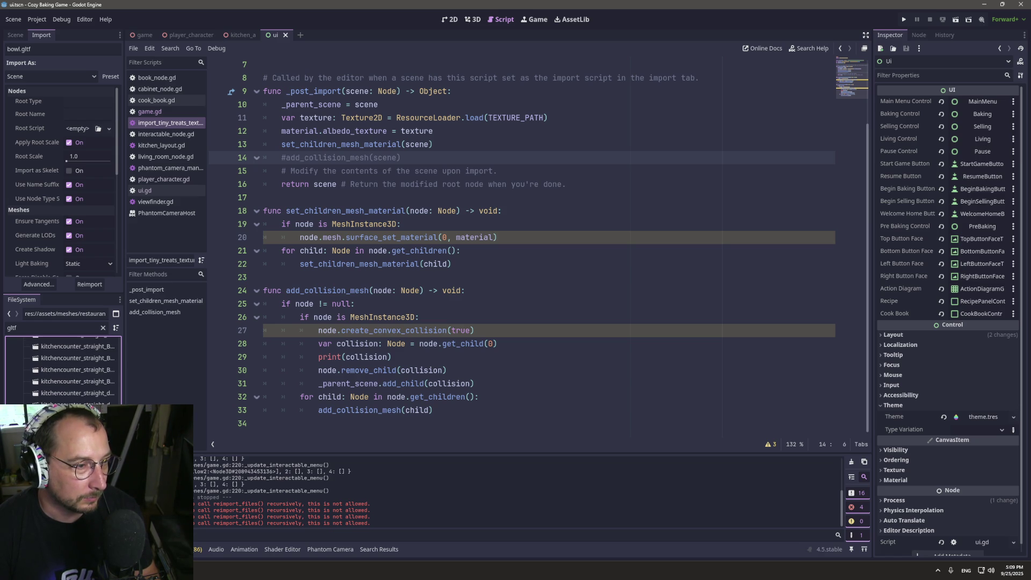
pyautogui.scroll(10, 62, 370)
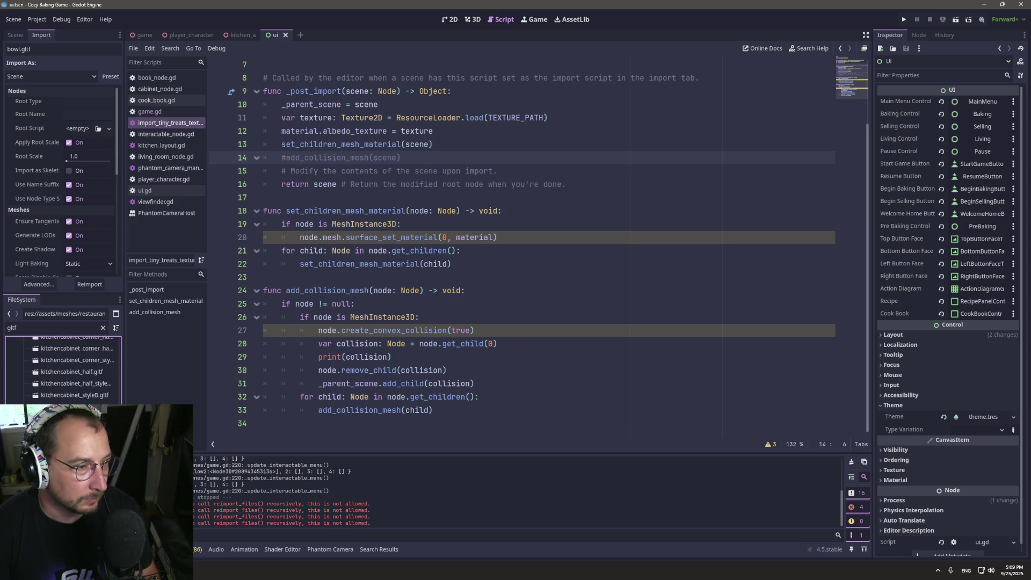
pyautogui.scroll(-3, 61, 371)
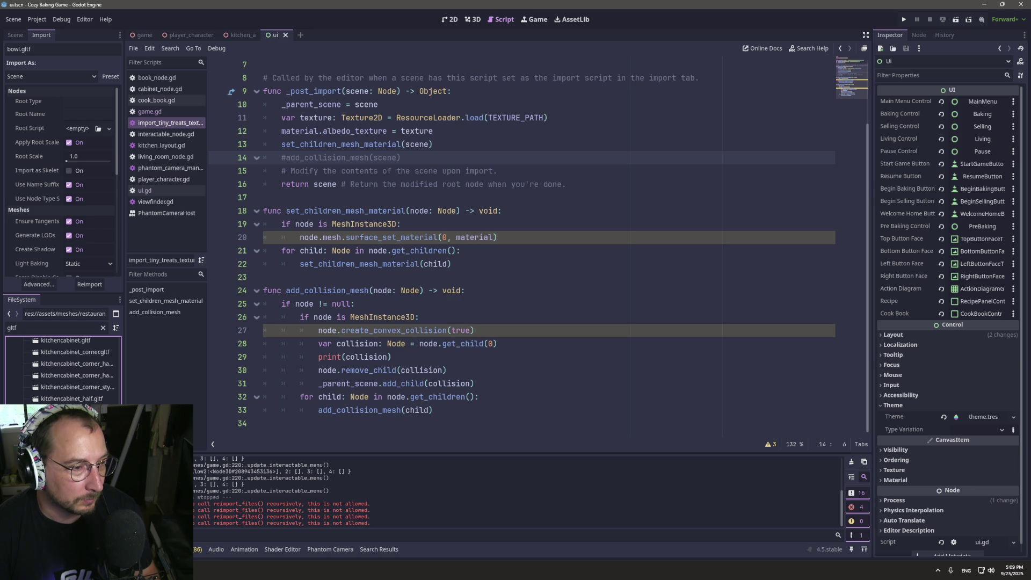
pyautogui.scroll(-5, 61, 371)
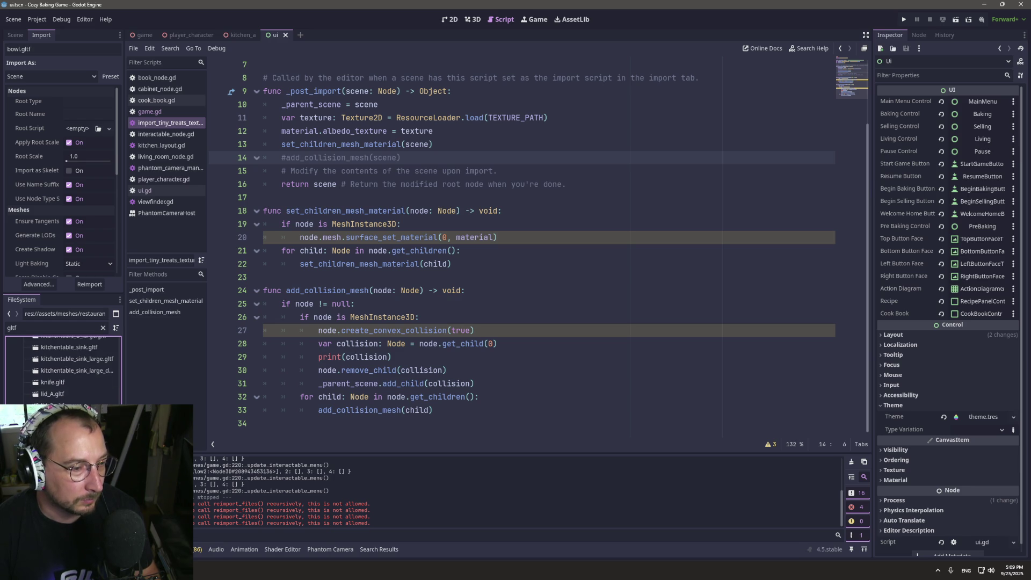
pyautogui.scroll(-3, 61, 371)
pyautogui.scroll(-10, 61, 370)
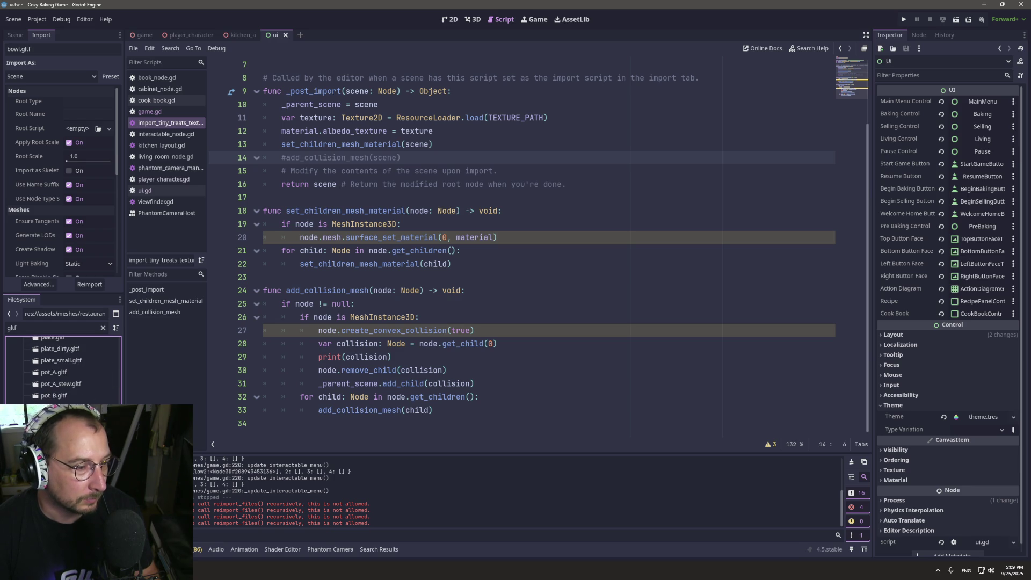
pyautogui.scroll(-3, 62, 370)
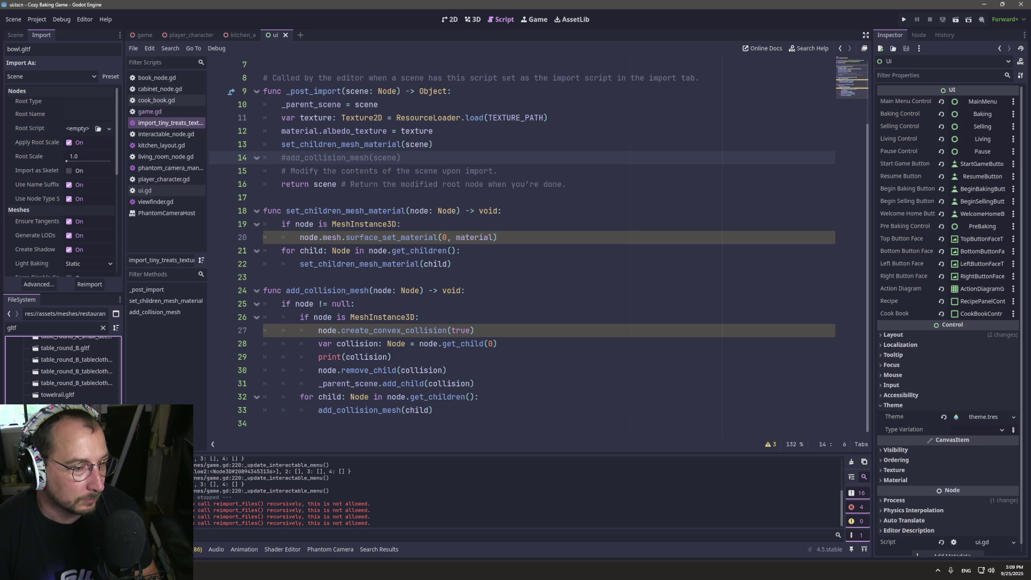
pyautogui.keyDown('shift'); pyautogui.click(58, 395); pyautogui.keyUp('shift')
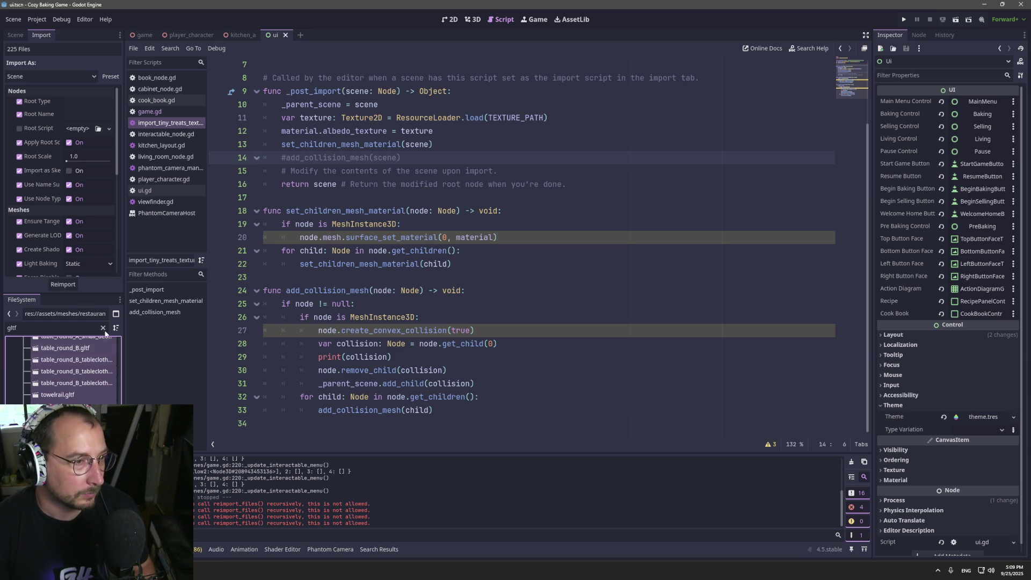
pyautogui.click(64, 284)
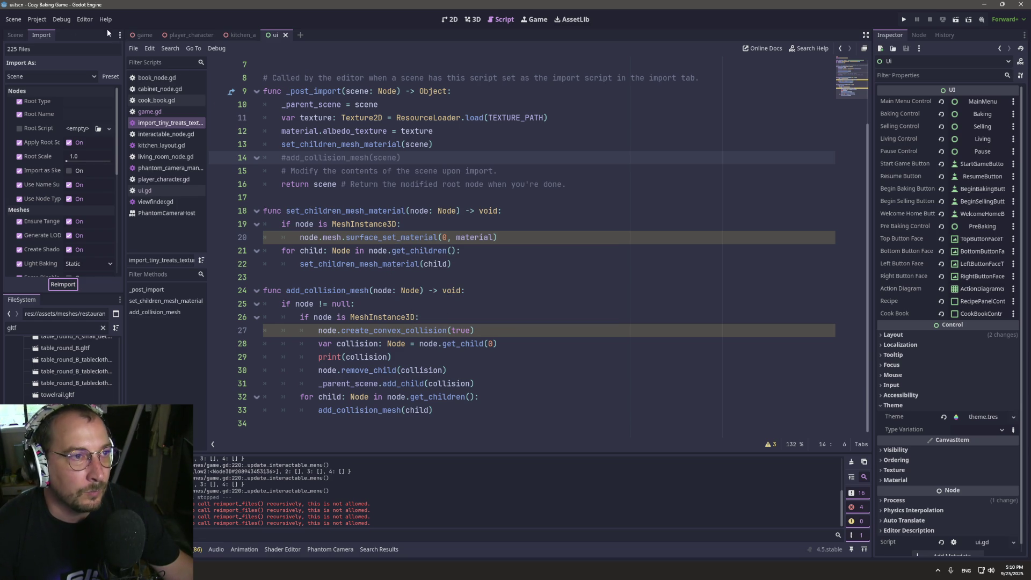
# Run the game, start a new game with Visible Collision Shapes turned off, then stop it.
pyautogui.click(44, 22)
pyautogui.moveTo(61, 20)
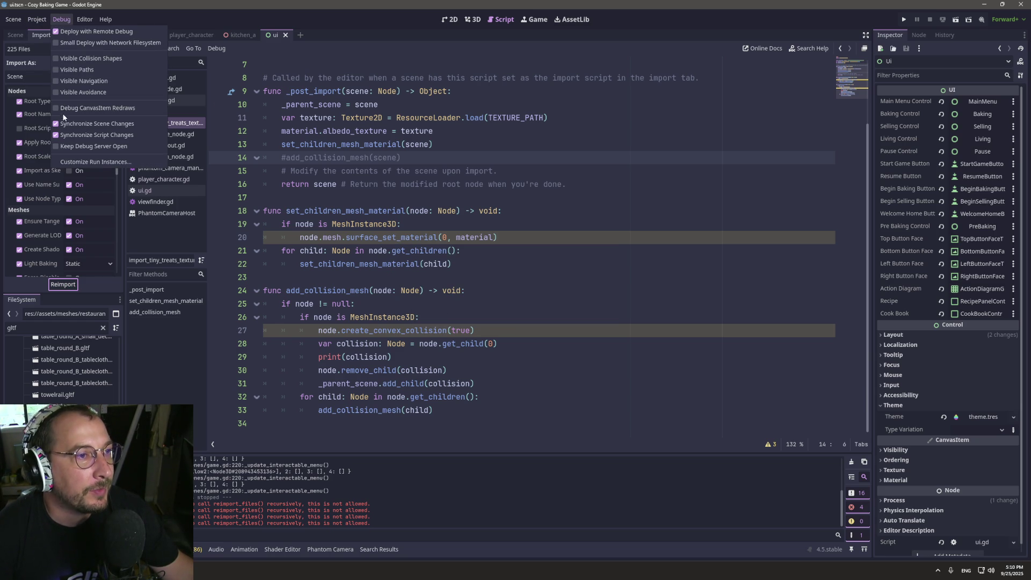
pyautogui.click(903, 19)
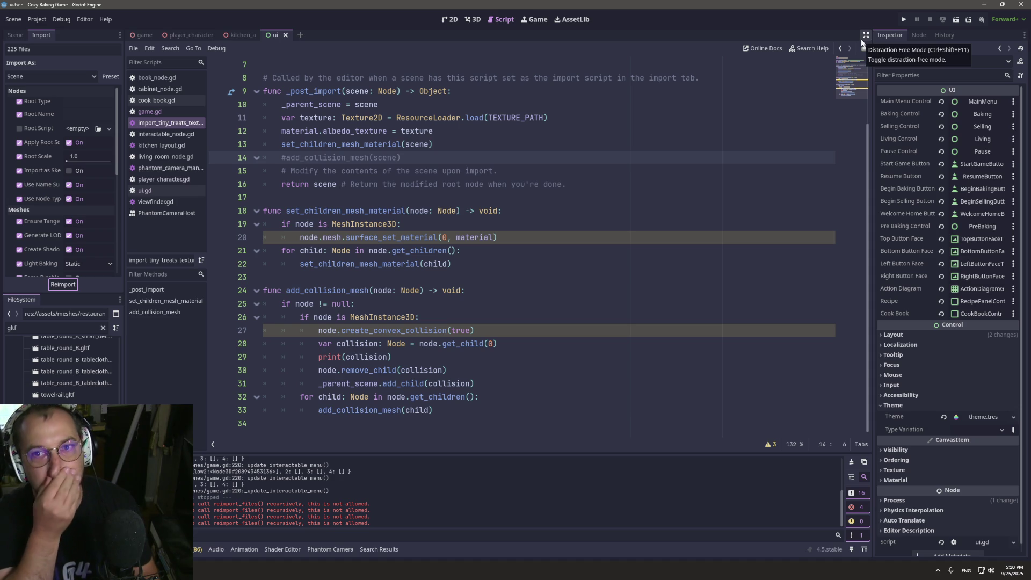
pyautogui.click(904, 20)
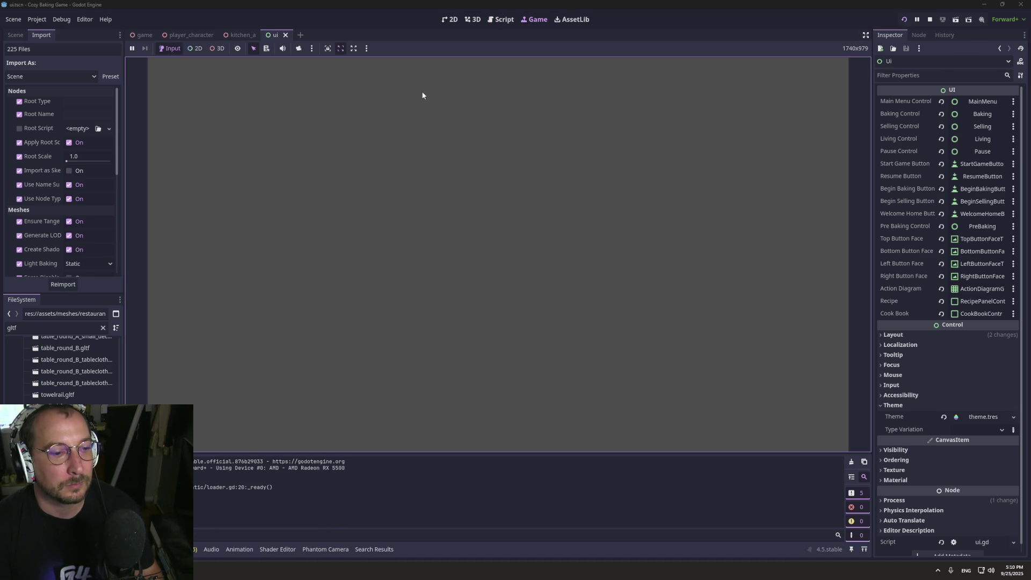
pyautogui.click(474, 252)
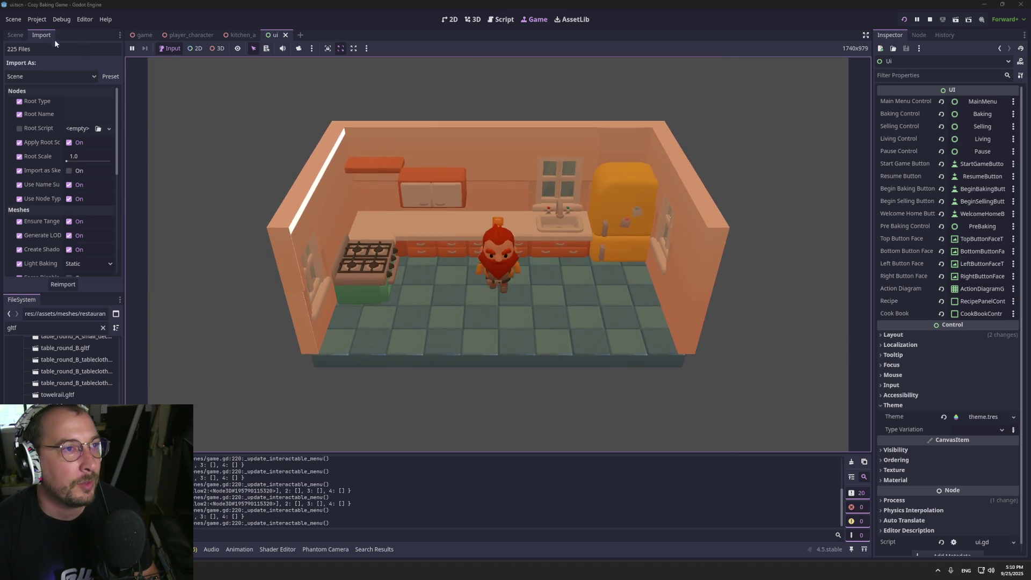
pyautogui.click(49, 22)
pyautogui.moveTo(61, 19)
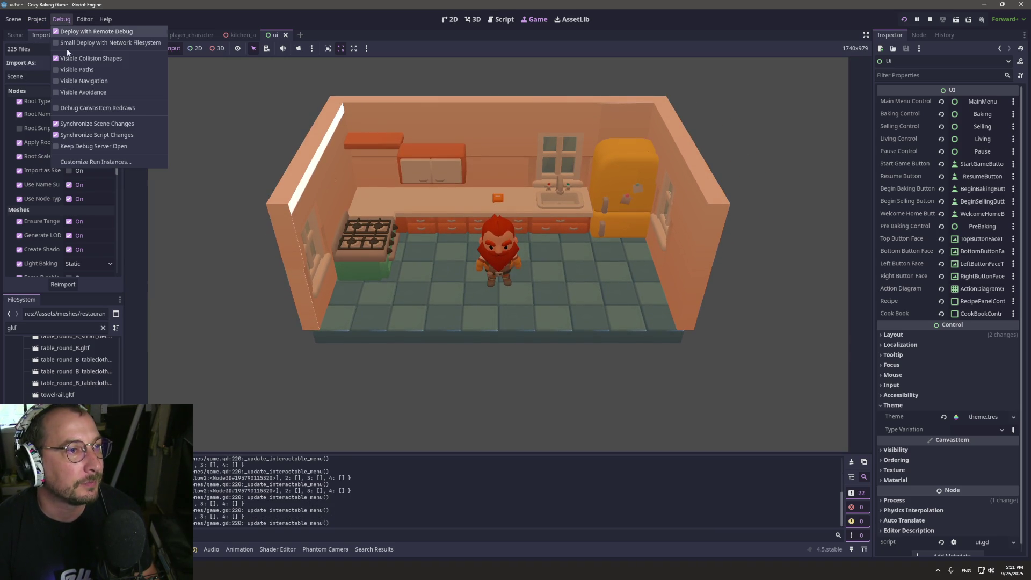
pyautogui.click(102, 59)
pyautogui.click(687, 286)
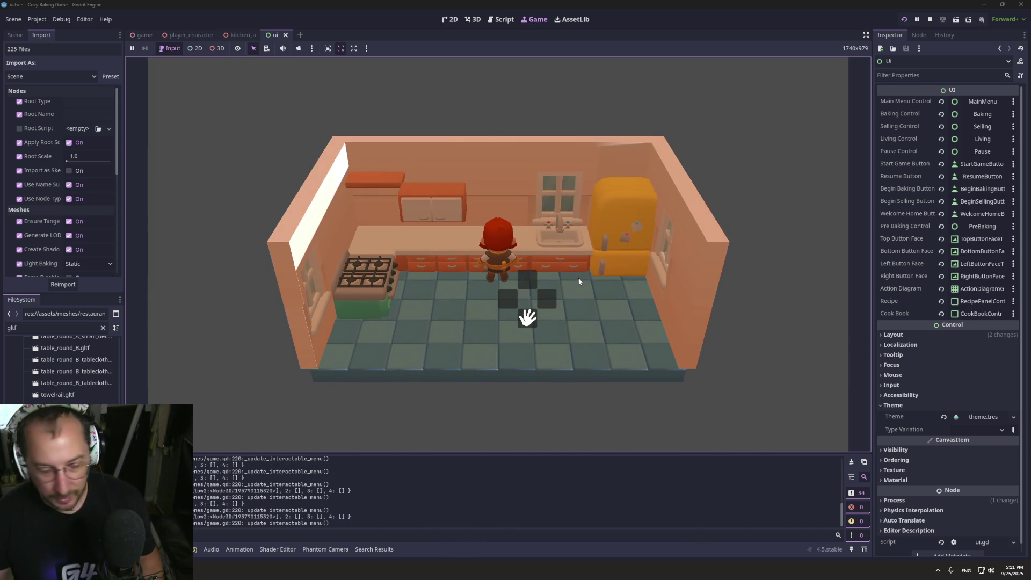
pyautogui.click(931, 20)
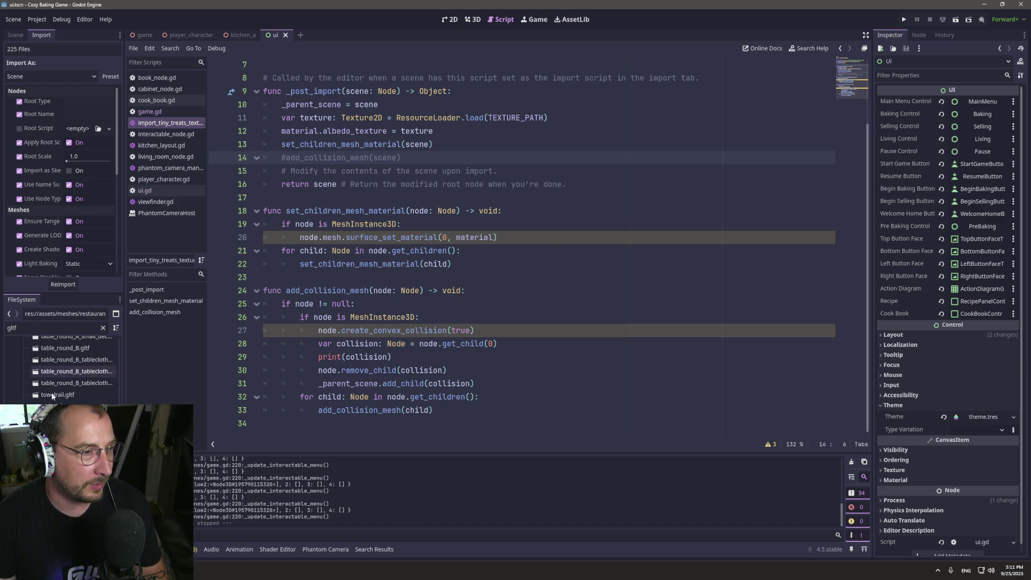
# Clear the gltf filter and right-click the res:// root folder in the full tree.
pyautogui.scroll(2, 52, 396)
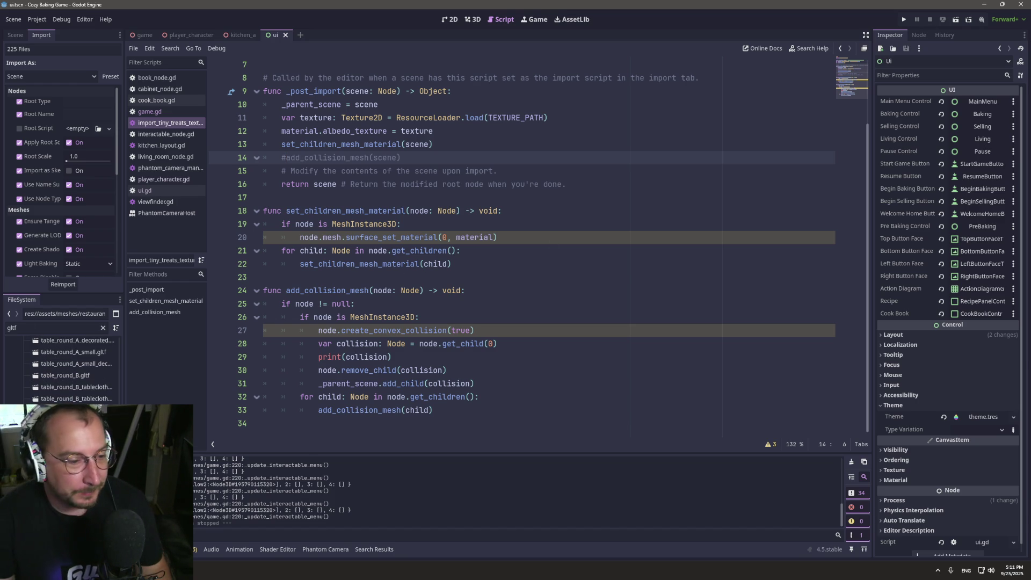
pyautogui.scroll(-5, 89, 362)
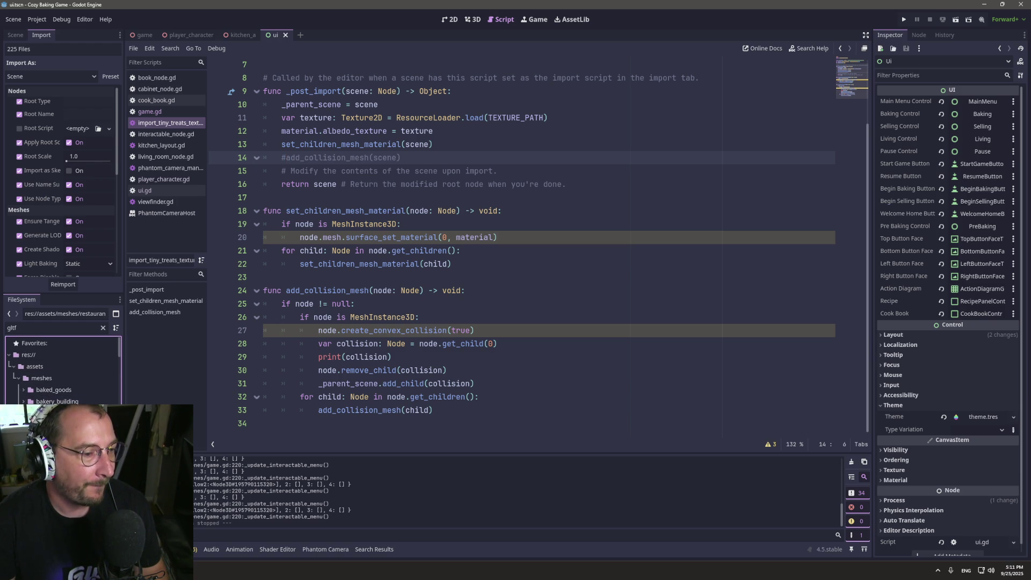
pyautogui.click(103, 329)
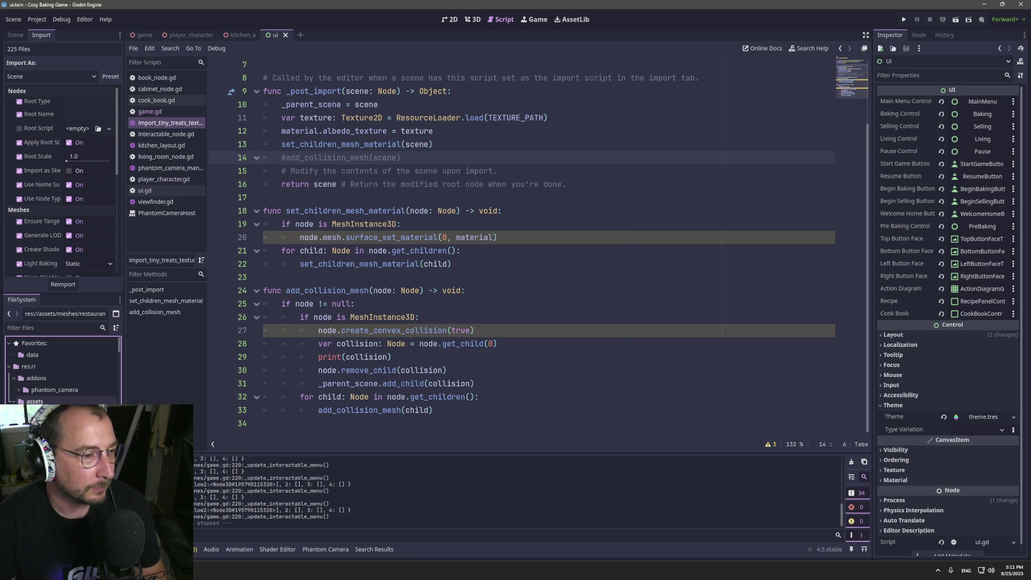
pyautogui.click(38, 401)
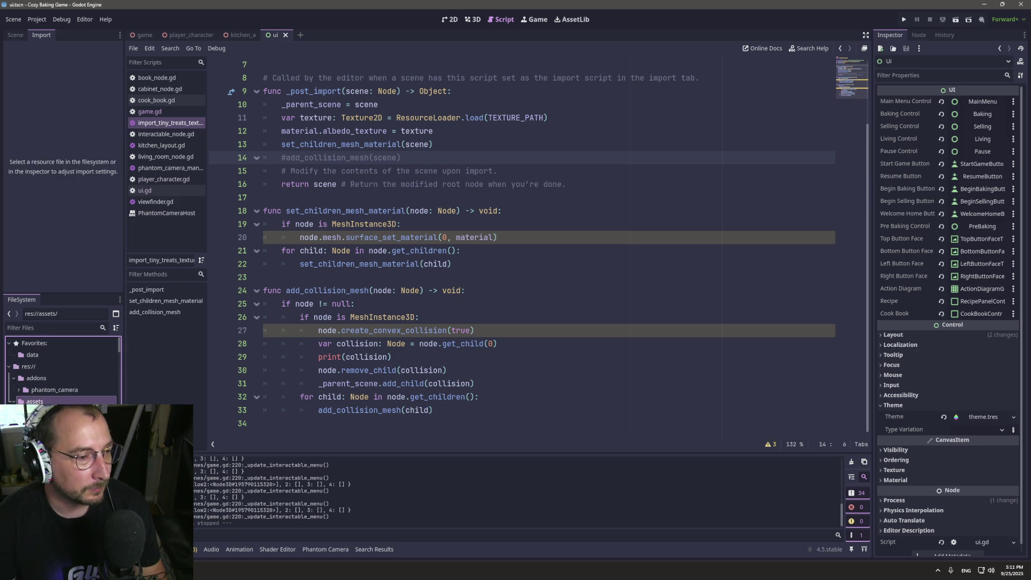
pyautogui.rightClick(52, 366)
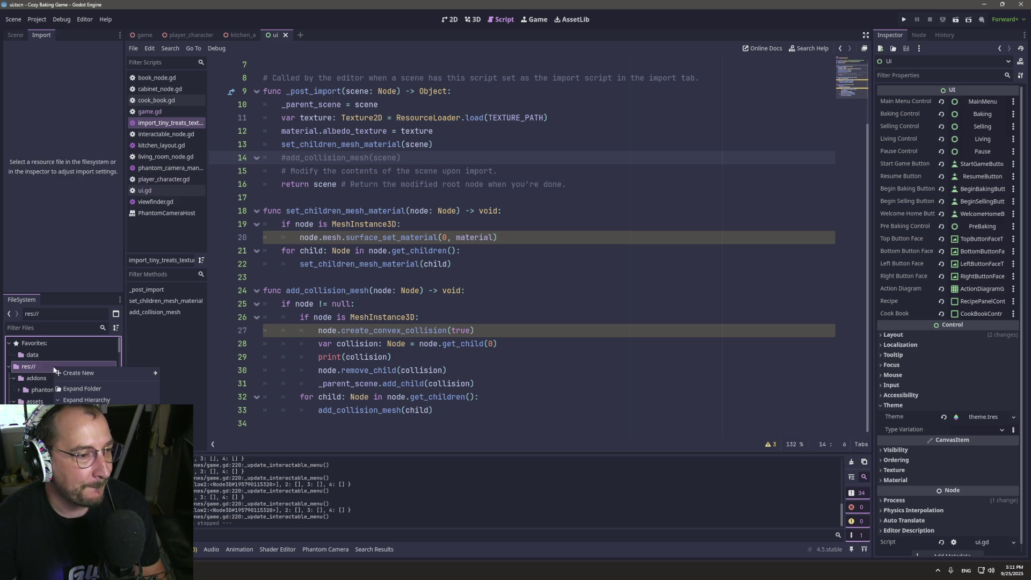
# Launch lazygit from a terminal in the project folder and maximize the window.
pyautogui.click(86, 553)
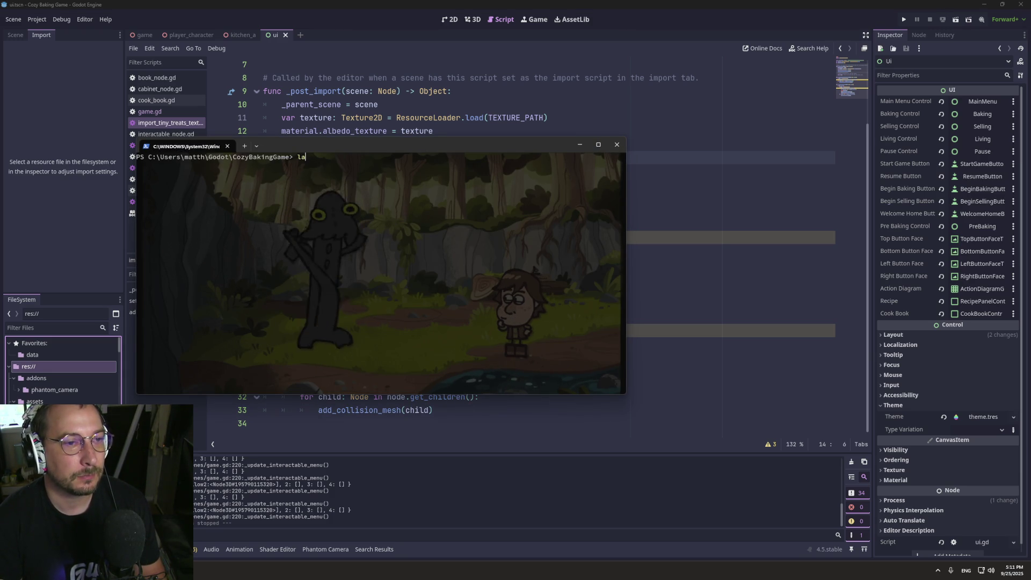
pyautogui.write('lazygit')
pyautogui.press('Return')
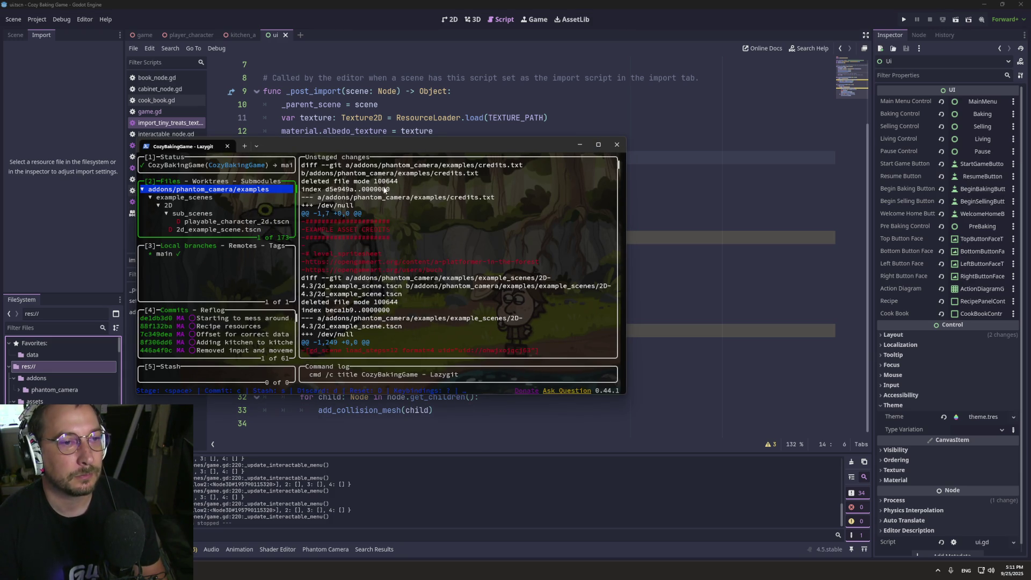
pyautogui.doubleClick(375, 145)
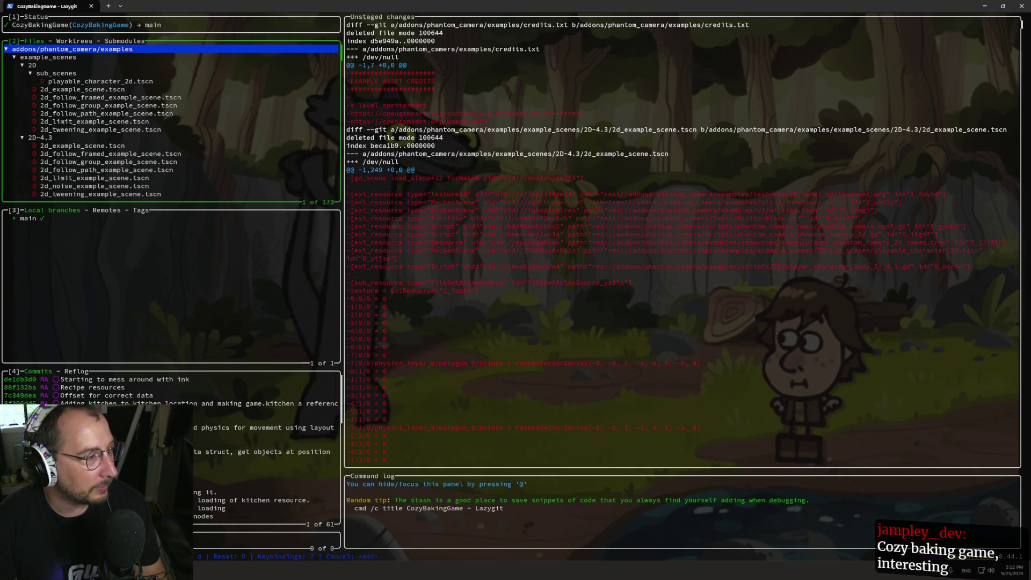
# Stage the deleted example_scenes folder and commit it as 'Removed phantom camera examples'.
pyautogui.click(80, 56)
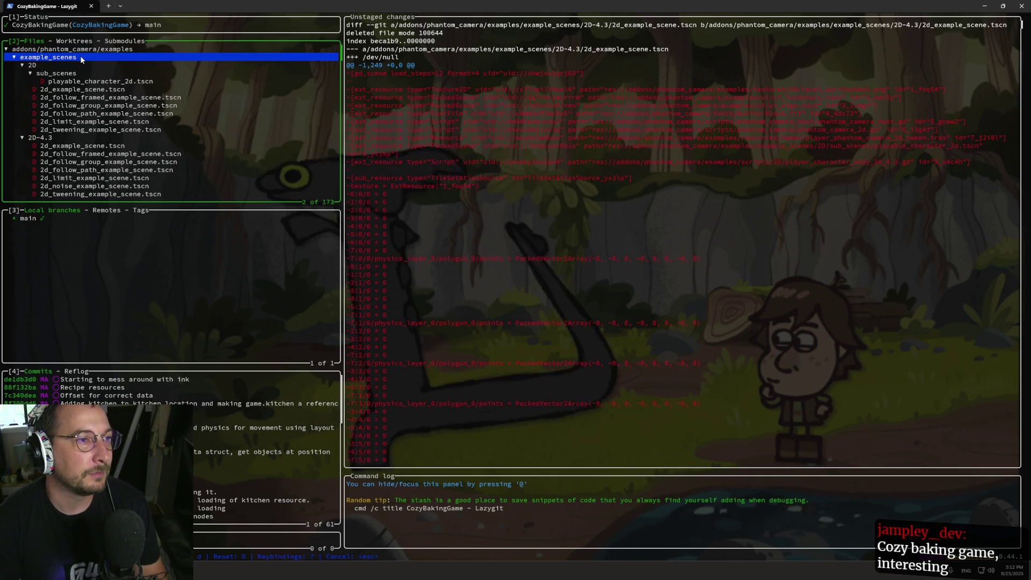
pyautogui.press('space')
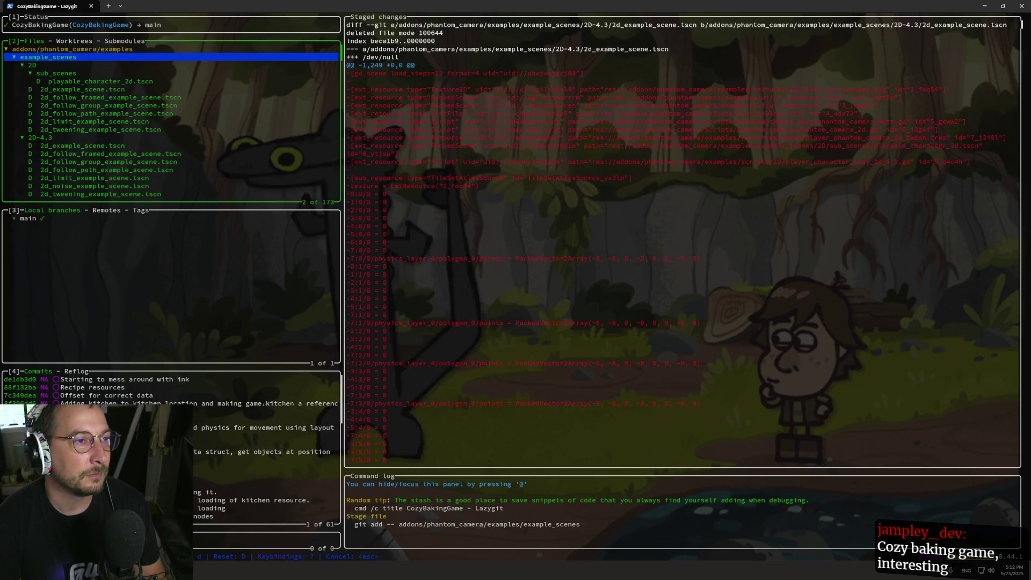
pyautogui.write('cRemoved pha')
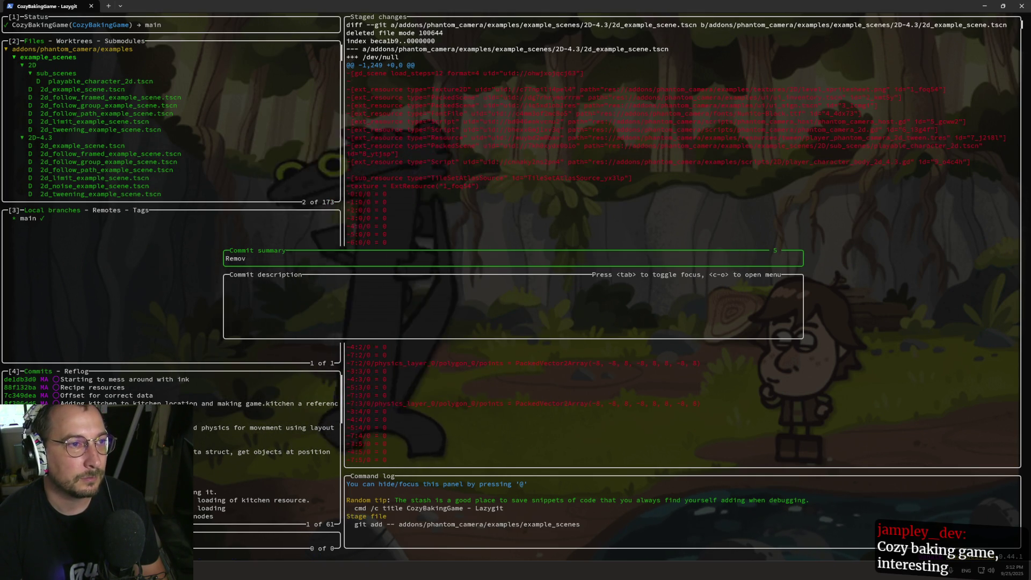
pyautogui.write('ntom')
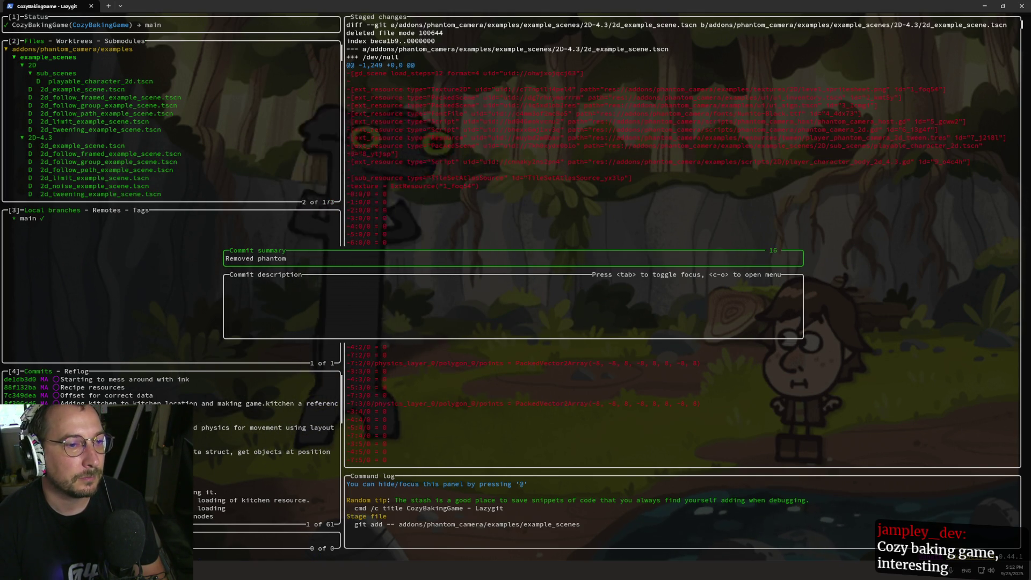
pyautogui.write(' camera scenes')
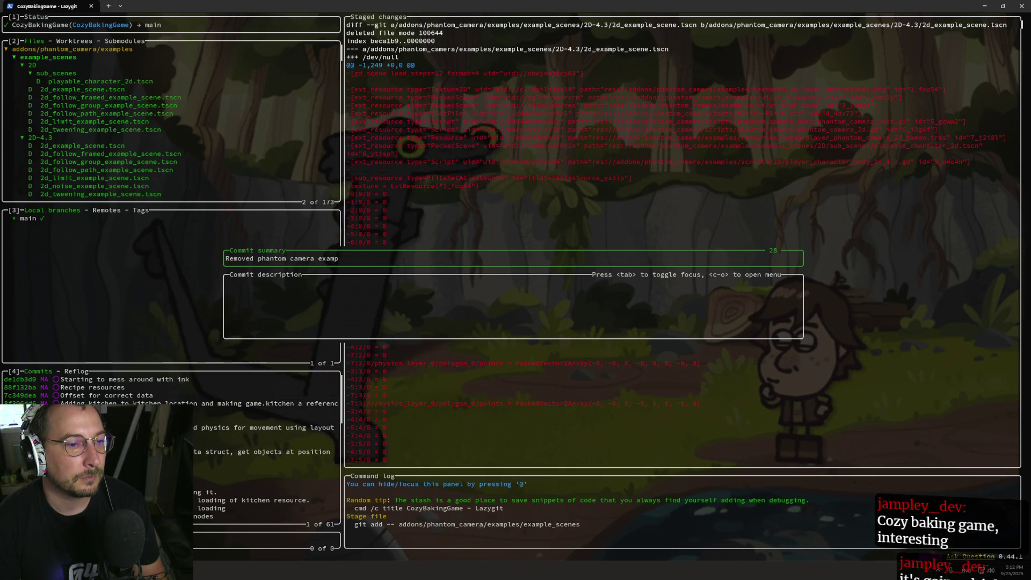
pyautogui.press('Return')
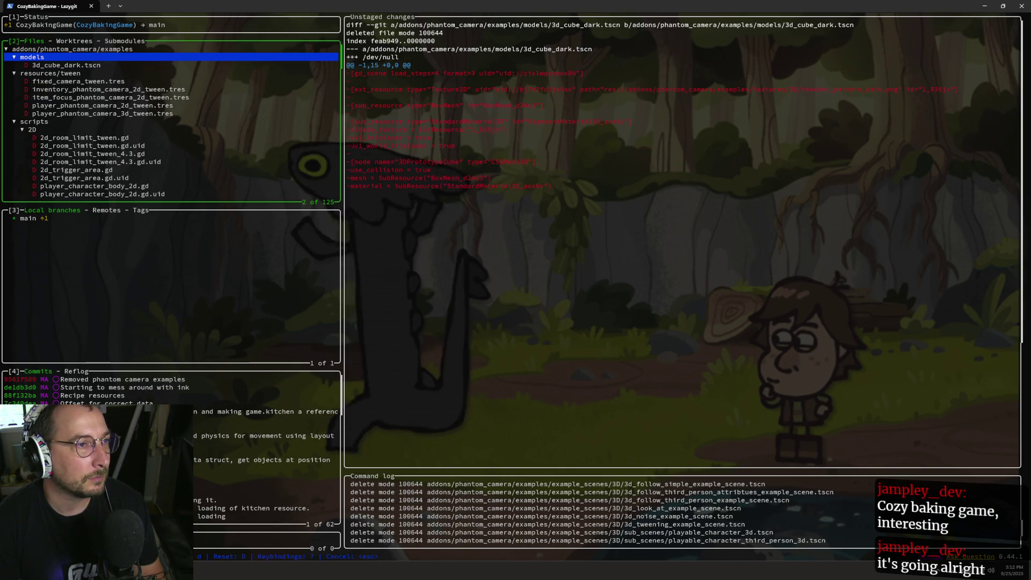
# Stage the deleted phantom camera models, resources/tween and scripts folders.
pyautogui.press('Down')
pyautogui.press('Down')
pyautogui.press('Down')
pyautogui.press('Down')
pyautogui.press('Down')
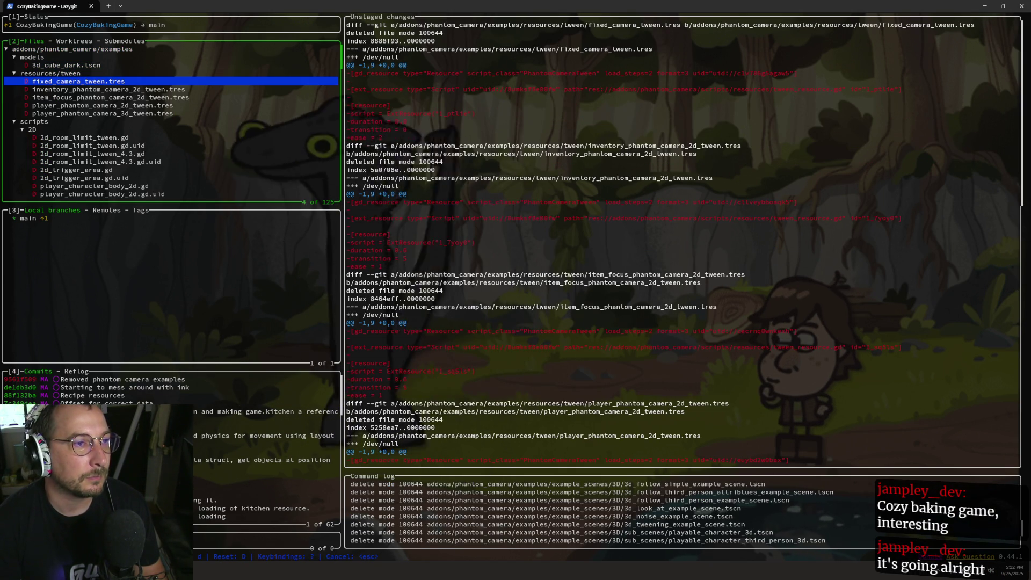
pyautogui.press('Down')
pyautogui.press('Down')
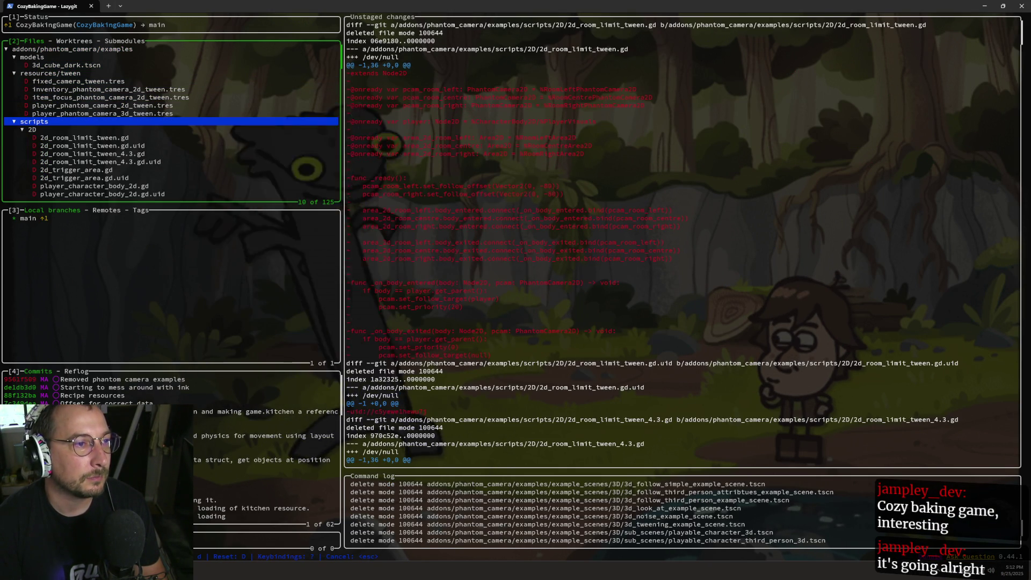
pyautogui.press('Down')
pyautogui.press('Up')
pyautogui.press('Up')
pyautogui.press('Up')
pyautogui.press('Up')
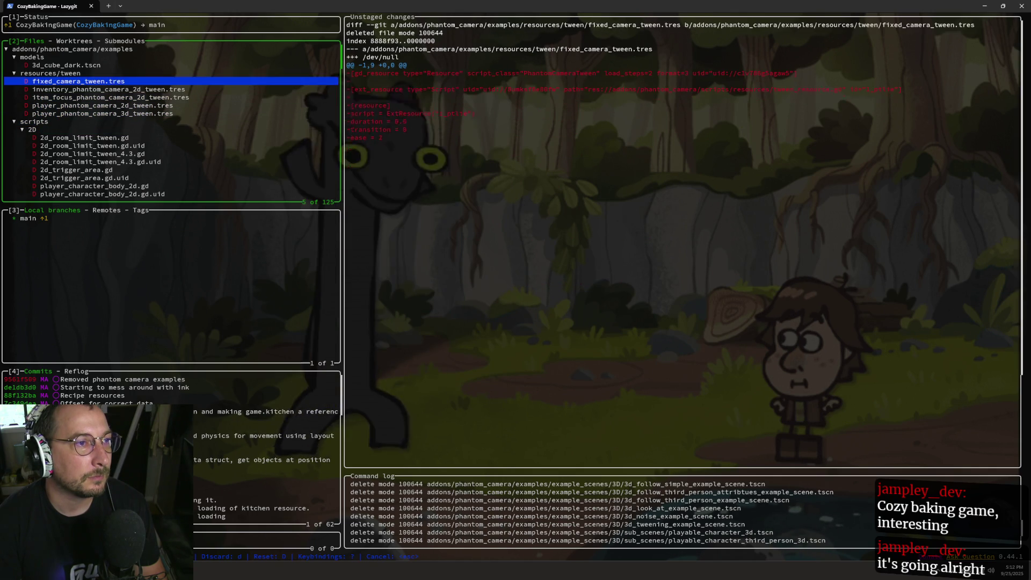
pyautogui.press('space')
pyautogui.press('Down')
pyautogui.press('Down')
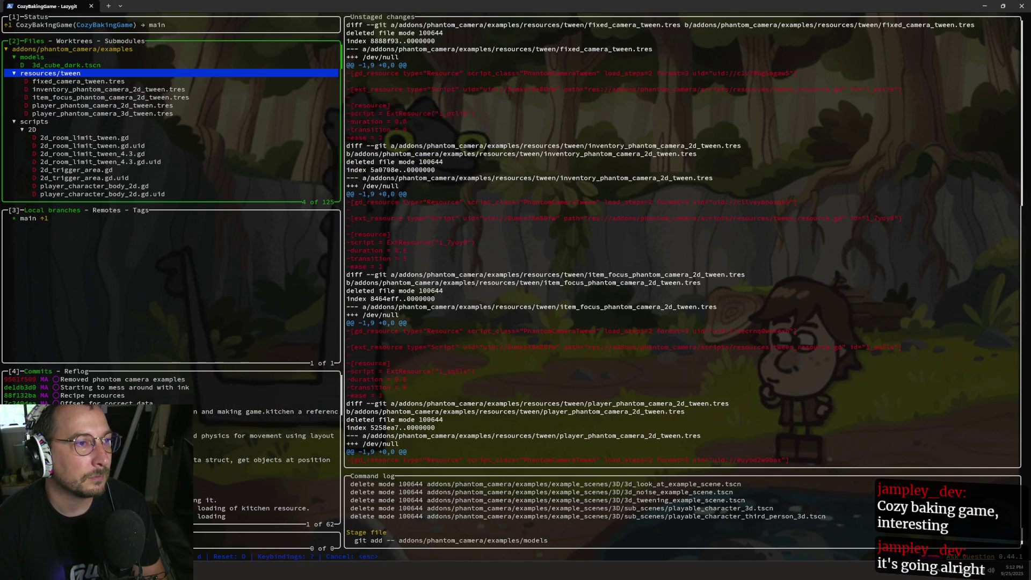
pyautogui.press('space')
pyautogui.press('Down')
pyautogui.press('Down')
pyautogui.press('Down')
pyautogui.press('Down')
pyautogui.press('Down')
pyautogui.press('Down')
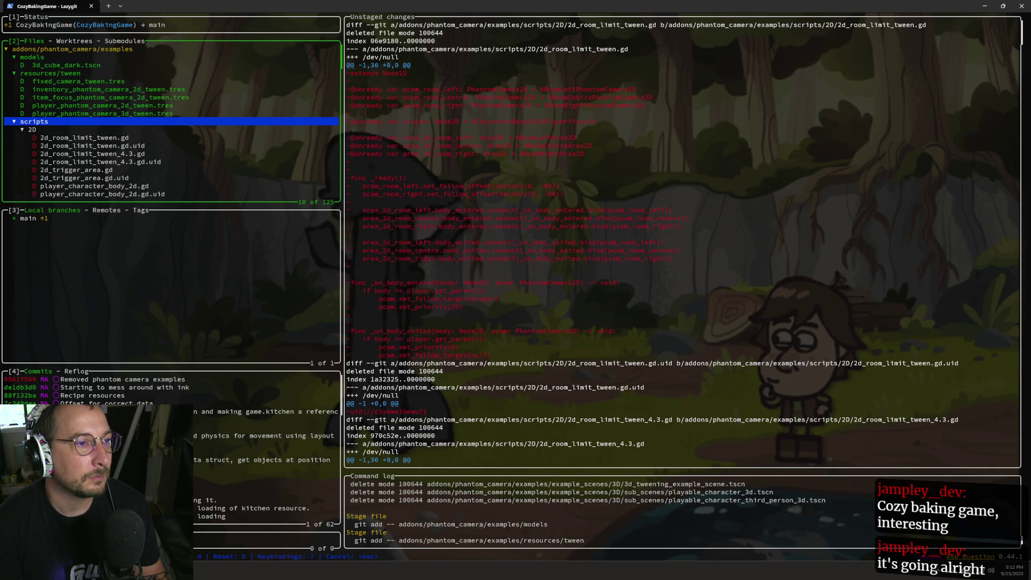
pyautogui.press('space')
pyautogui.press('Up')
pyautogui.press('Up')
pyautogui.press('Up')
pyautogui.press('Up')
pyautogui.press('Up')
# Stage the rest of the examples folder and drop the earlier phantom camera examples commit.
pyautogui.press('space')
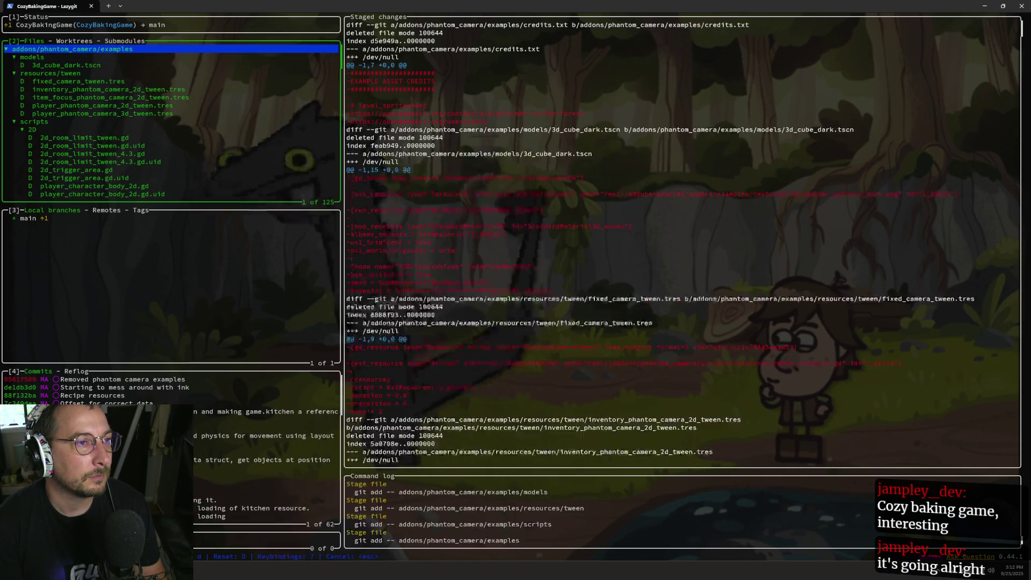
pyautogui.press('c')
pyautogui.press('Escape')
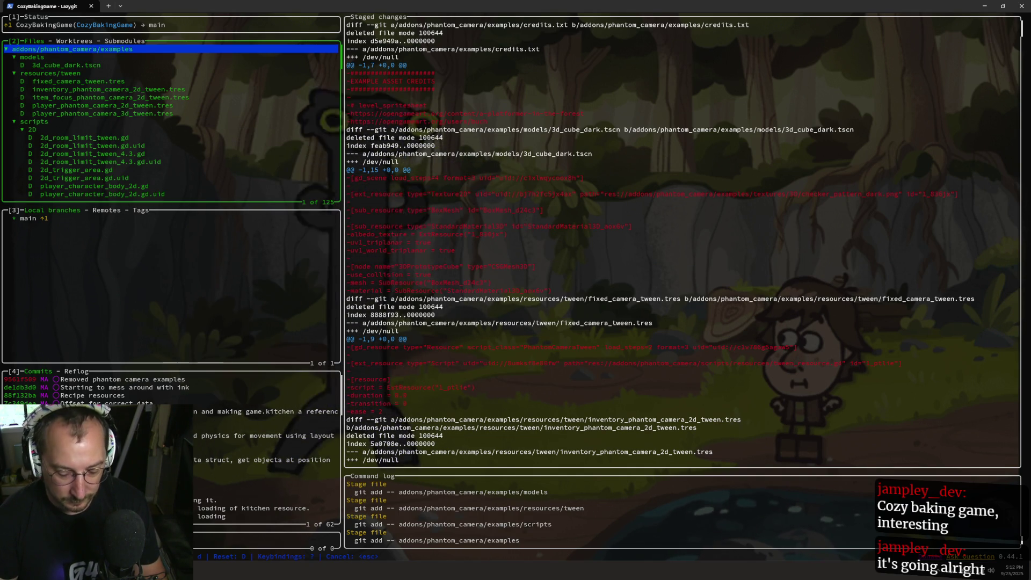
pyautogui.press('Tab')
pyautogui.press('Tab')
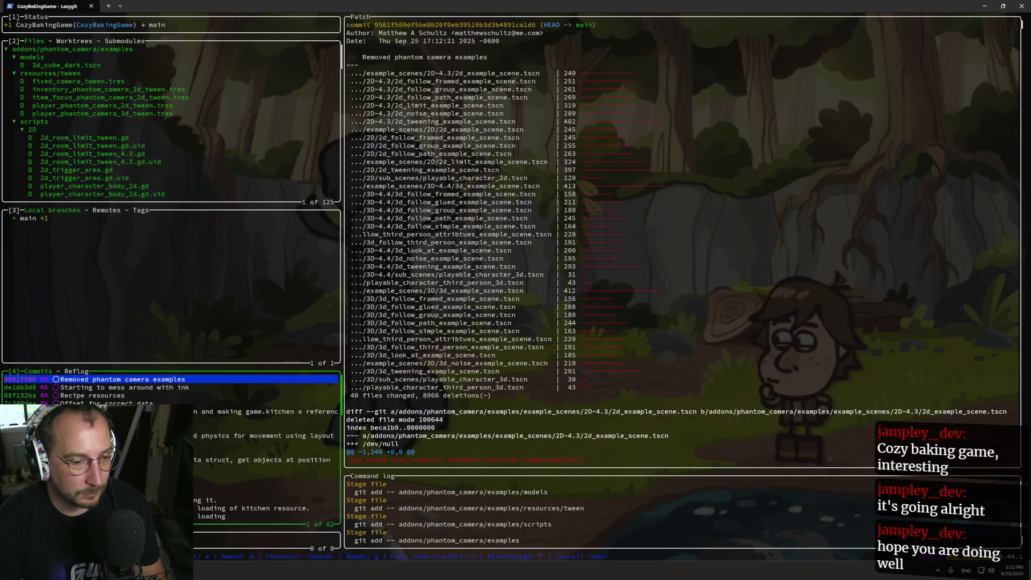
pyautogui.press('g')
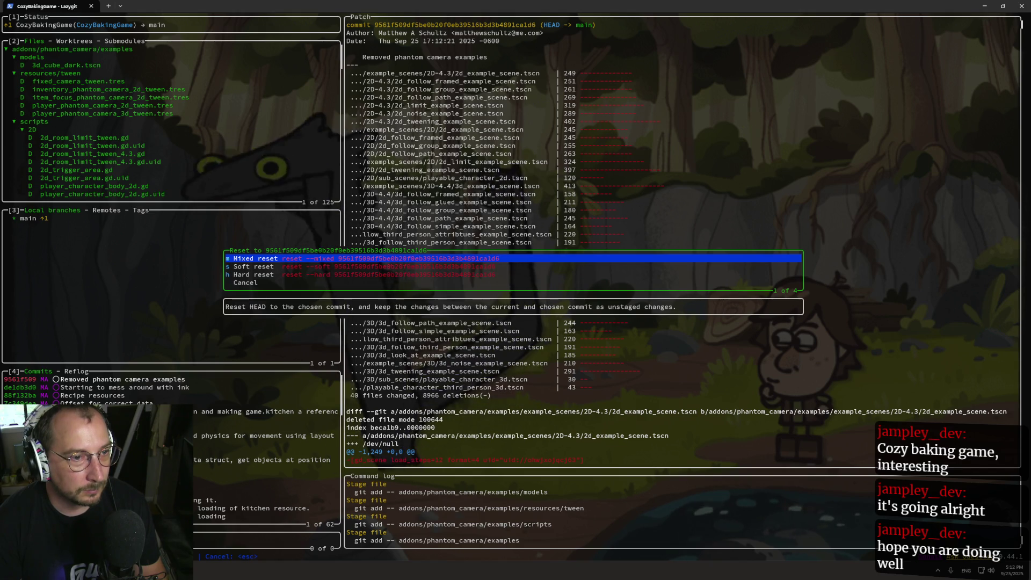
pyautogui.press('Escape')
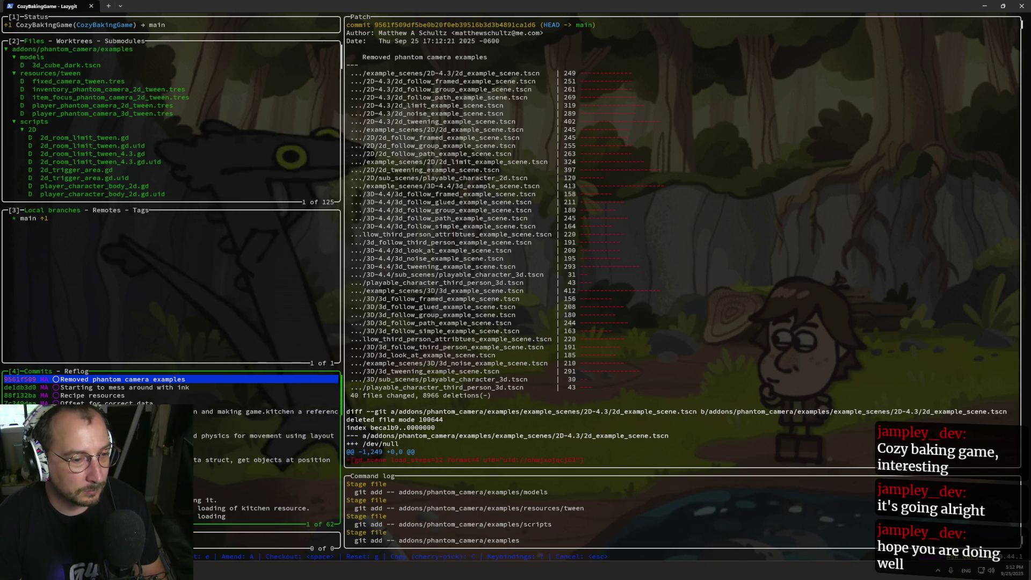
pyautogui.press('d')
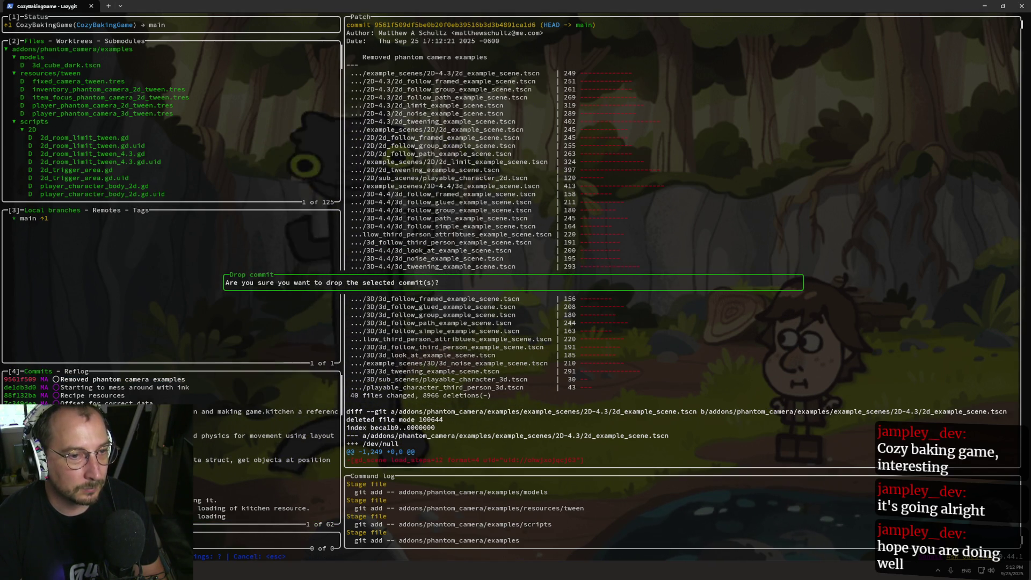
pyautogui.press('Return')
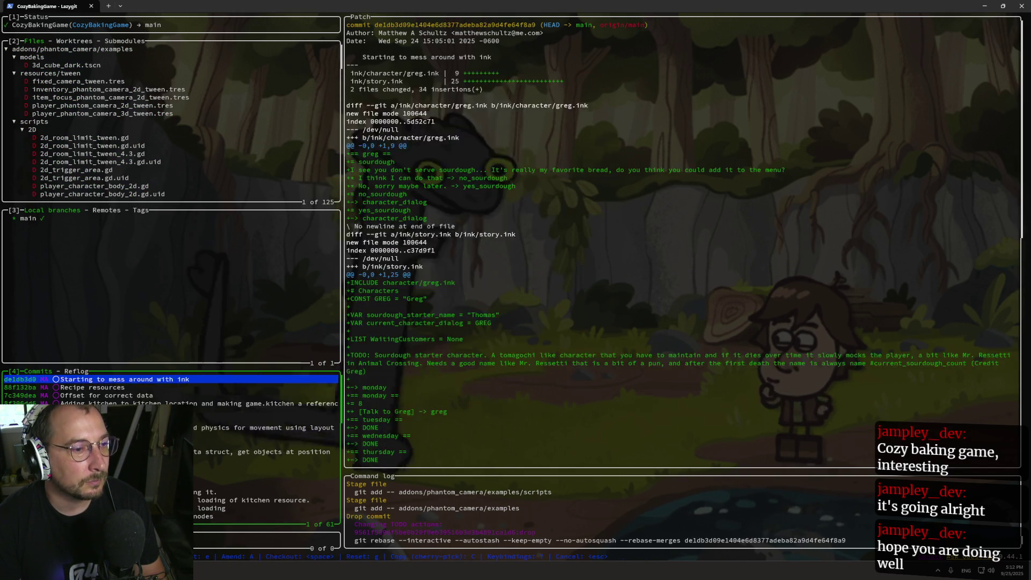
# Commit the example deletions as 'Removed examples' and push main to the remote.
pyautogui.press('Right')
pyautogui.press('Right')
pyautogui.press('Right')
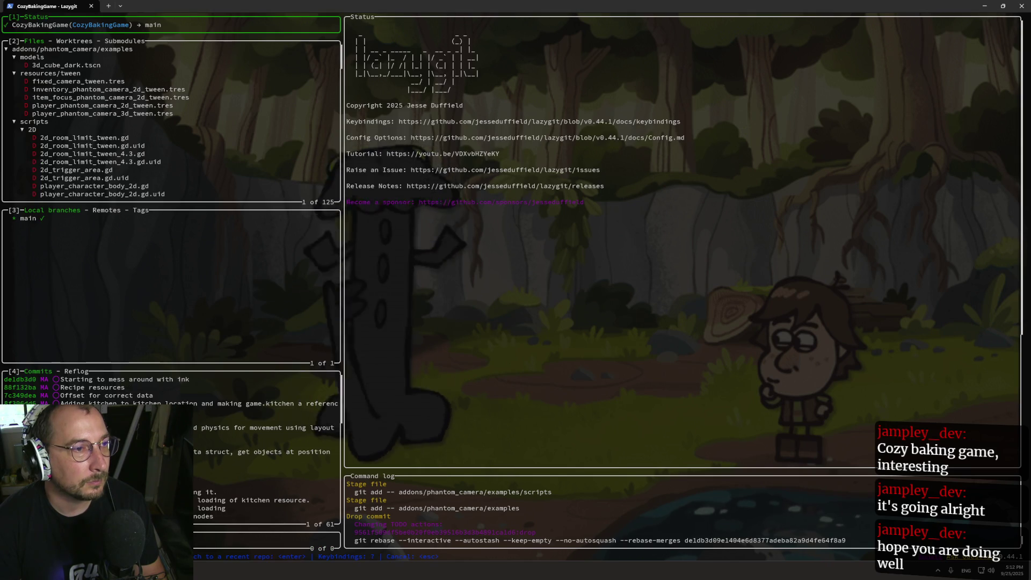
pyautogui.press('space')
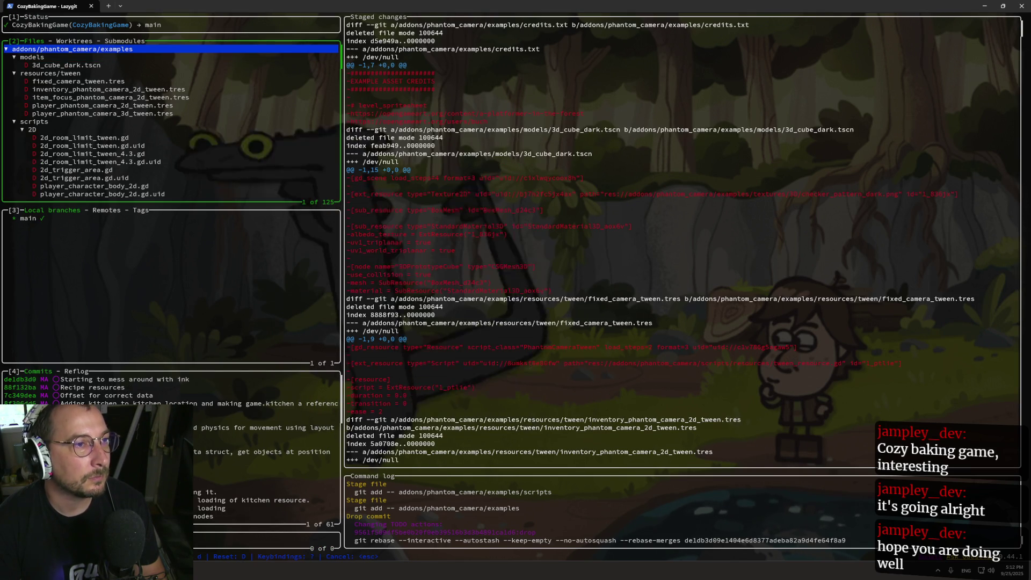
pyautogui.write('cemove')
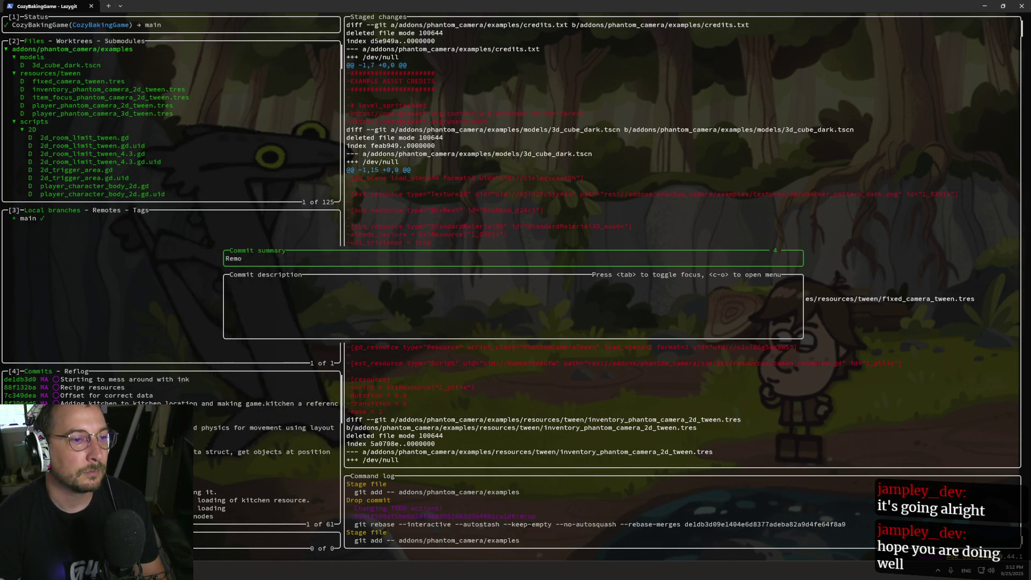
pyautogui.write('d ph')
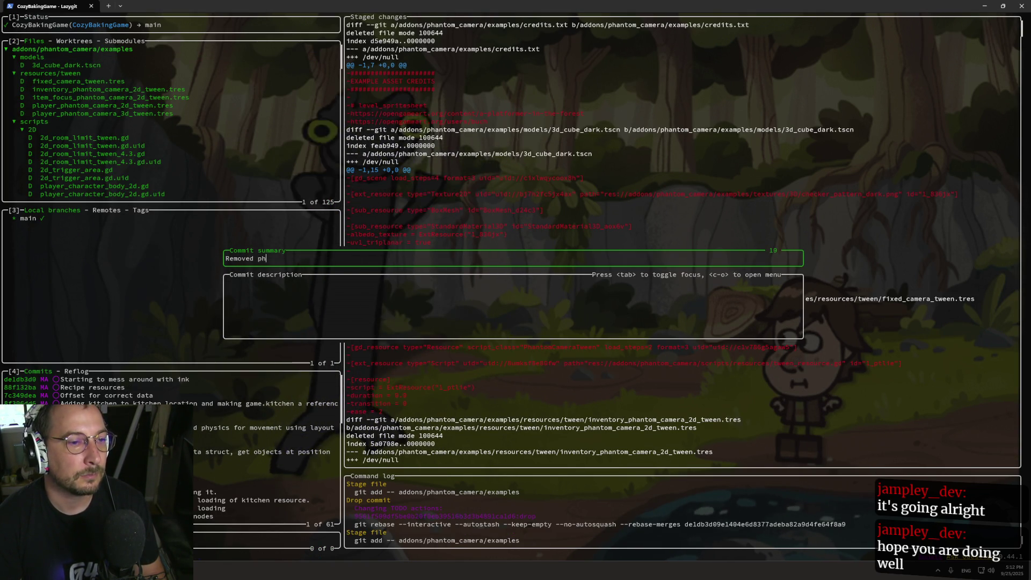
pyautogui.press('BackSpace')
pyautogui.write('examples')
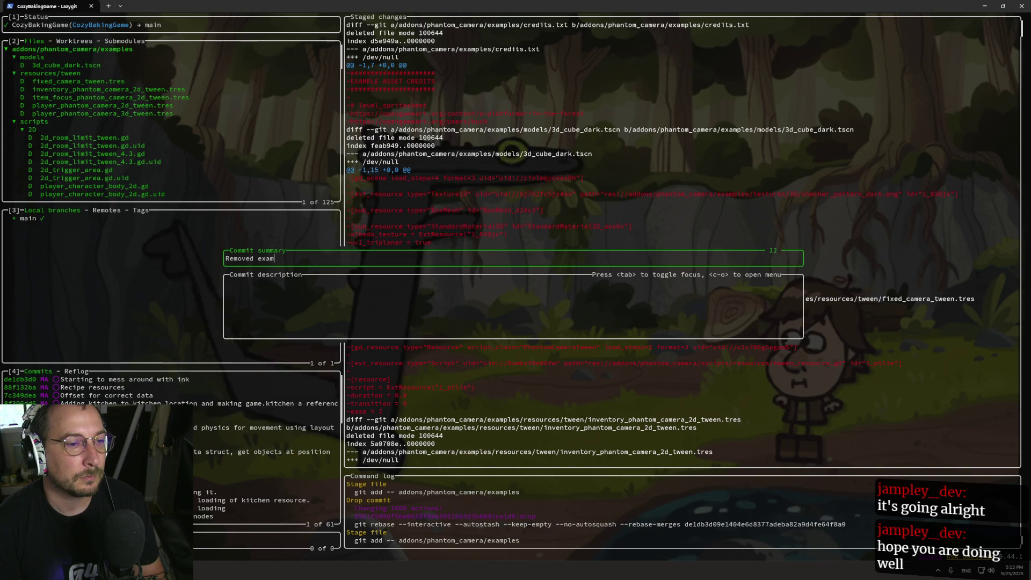
pyautogui.press('Return')
pyautogui.press('P')
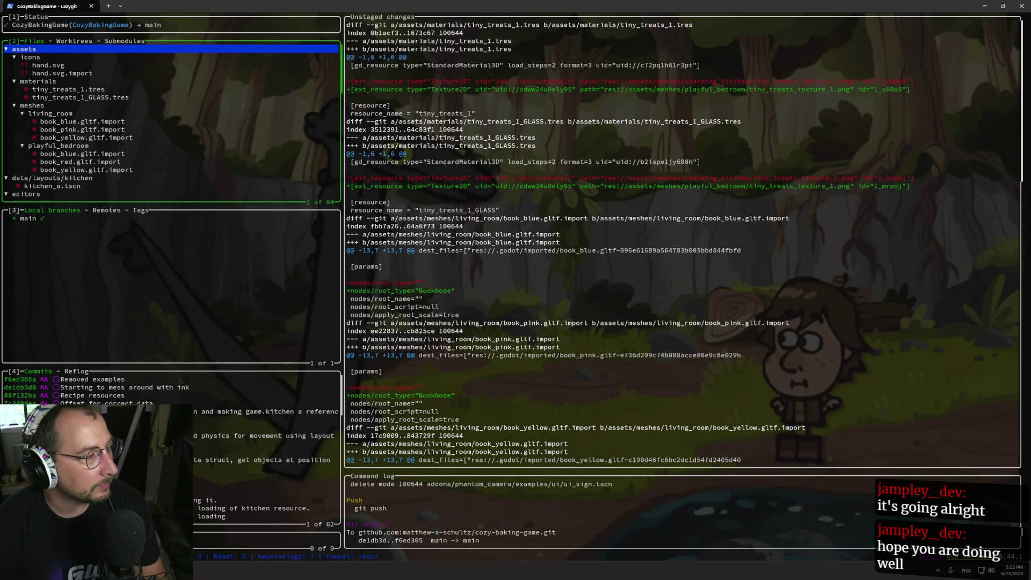
# Close the browser's Twitch channel and GitHub screenshot tabs, then go back to Lazygit.
pyautogui.hotkey('alt', 'Tab')
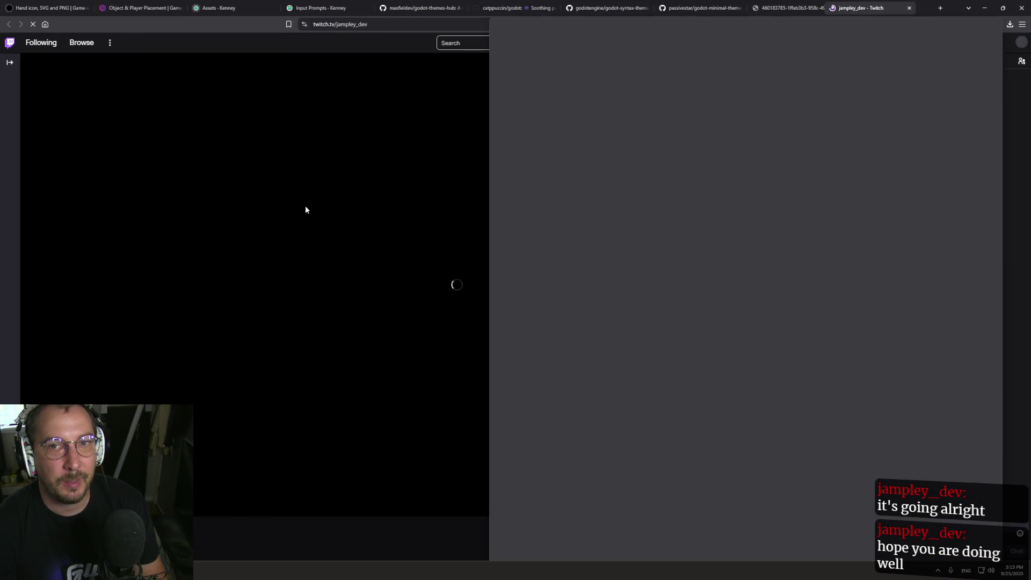
pyautogui.hotkey('ctrl', 'w')
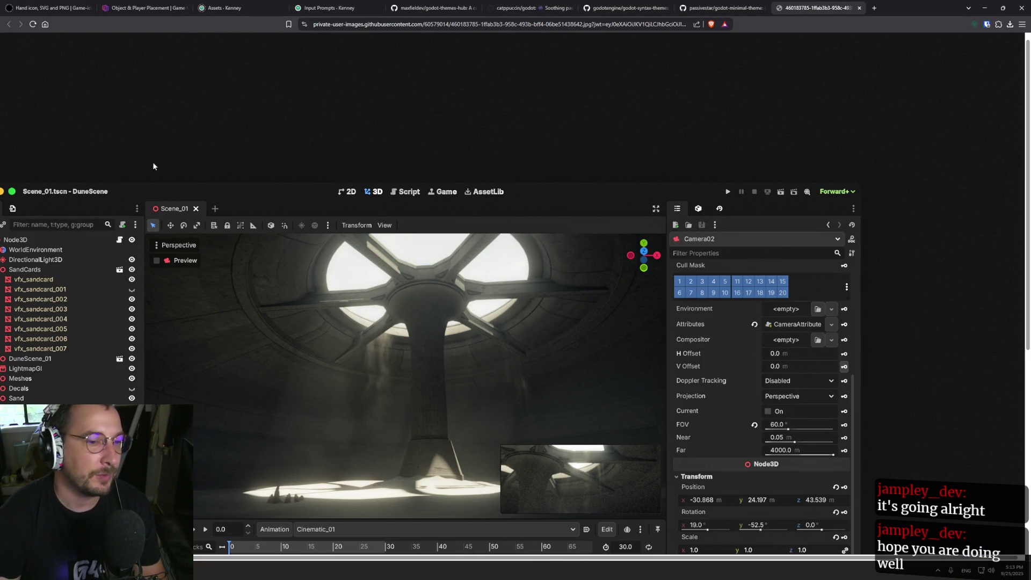
pyautogui.click(860, 8)
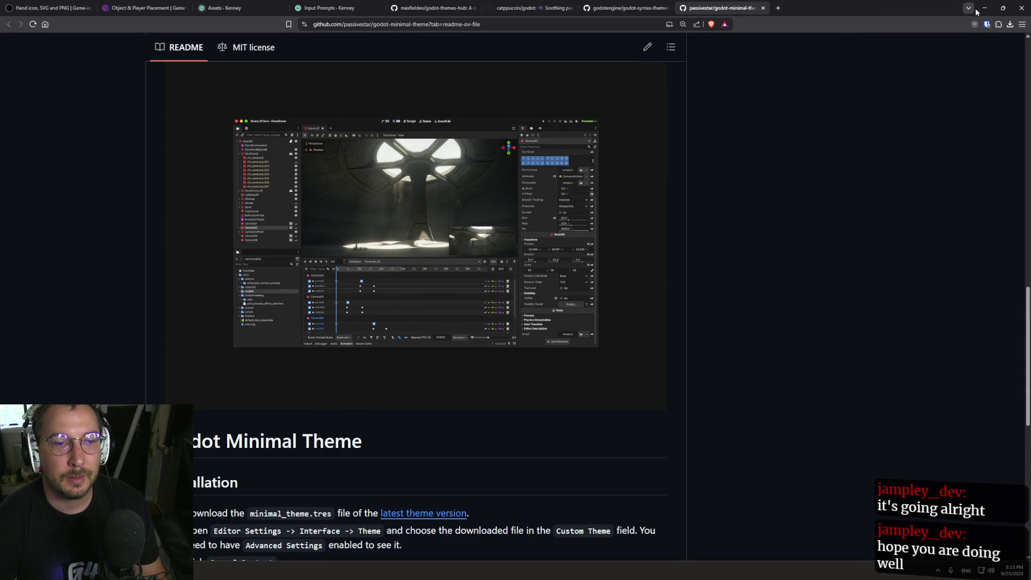
pyautogui.hotkey('alt', 'Tab')
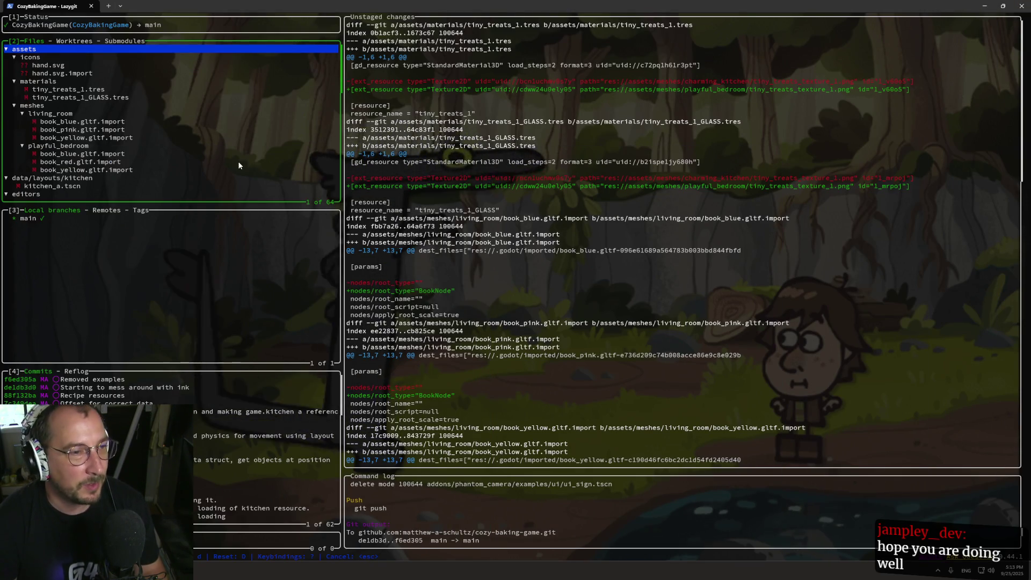
# Review the diffs for hand.svg, the book imports and the kitchen scene and node files.
pyautogui.click(63, 74)
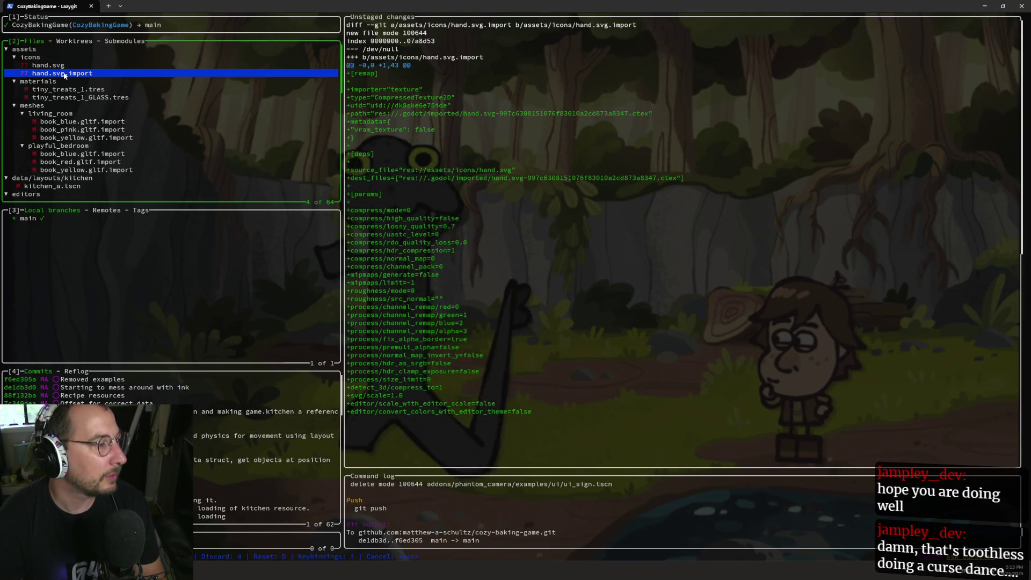
pyautogui.press('Up')
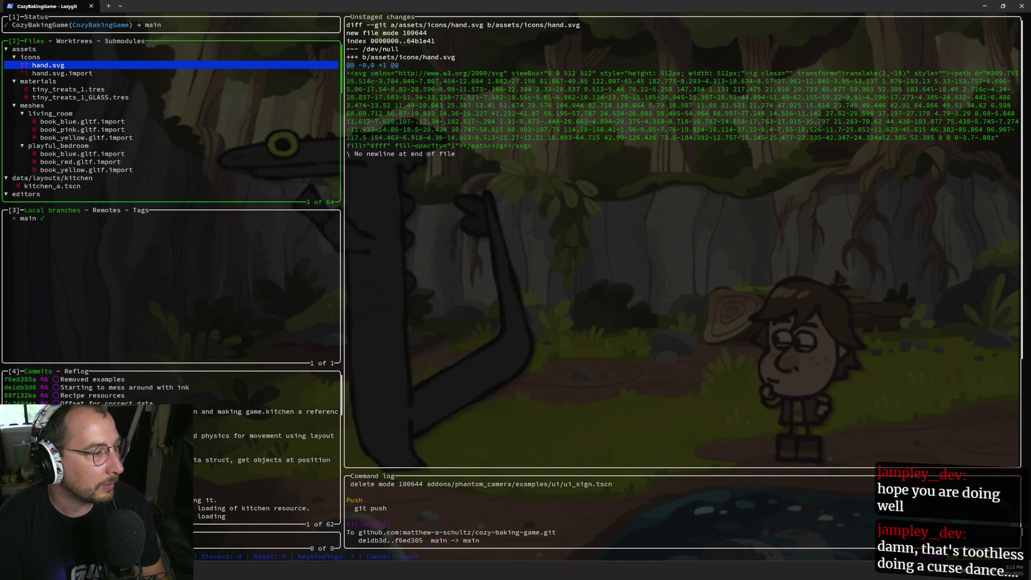
pyautogui.press('Down')
pyautogui.press('Down')
pyautogui.press('Down')
pyautogui.press('Down')
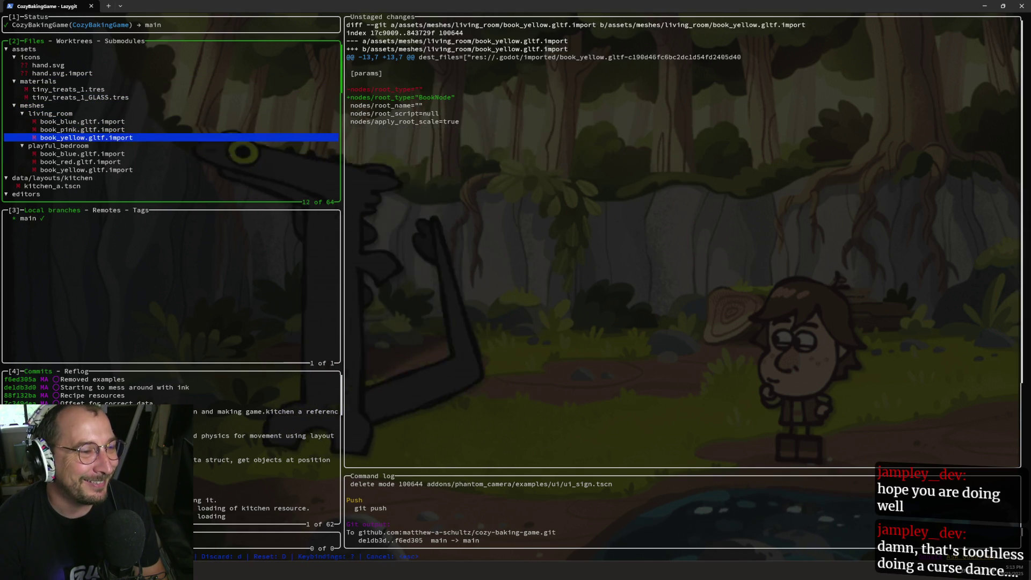
pyautogui.press('Down')
pyautogui.press('Down')
pyautogui.press('Down')
pyautogui.press('Up')
pyautogui.press('Up')
pyautogui.press('Up')
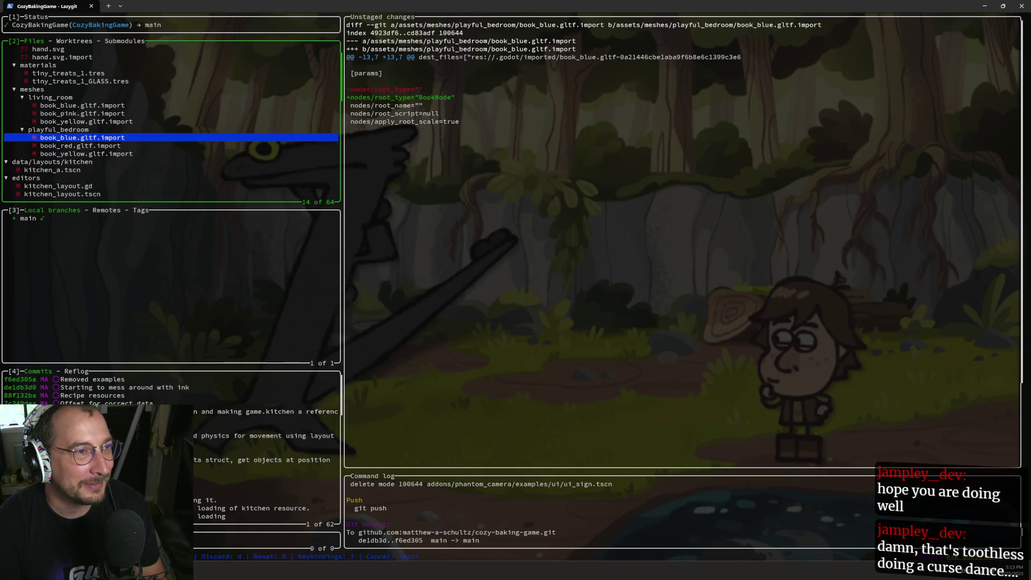
pyautogui.press('Up')
pyautogui.press('Up')
pyautogui.press('Up')
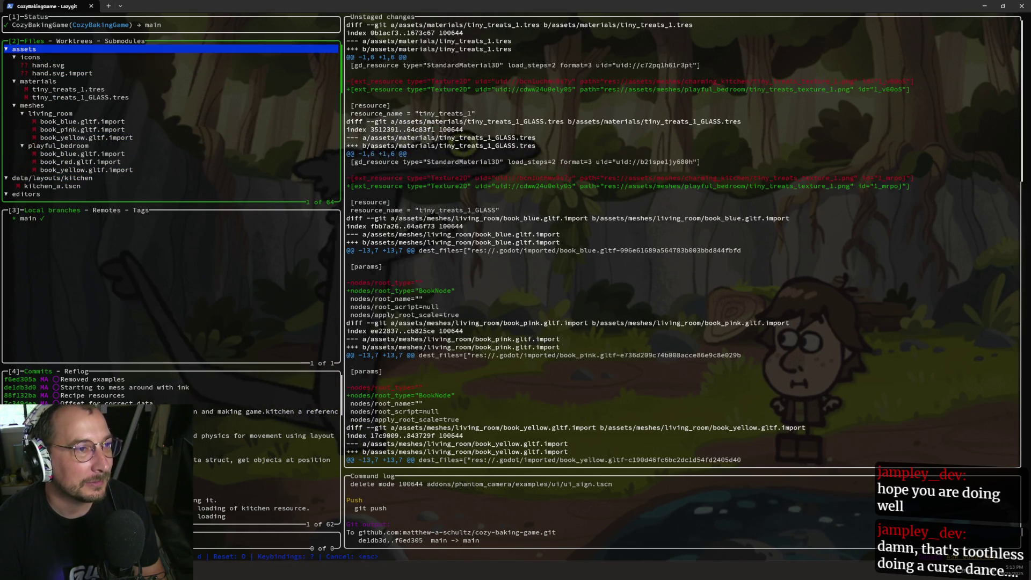
pyautogui.press('Down')
pyautogui.press('Down')
pyautogui.press('Down')
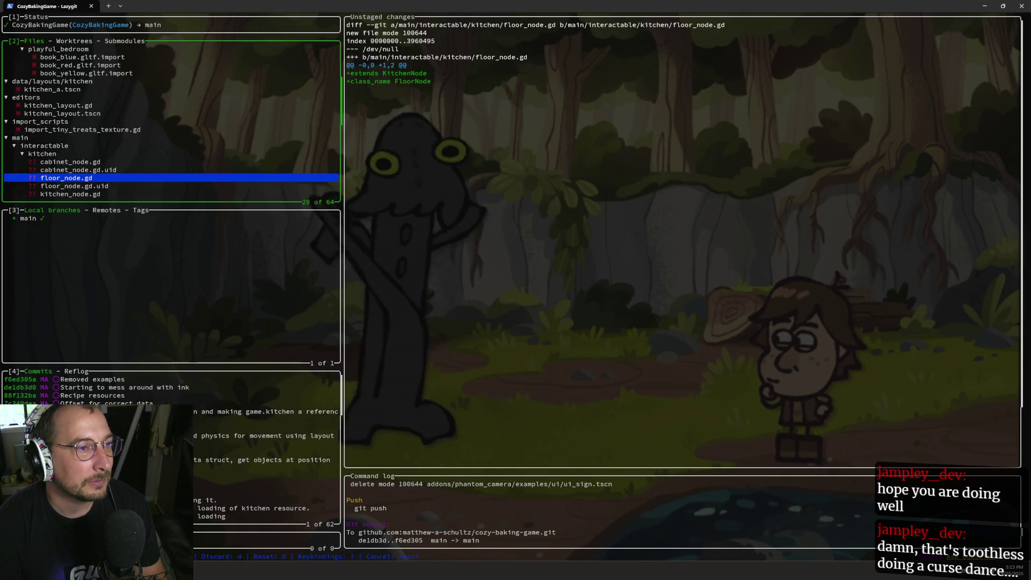
pyautogui.press('Up')
pyautogui.press('Up')
pyautogui.press('Up')
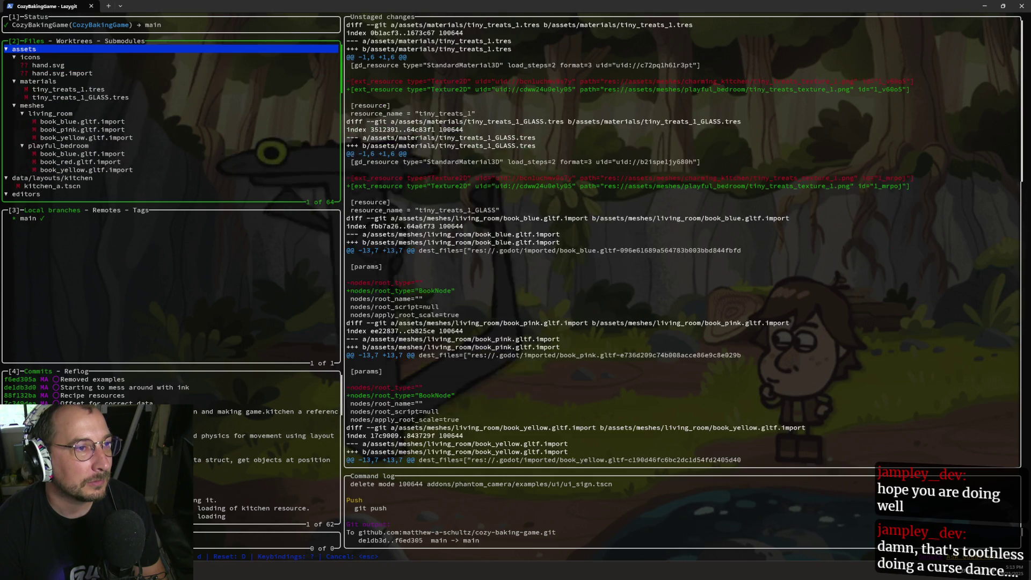
pyautogui.press('Down')
pyautogui.press('Down')
pyautogui.press('Down')
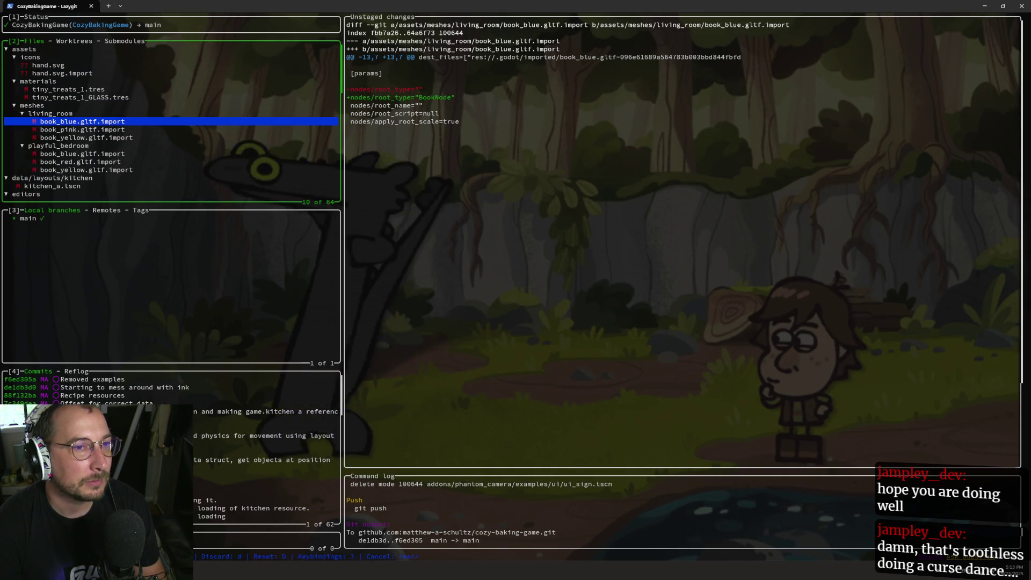
pyautogui.press('Up')
# Stage the living_room and playful_bedroom book import changes and check floor_node.gd.
pyautogui.press('space')
pyautogui.press('Down')
pyautogui.press('Down')
pyautogui.press('Down')
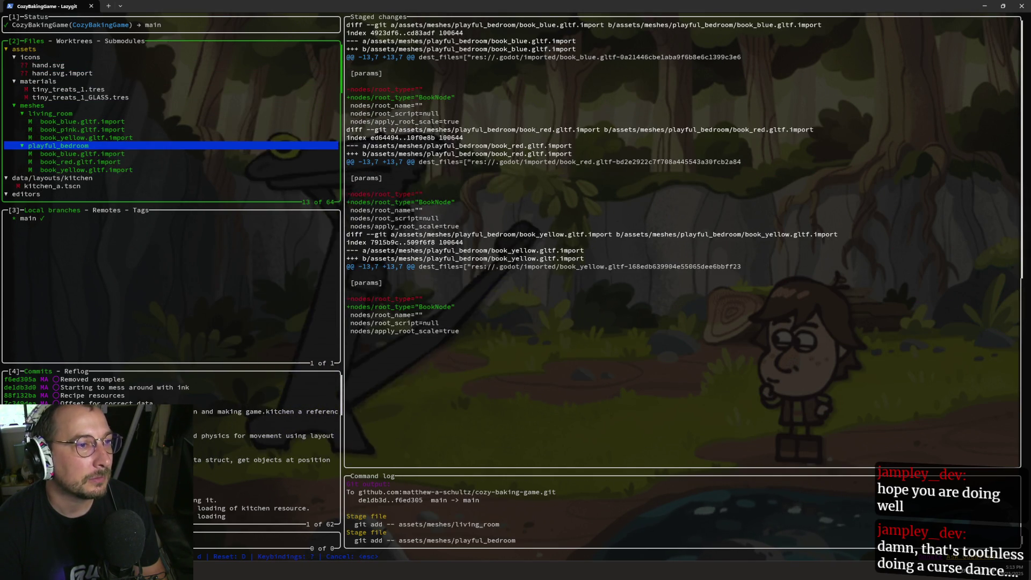
pyautogui.press('Down')
pyautogui.press('Up')
pyautogui.press('Up')
pyautogui.press('Up')
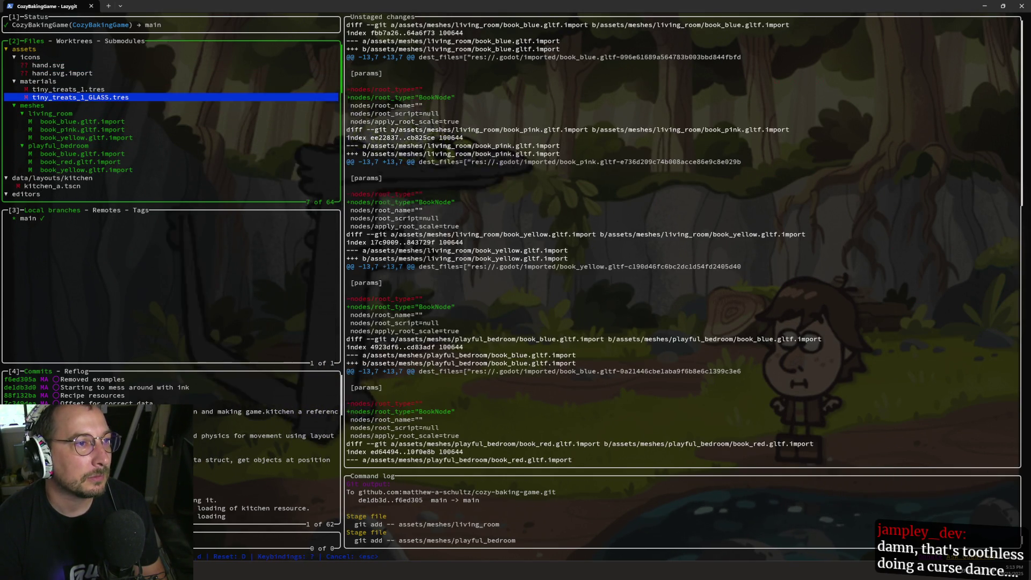
pyautogui.press('Up')
pyautogui.press('Up')
pyautogui.press('Up')
pyautogui.press('Down')
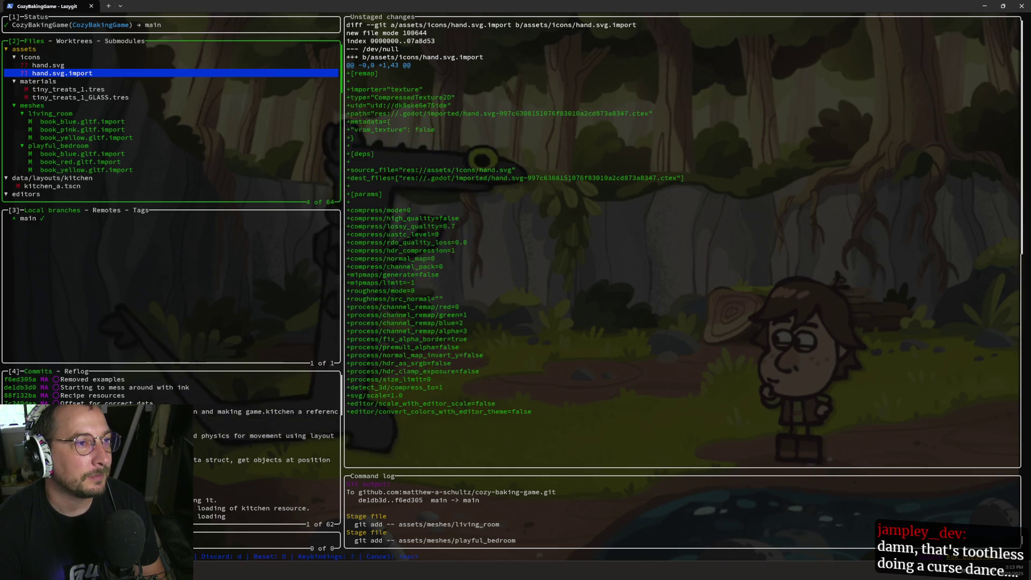
pyautogui.press('Down')
pyautogui.press('Down')
pyautogui.press('Down')
pyautogui.press('Down')
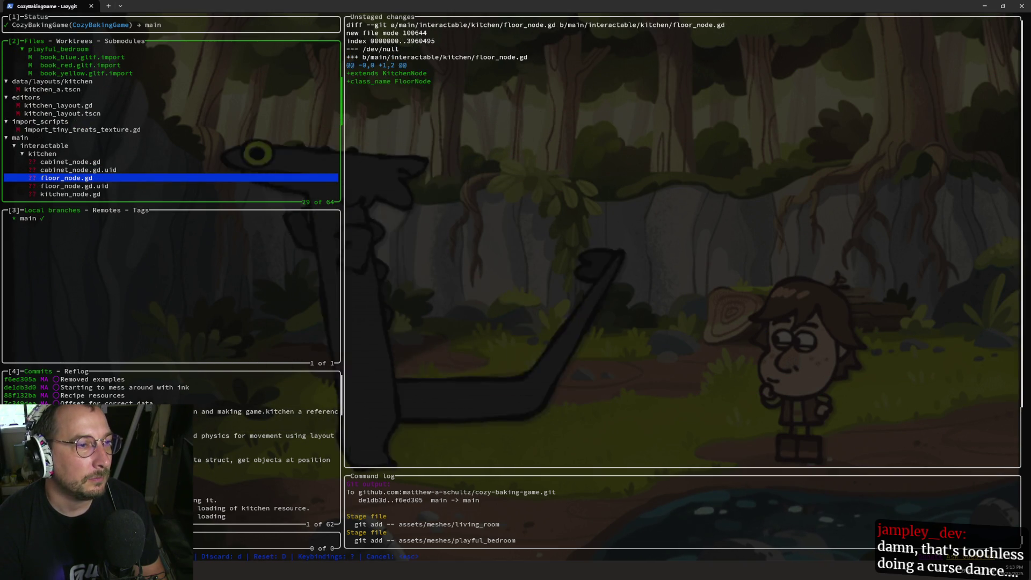
pyautogui.press('Up')
pyautogui.press('Up')
pyautogui.press('Up')
pyautogui.press('Down')
pyautogui.press('Down')
pyautogui.press('Down')
# Stage the main/interactable scripts and the whole kitchen folder as renames.
pyautogui.press('Up')
pyautogui.press('Up')
pyautogui.press('Up')
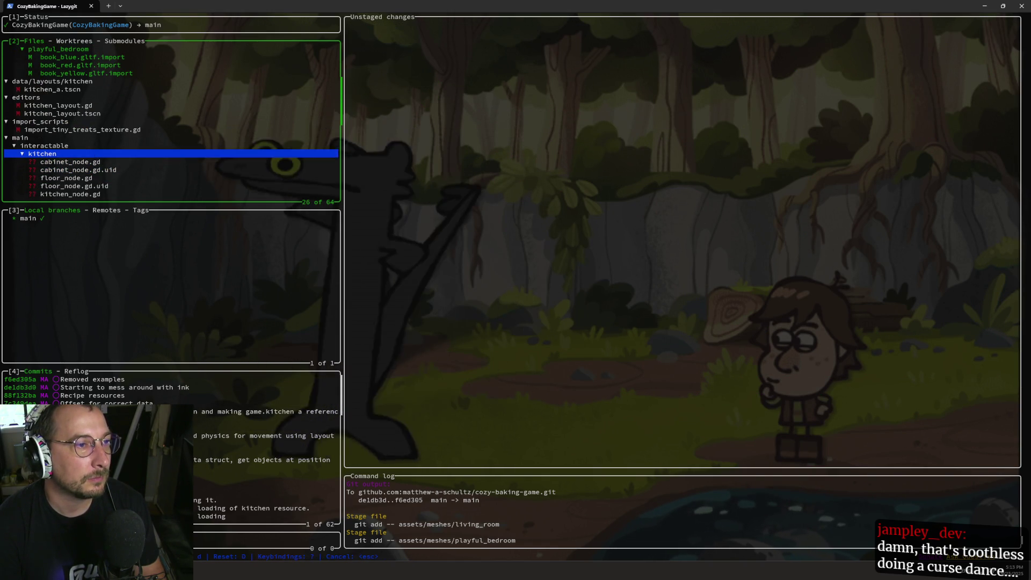
pyautogui.press('Return')
pyautogui.press('Up')
pyautogui.press('Up')
pyautogui.press('Up')
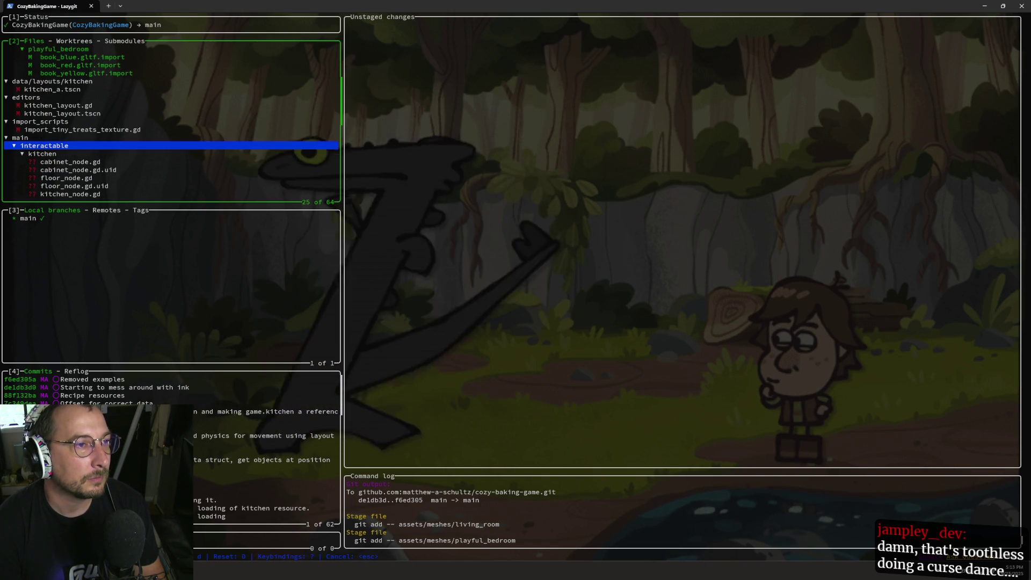
pyautogui.press('Down')
pyautogui.press('Down')
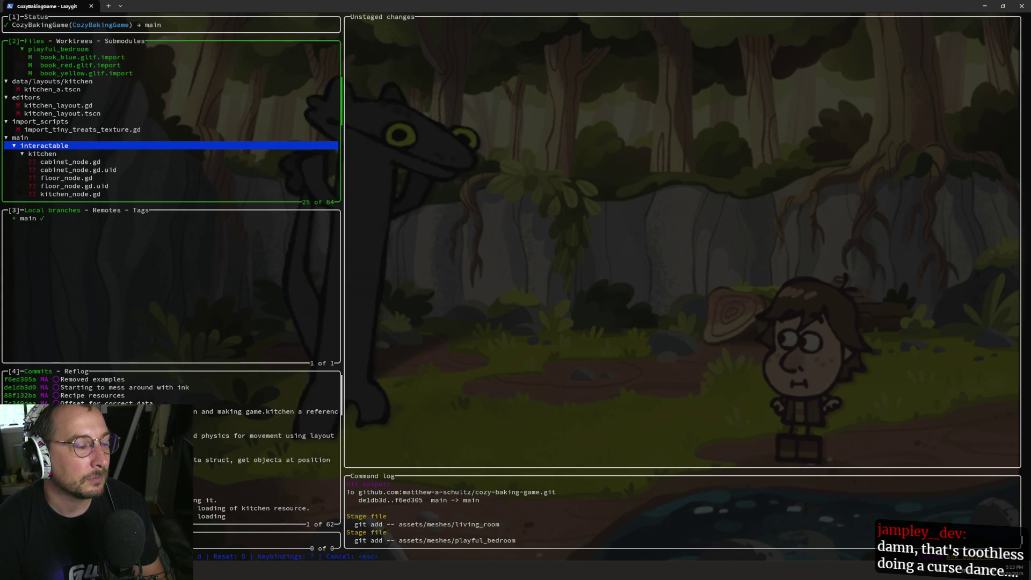
pyautogui.press('Up')
pyautogui.press('space')
pyautogui.press('Down')
pyautogui.press('Down')
pyautogui.press('Down')
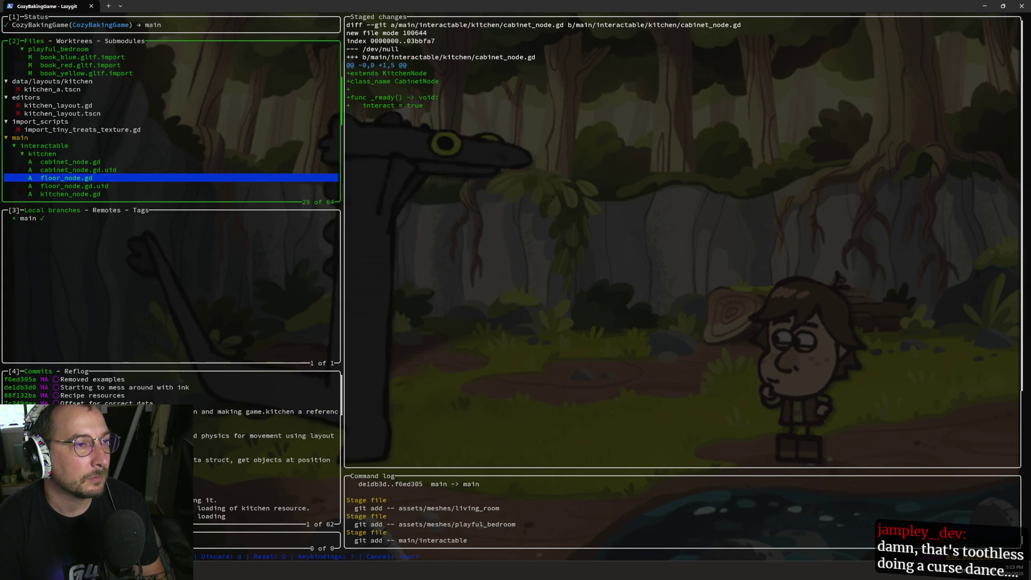
pyautogui.press('Down')
pyautogui.press('Down')
pyautogui.press('Down')
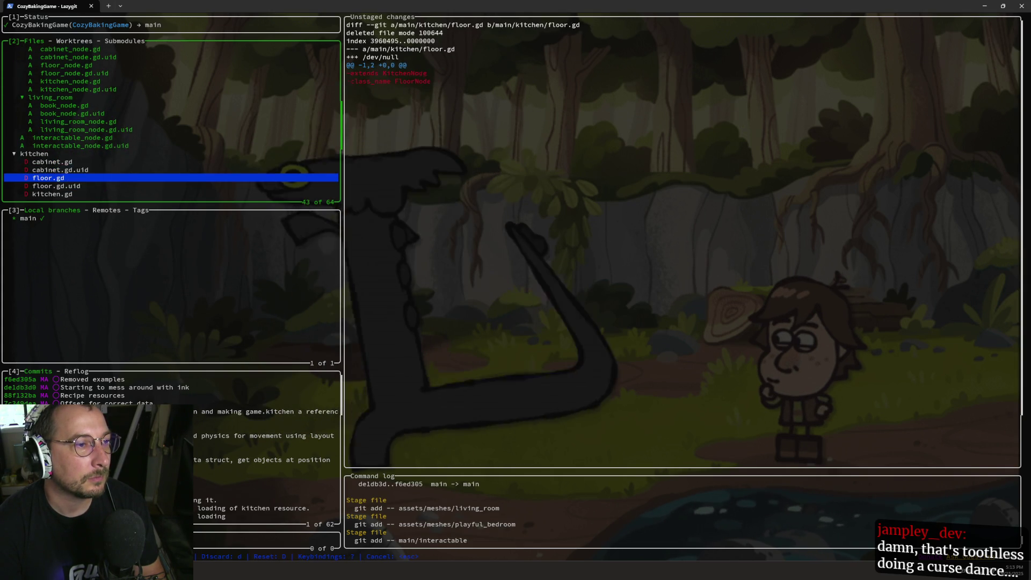
pyautogui.press('Up')
pyautogui.press('Up')
pyautogui.press('Up')
pyautogui.press('space')
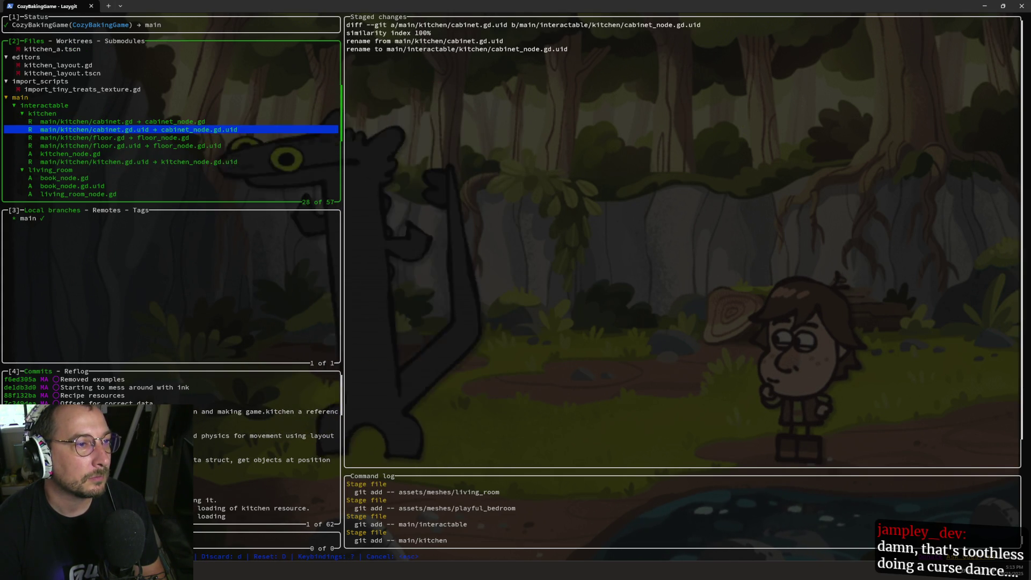
pyautogui.press('Down')
pyautogui.press('Down')
pyautogui.press('Down')
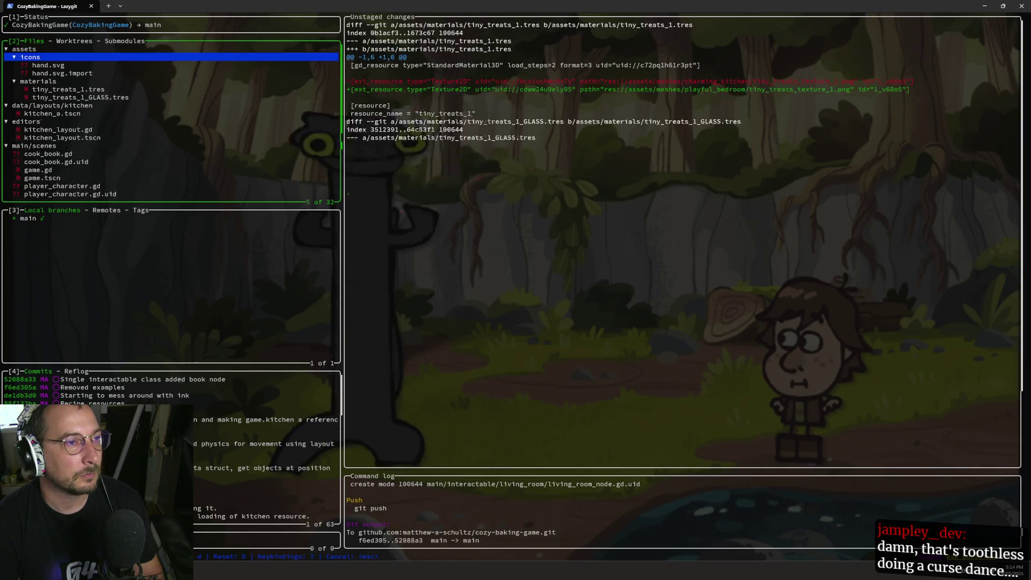
# Stage cook_book.gd, recipe.gd, their .uid files and the cook book UI scene.
pyautogui.press('Down')
pyautogui.press('Down')
pyautogui.press('Down')
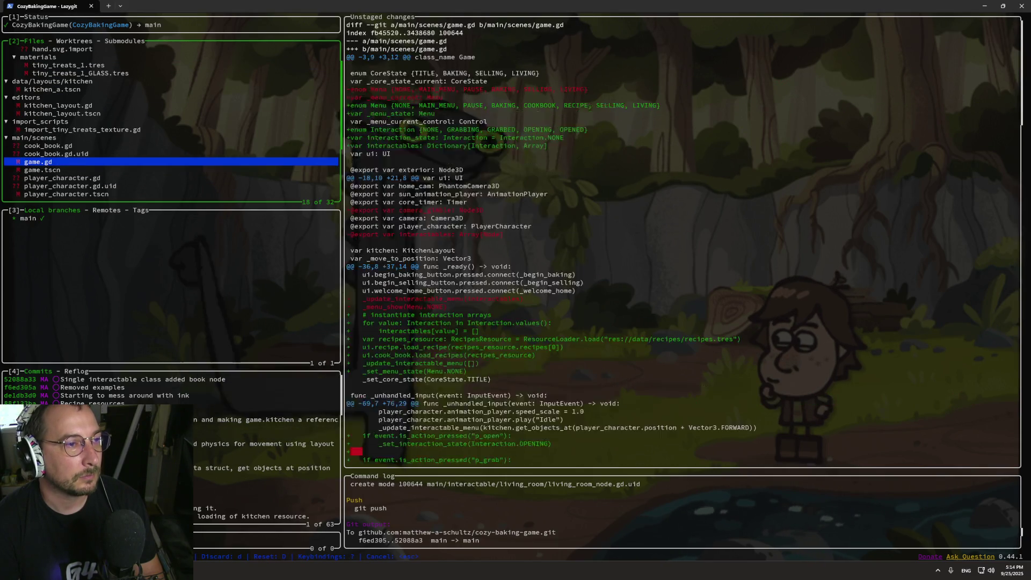
pyautogui.press('space')
pyautogui.press('Down')
pyautogui.press('space')
pyautogui.press('Down')
pyautogui.press('Down')
pyautogui.press('Down')
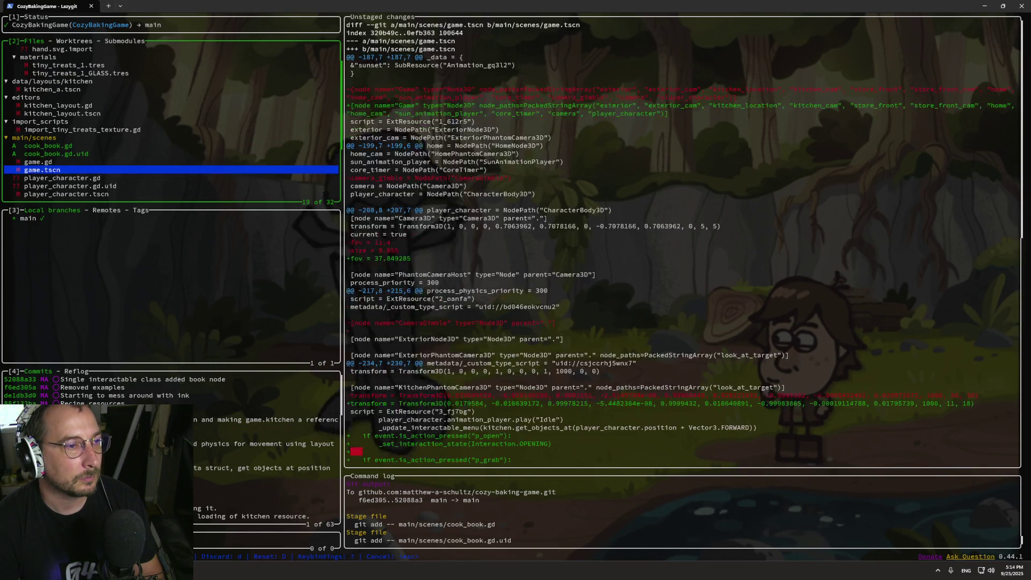
pyautogui.press('Down')
pyautogui.press('space')
pyautogui.press('Down')
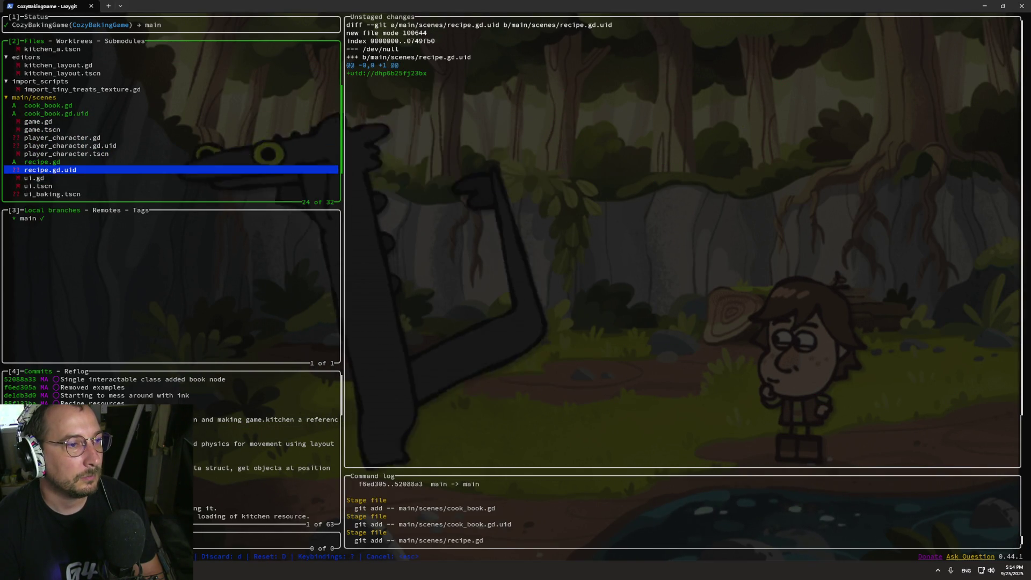
pyautogui.press('space')
pyautogui.press('Down')
pyautogui.press('Down')
pyautogui.press('Down')
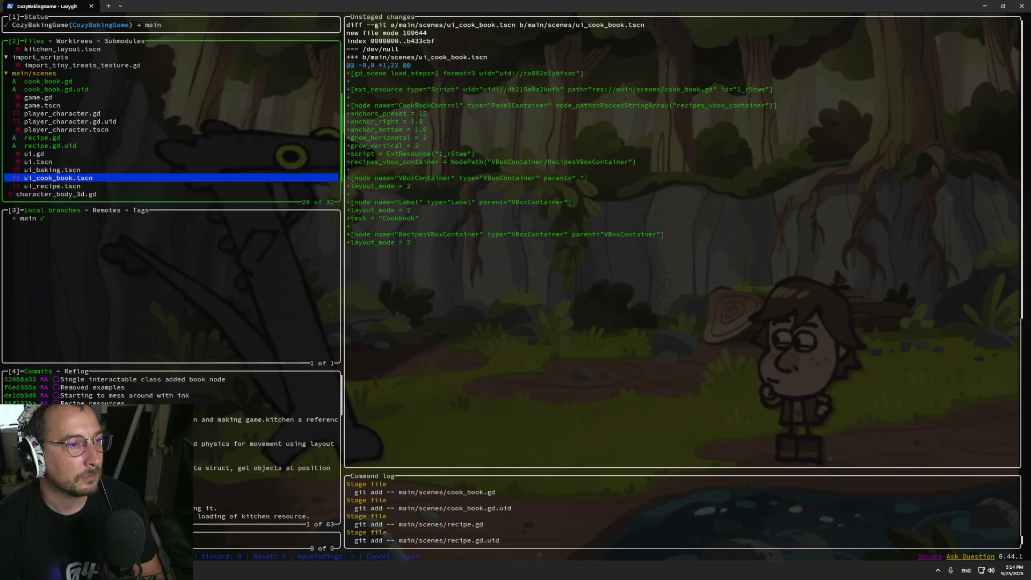
pyautogui.press('Up')
pyautogui.press('Up')
pyautogui.press('Up')
pyautogui.press('space')
pyautogui.press('Down')
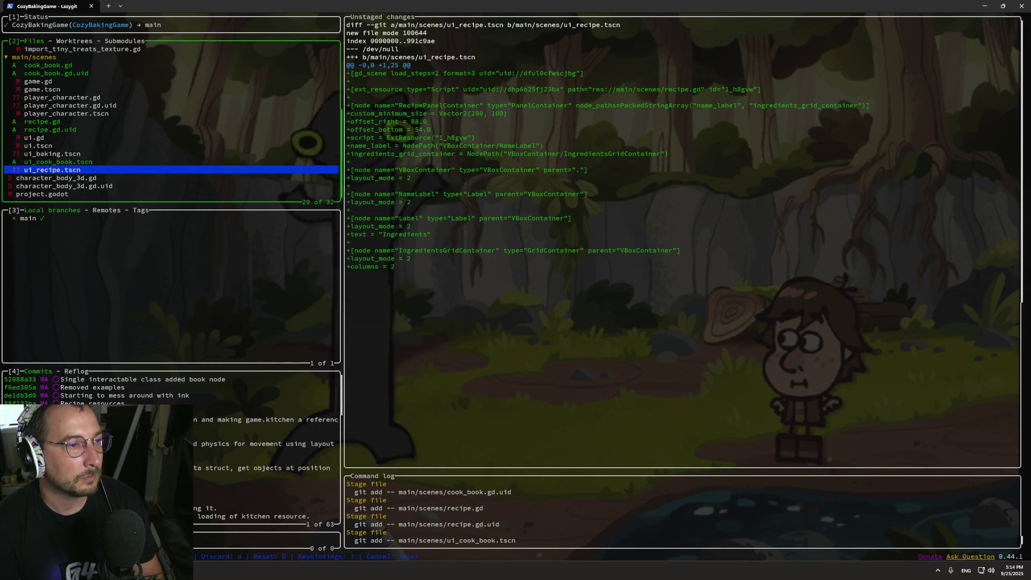
# Check the staged UI diffs, commit them as 'Cook book and recipe ui's' and push.
pyautogui.press('Up')
pyautogui.press('Up')
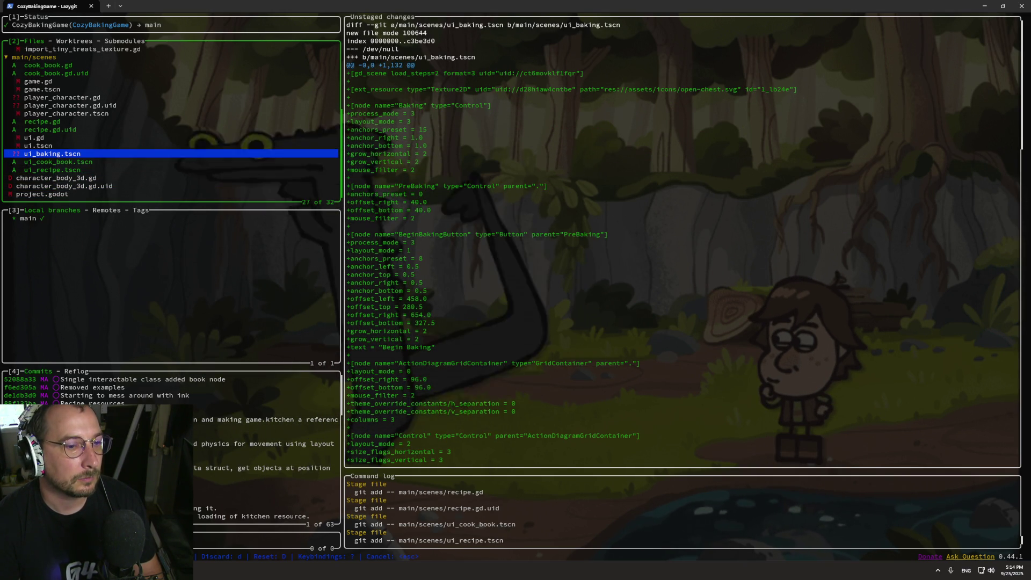
pyautogui.press('Down')
pyautogui.press('Down')
pyautogui.press('Down')
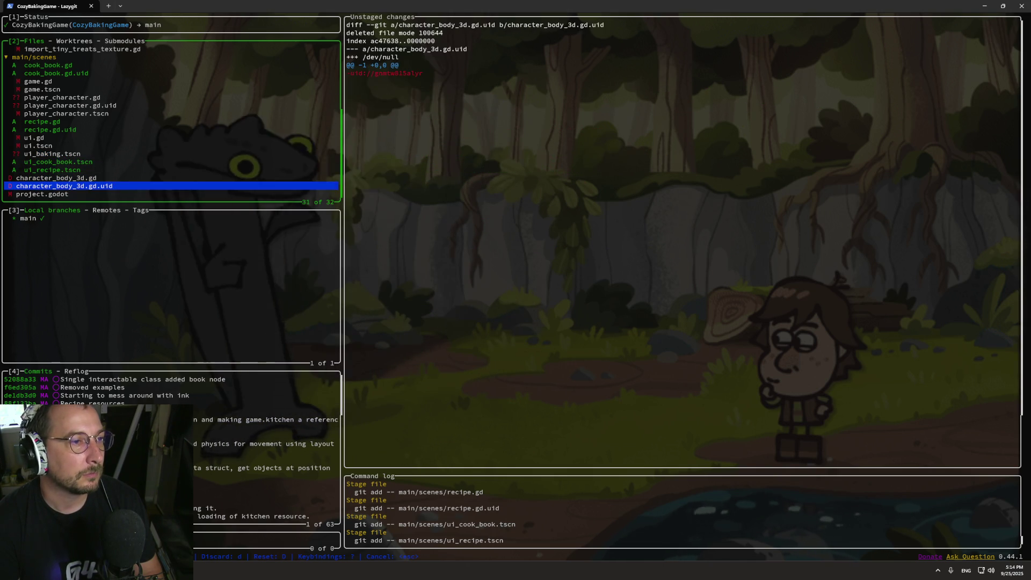
pyautogui.press('Up')
pyautogui.press('Up')
pyautogui.press('Up')
pyautogui.press('Up')
pyautogui.press('Up')
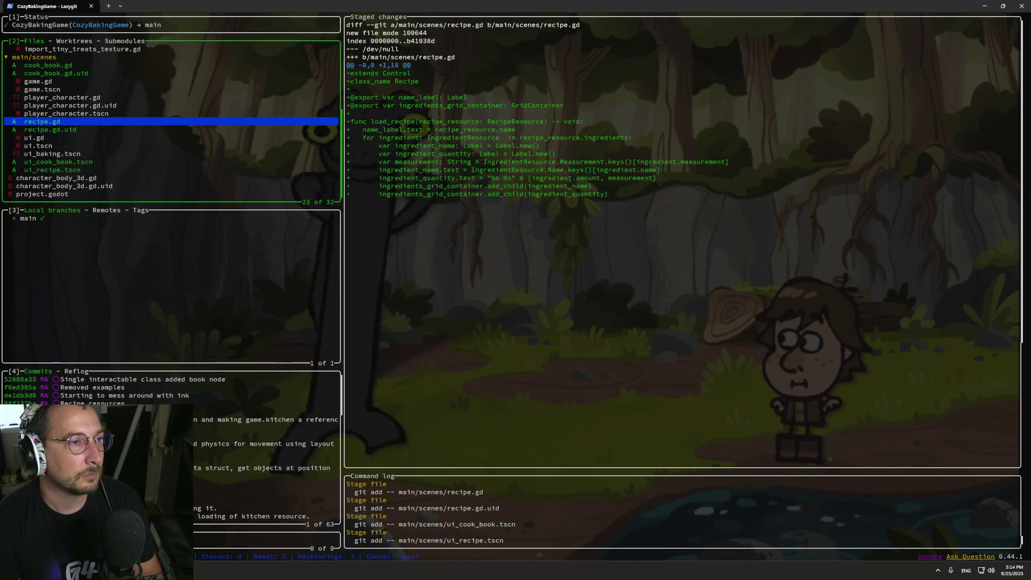
pyautogui.press('Down')
pyautogui.press('Down')
pyautogui.press('Down')
pyautogui.press('Up')
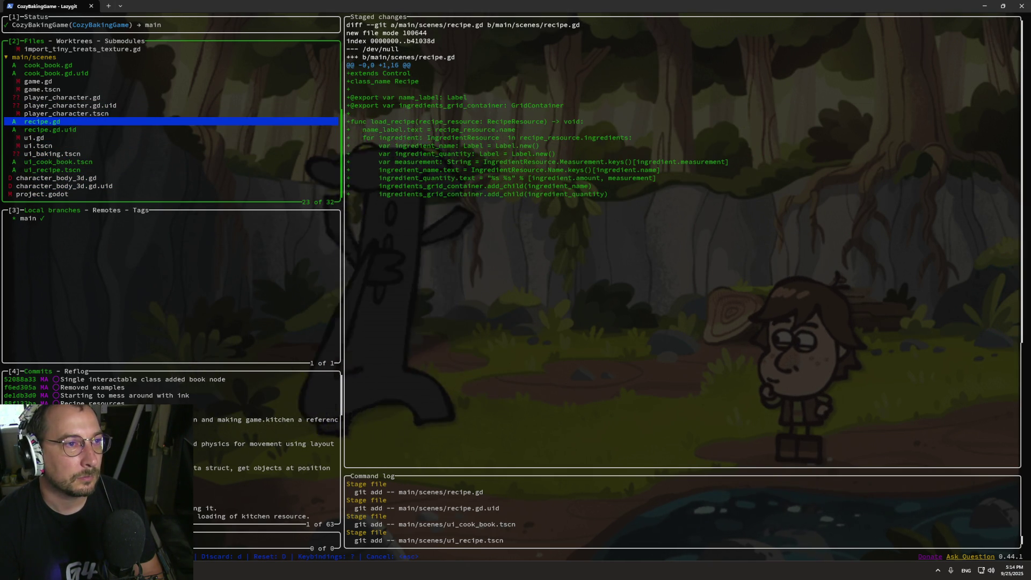
pyautogui.press('Up')
pyautogui.press('Up')
pyautogui.press('Up')
pyautogui.write('c')
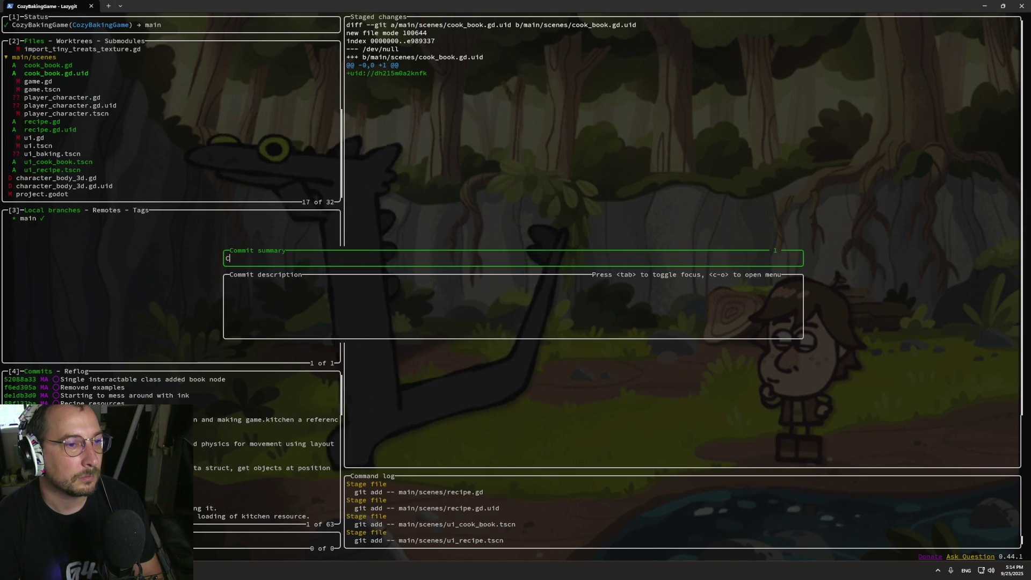
pyautogui.write('Coo')
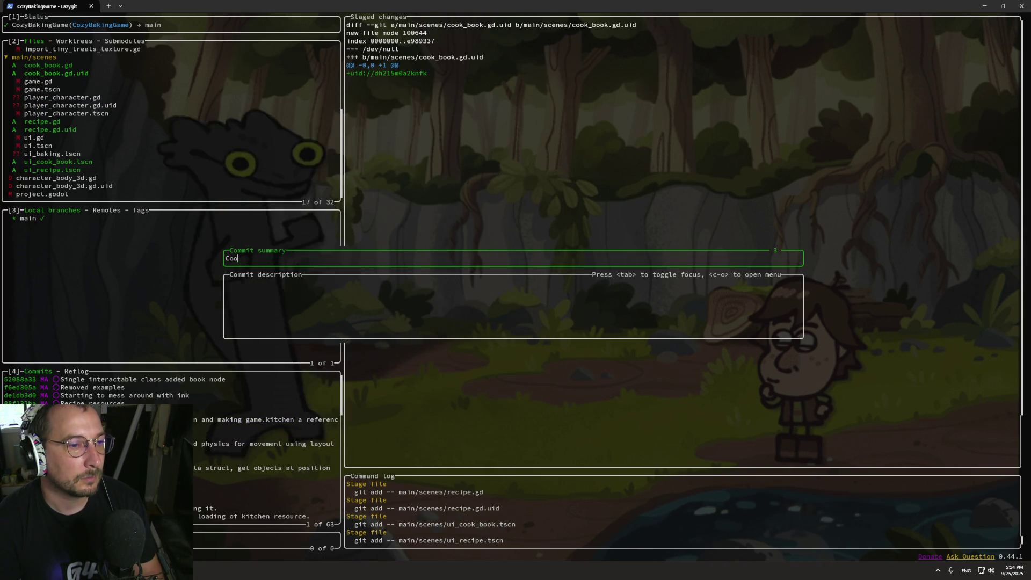
pyautogui.write('kecipe ui')
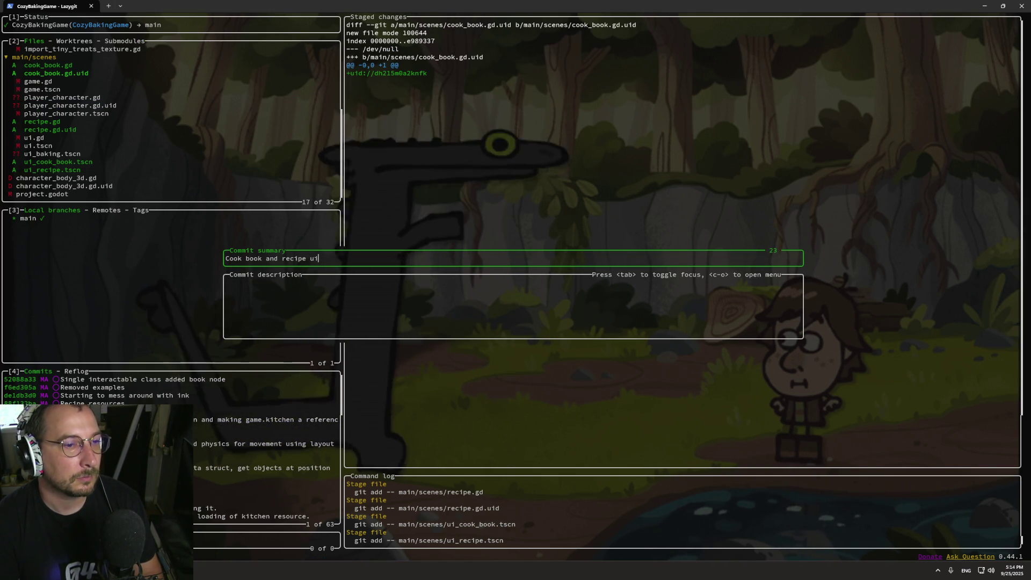
pyautogui.write("'s")
pyautogui.press('Return')
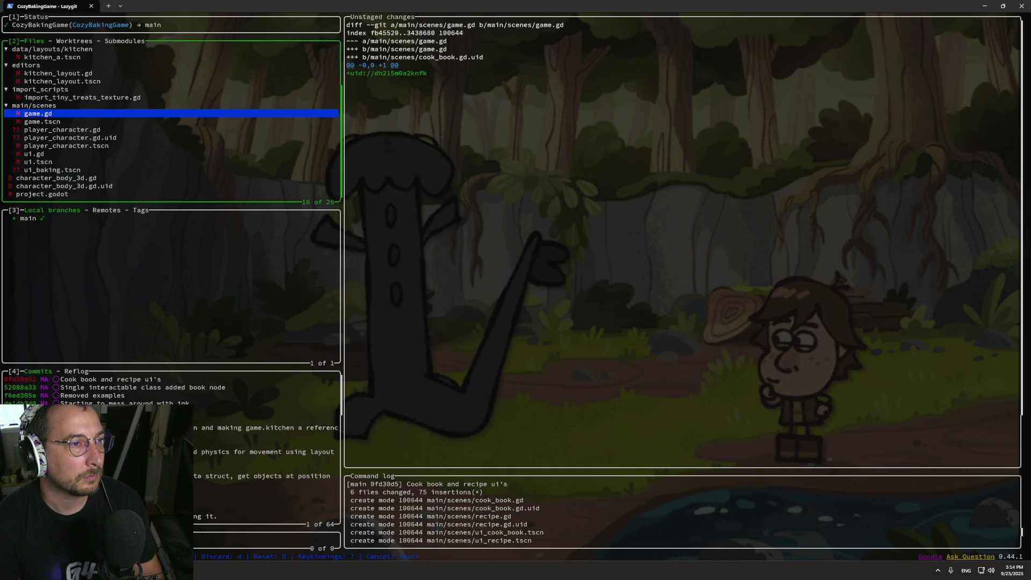
pyautogui.hotkey('shift', 'p')
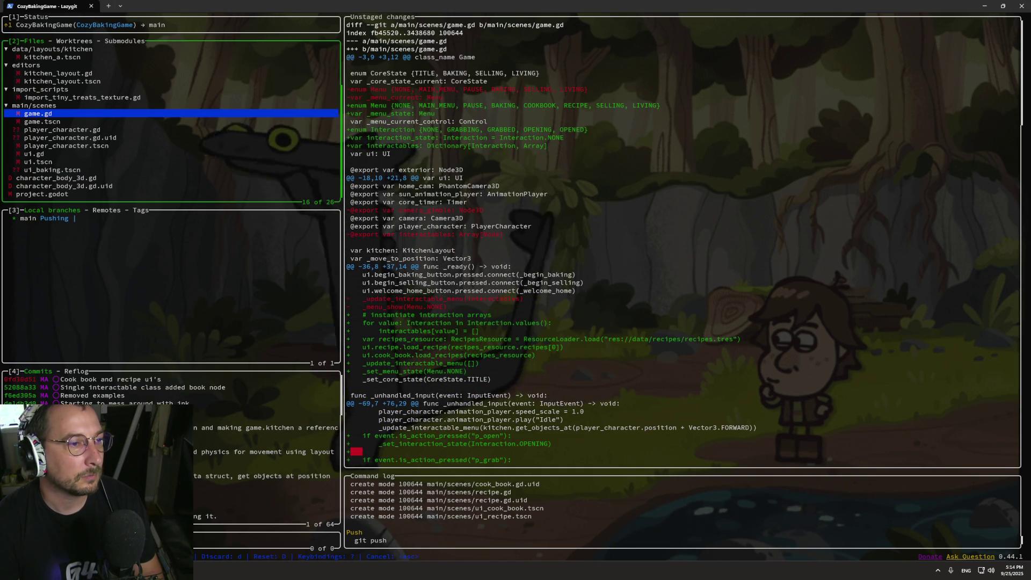
# Stage player_character.gd, .gd.uid, .tscn and the deleted character_body_3d.gd files.
pyautogui.press('Down')
pyautogui.press('Down')
pyautogui.press('space')
pyautogui.press('Down')
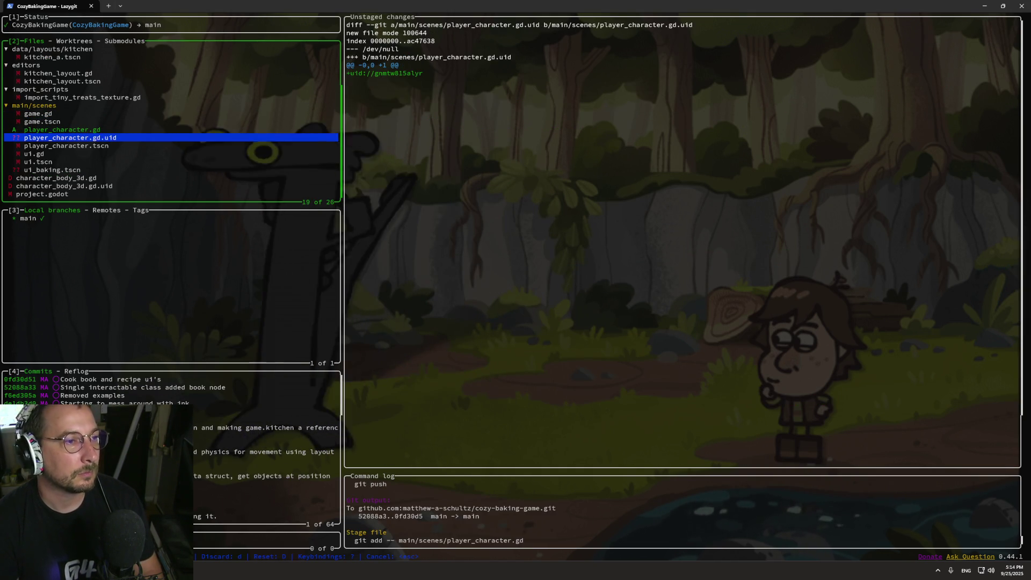
pyautogui.press('space')
pyautogui.press('Down')
pyautogui.press('space')
pyautogui.press('Down')
pyautogui.press('Down')
pyautogui.press('Down')
pyautogui.press('Down')
pyautogui.press('space')
pyautogui.press('Up')
pyautogui.press('Up')
pyautogui.press('Up')
pyautogui.press('space')
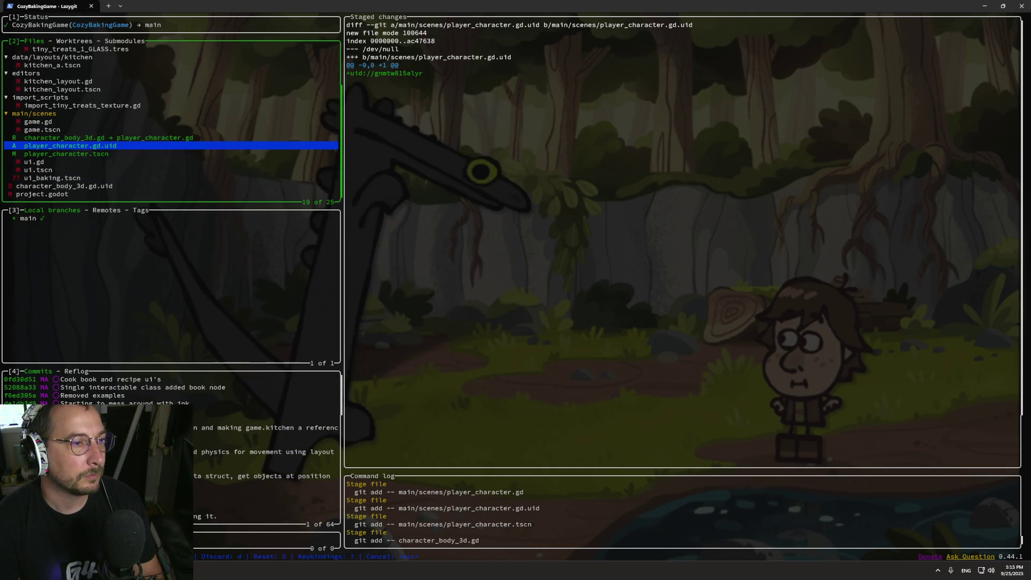
pyautogui.press('space')
pyautogui.press('Down')
pyautogui.press('Down')
pyautogui.press('Down')
pyautogui.press('Down')
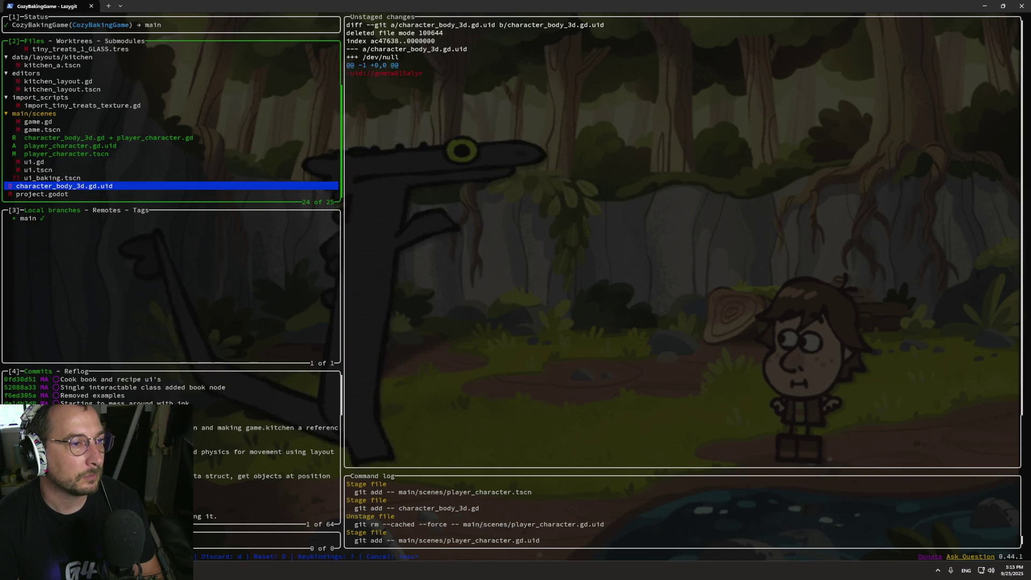
pyautogui.press('space')
# Commit the rename as 'rename to match class name' and push it to GitHub.
pyautogui.press('c')
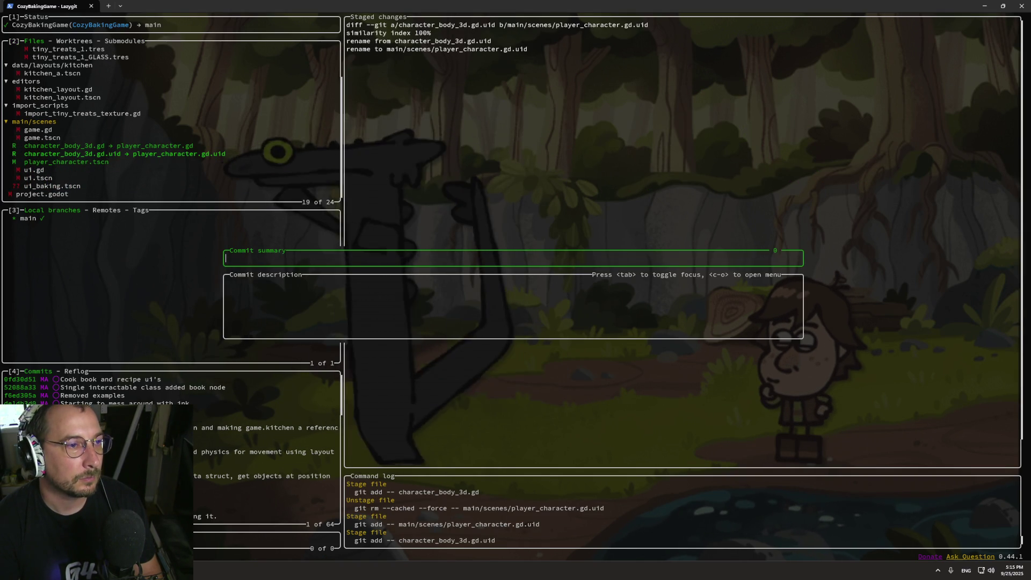
pyautogui.write('rename to patch ca')
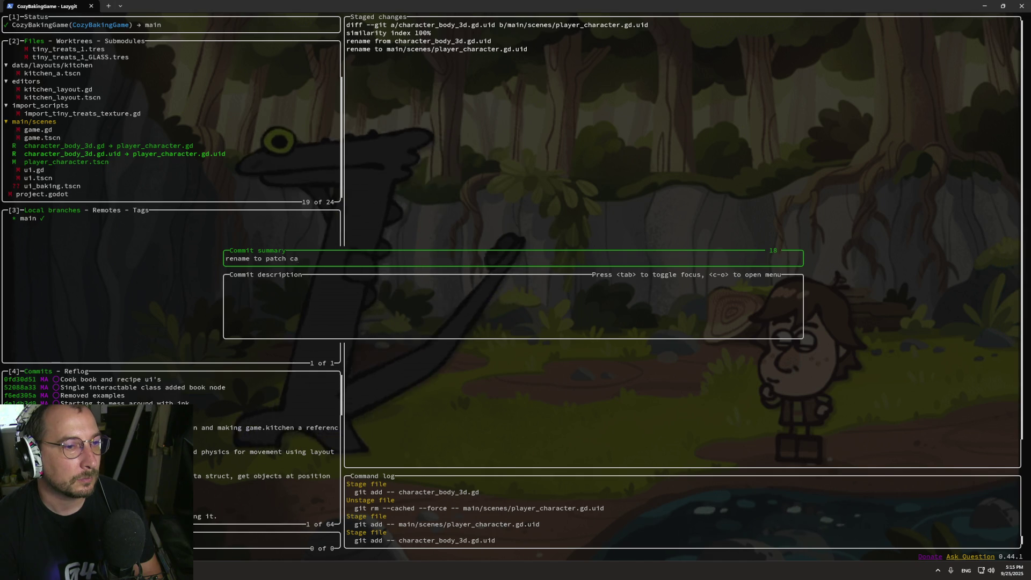
pyautogui.press('BackSpace')
pyautogui.press('BackSpace')
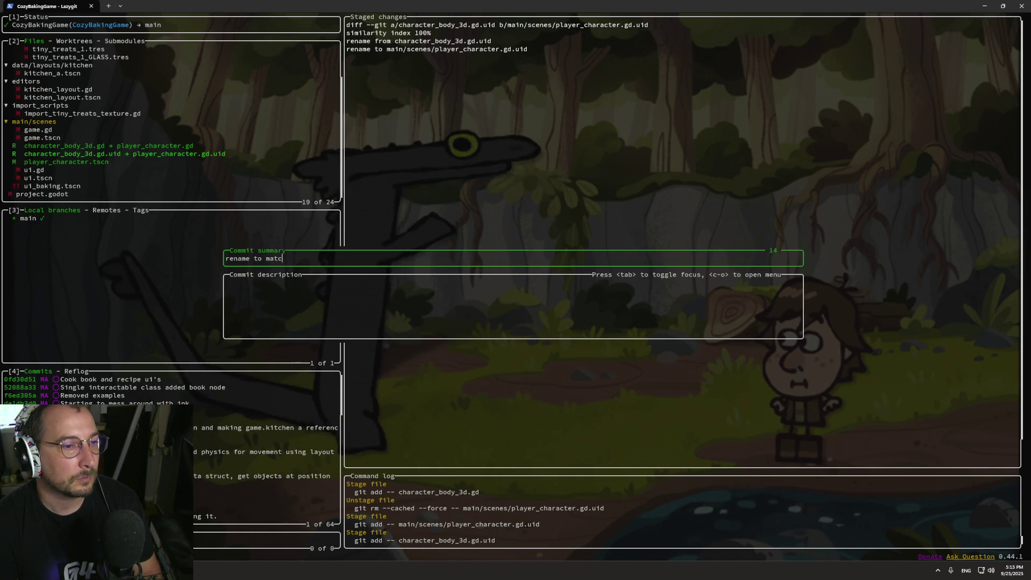
pyautogui.write('sss')
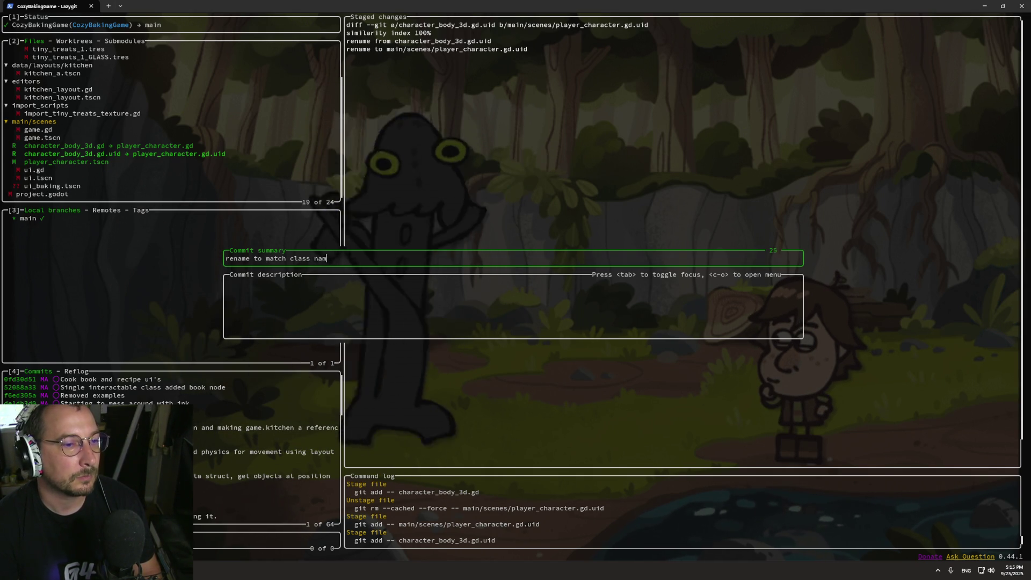
pyautogui.write('e')
pyautogui.press('Return')
pyautogui.press('P')
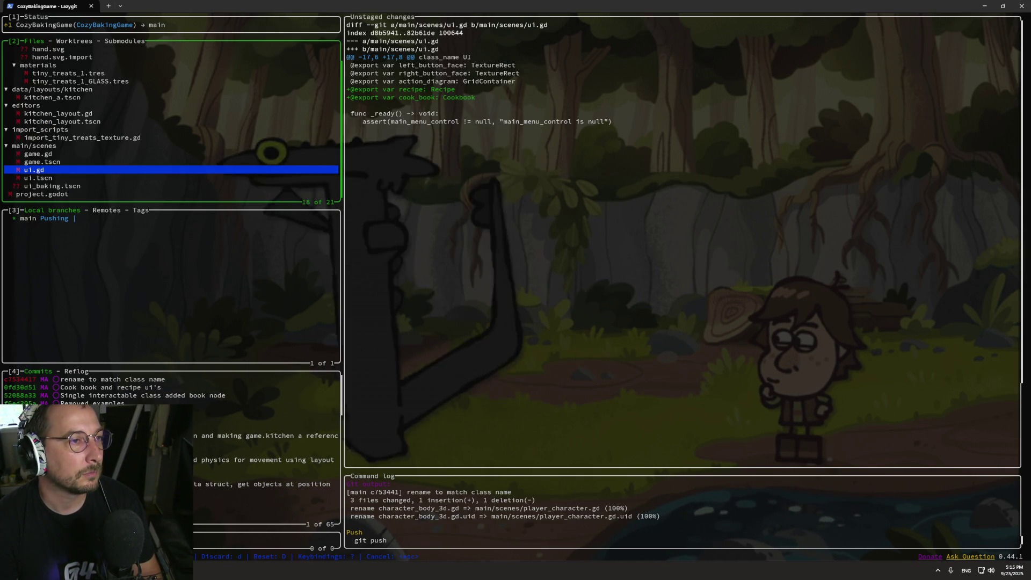
pyautogui.press('Up')
pyautogui.press('Up')
pyautogui.press('Up')
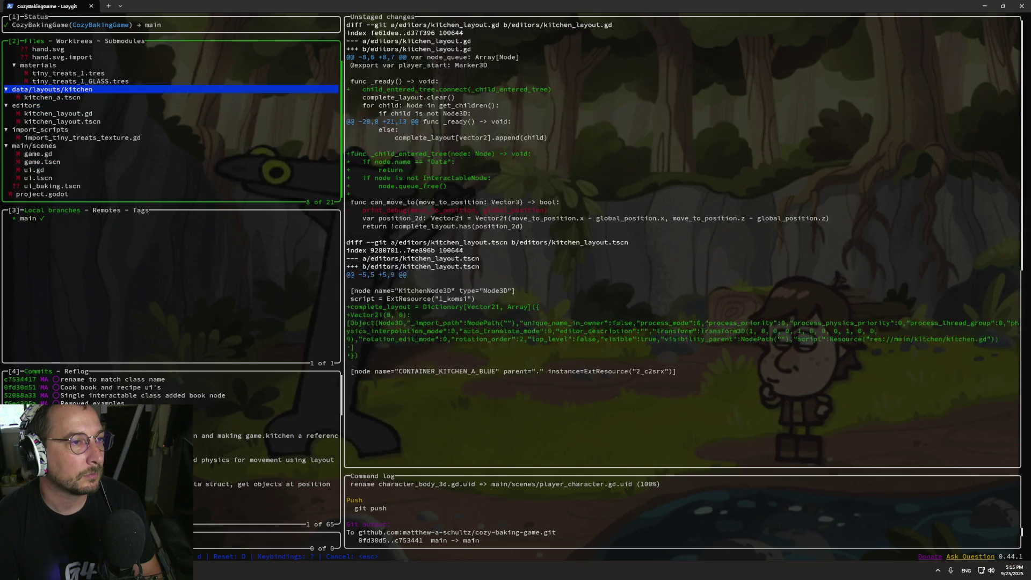
# Stage the assets/icons hand files and commit them as 'Hand icon for grabbing UI'.
pyautogui.press('Up')
pyautogui.press('Up')
pyautogui.press('Up')
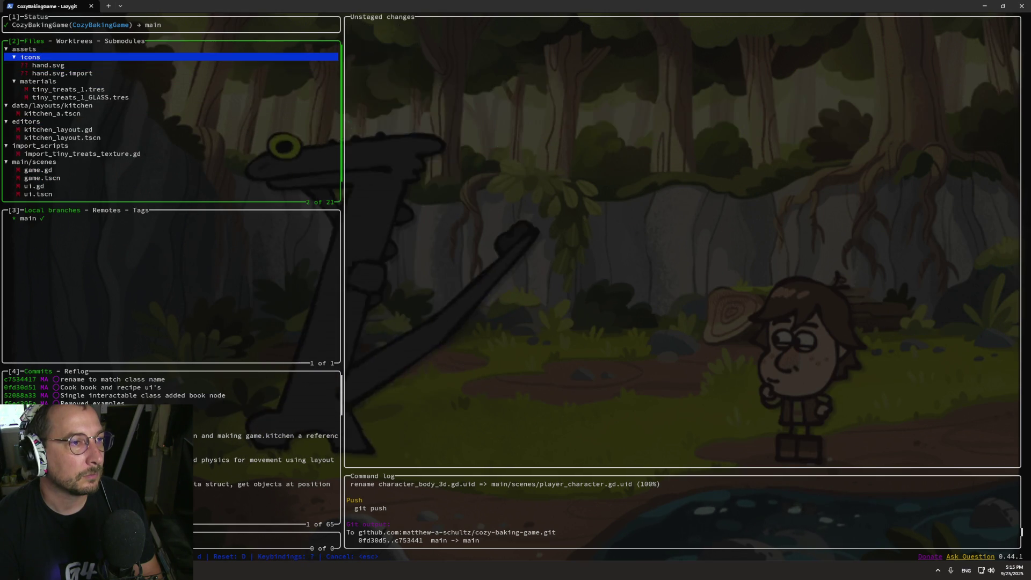
pyautogui.press('space')
pyautogui.press('c')
pyautogui.write('Hand icon')
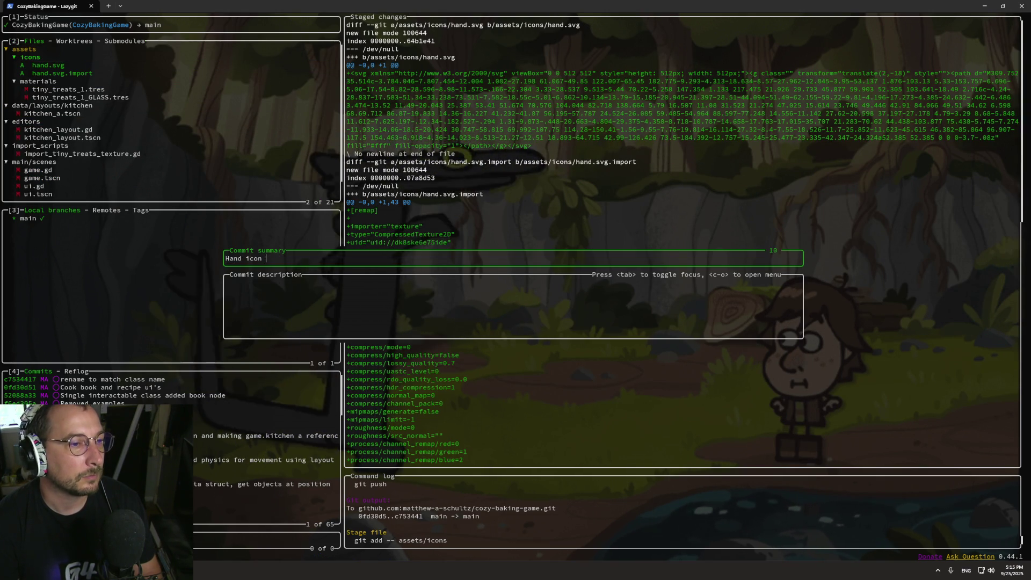
pyautogui.write('for grabbing UI')
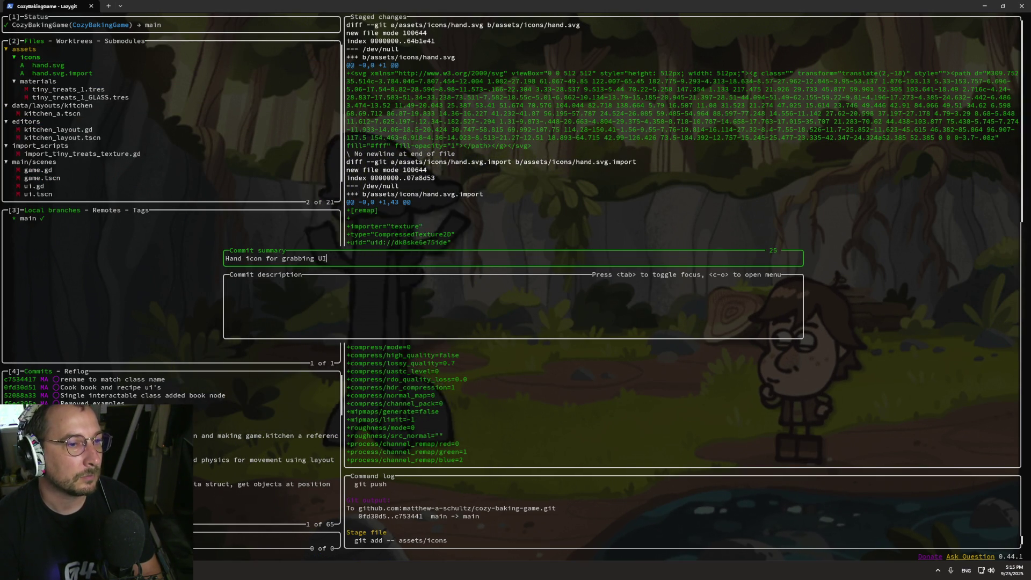
pyautogui.press('Return')
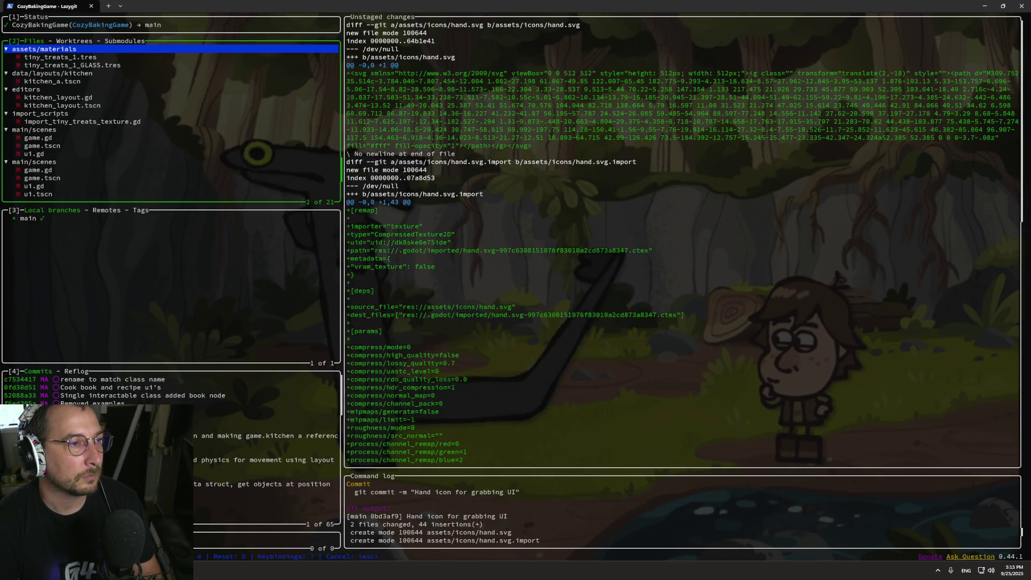
# Push main to GitHub while reviewing kitchen_layout.gd and the other changed files.
pyautogui.press('Down')
pyautogui.press('Down')
pyautogui.press('Down')
pyautogui.click(58, 97)
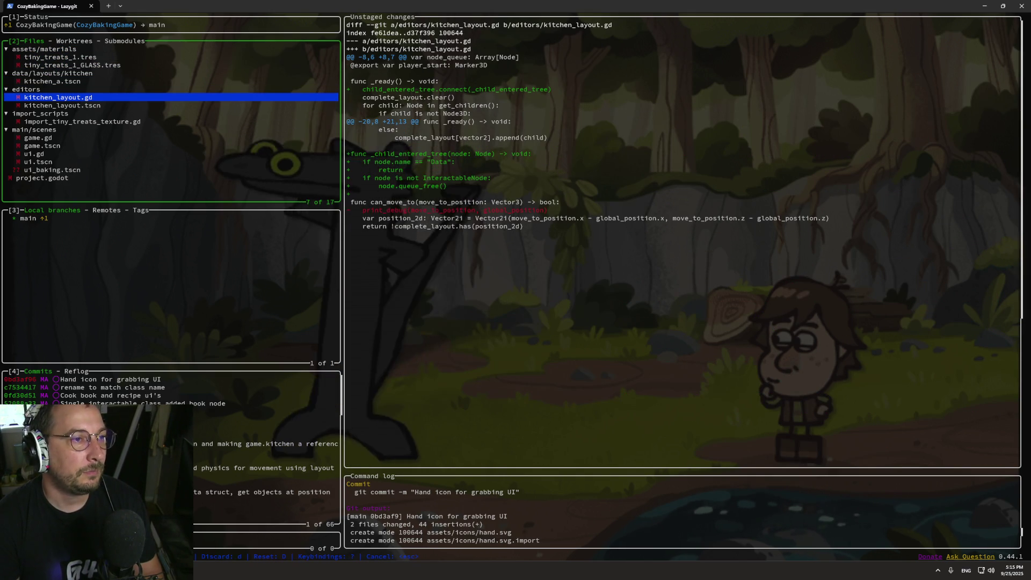
pyautogui.press('Down')
pyautogui.press('Down')
pyautogui.hotkey('shift', 'p')
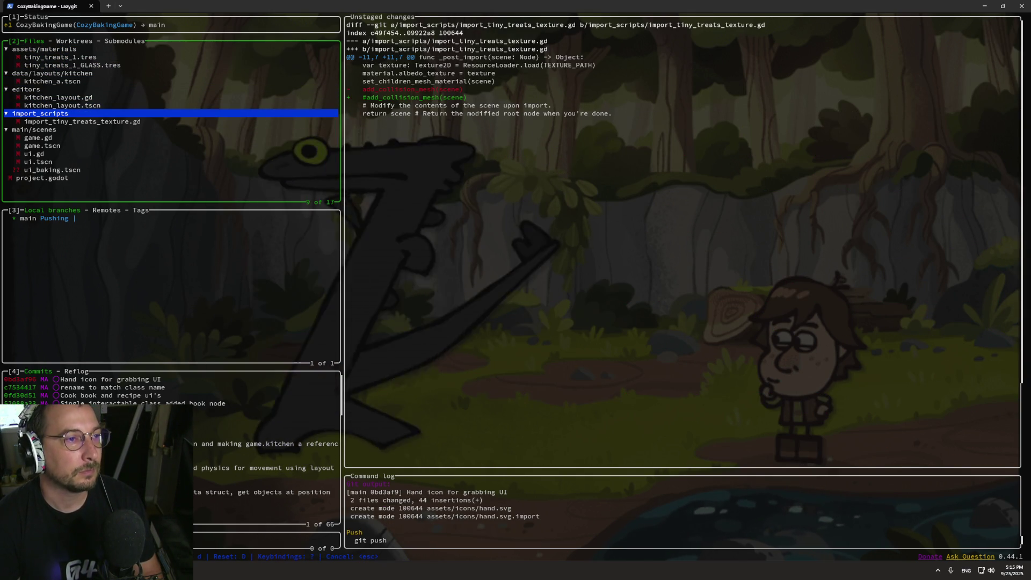
pyautogui.press('Down')
pyautogui.press('Down')
pyautogui.press('Down')
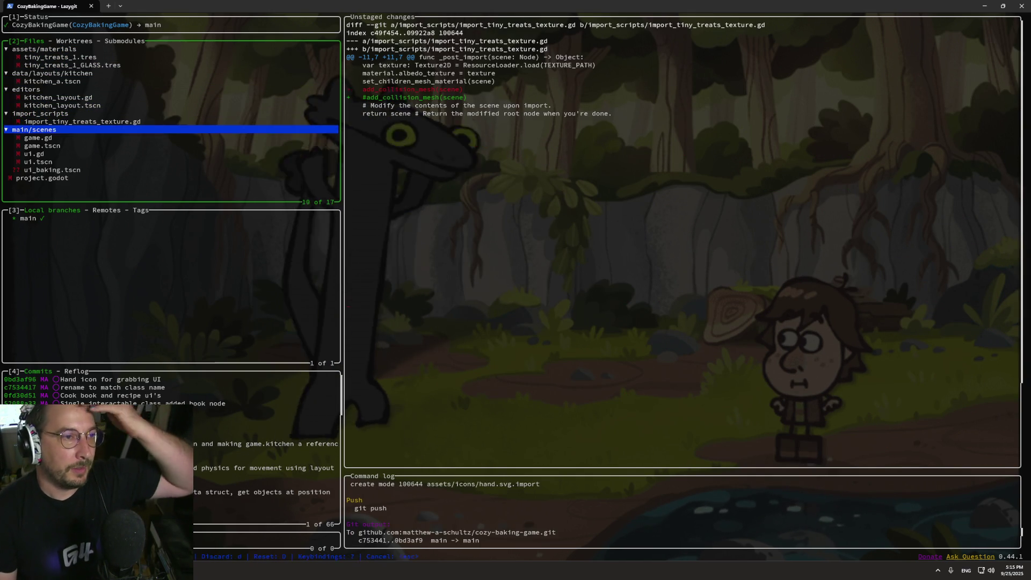
# After reading the ui.gd diff, stage ui.gd and ui.tscn and commit them as 'Recipe and Cookbook exports'.
pyautogui.press('Down')
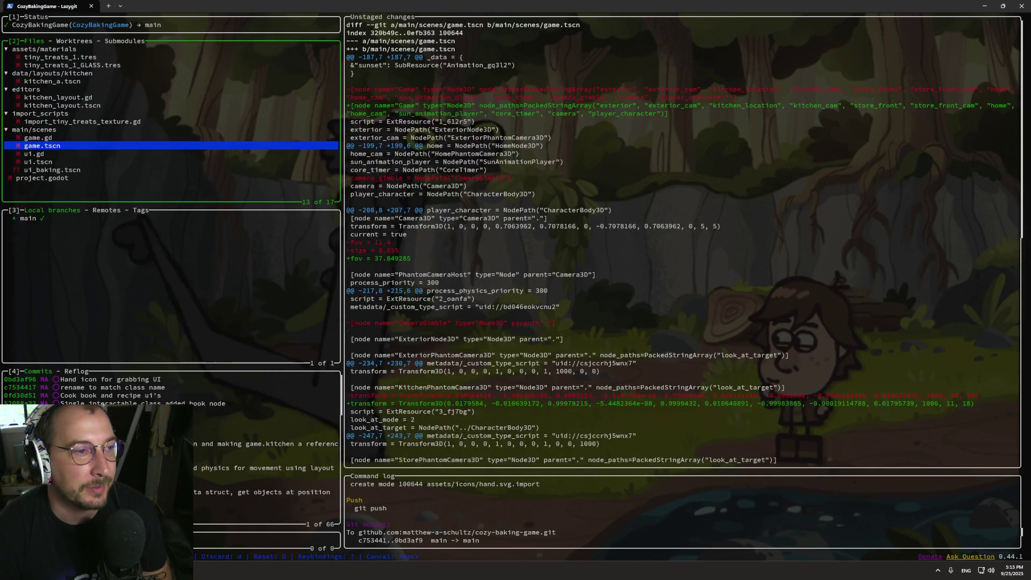
pyautogui.press('Down')
pyautogui.press('Down')
pyautogui.press('Up')
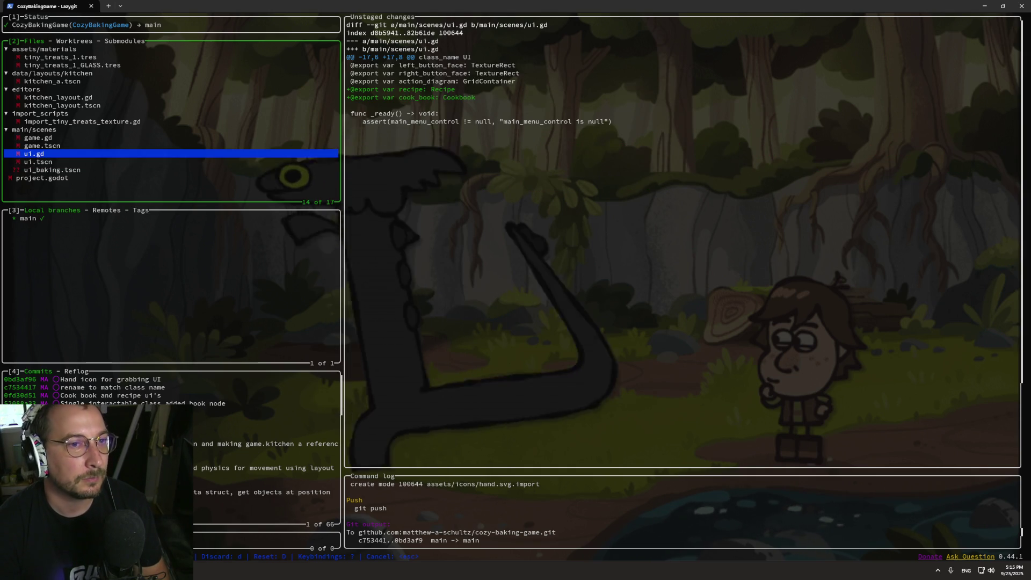
pyautogui.press('space')
pyautogui.press('Down')
pyautogui.press('space')
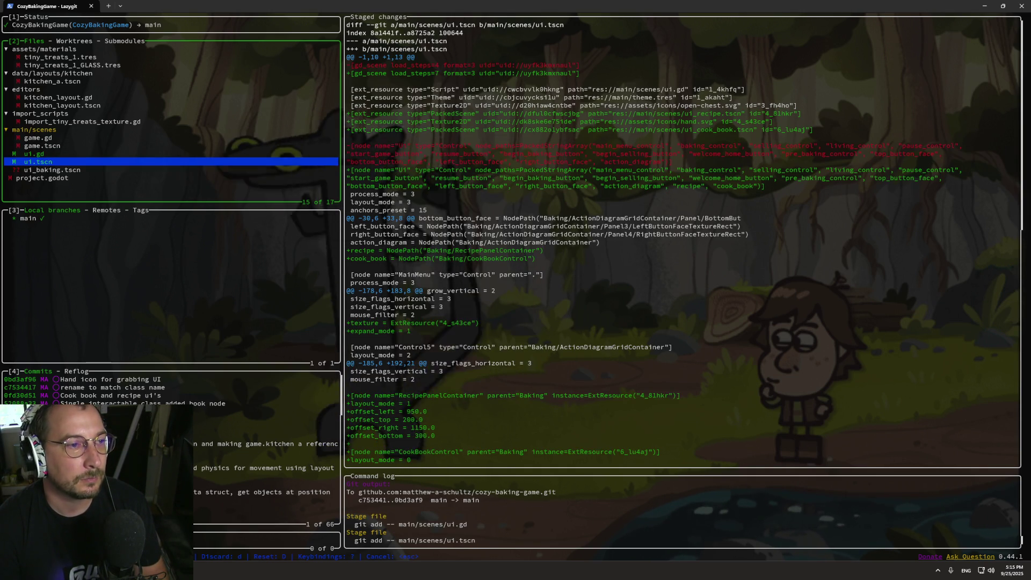
pyautogui.press('Up')
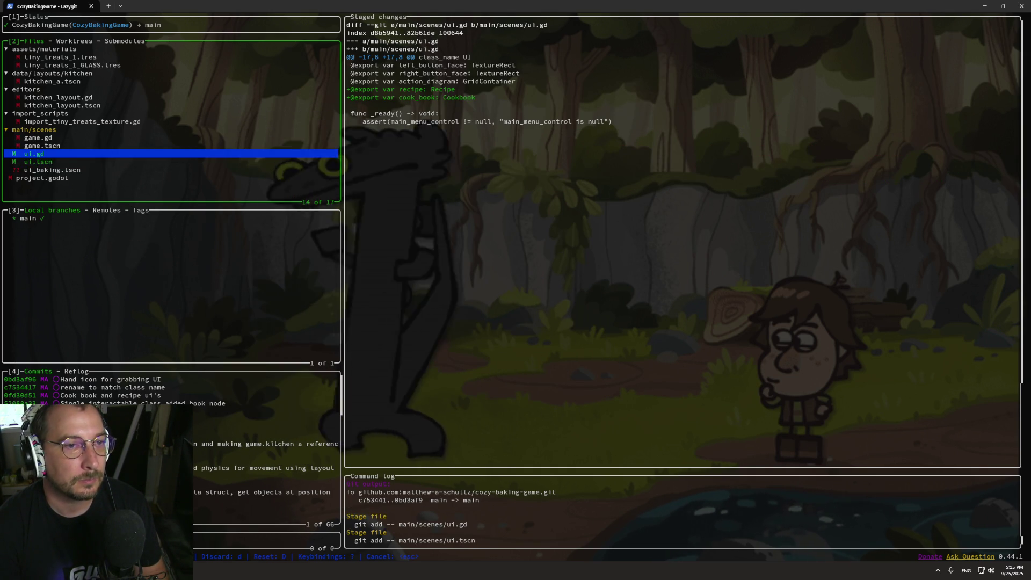
pyautogui.write('c')
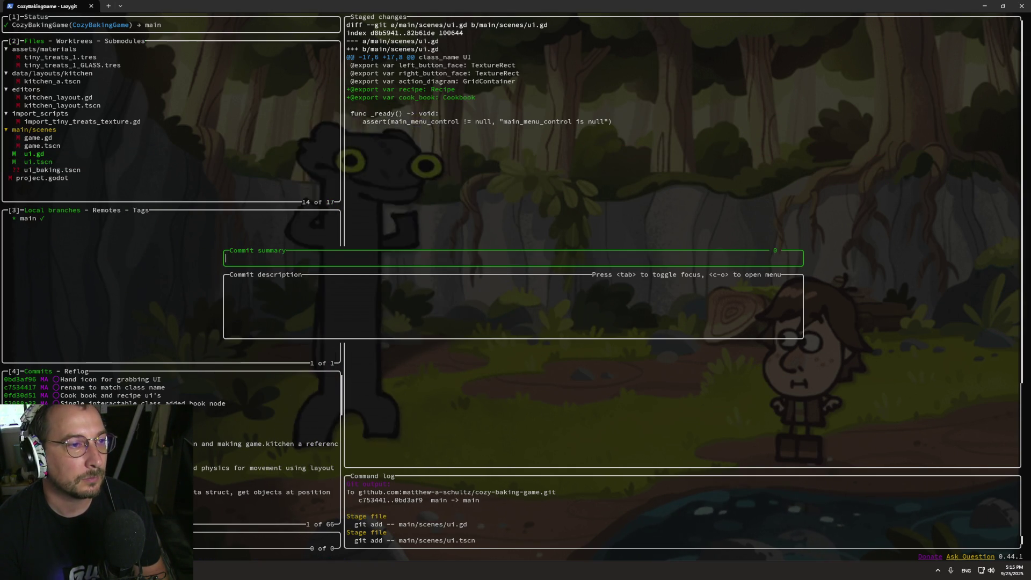
pyautogui.write('pe and')
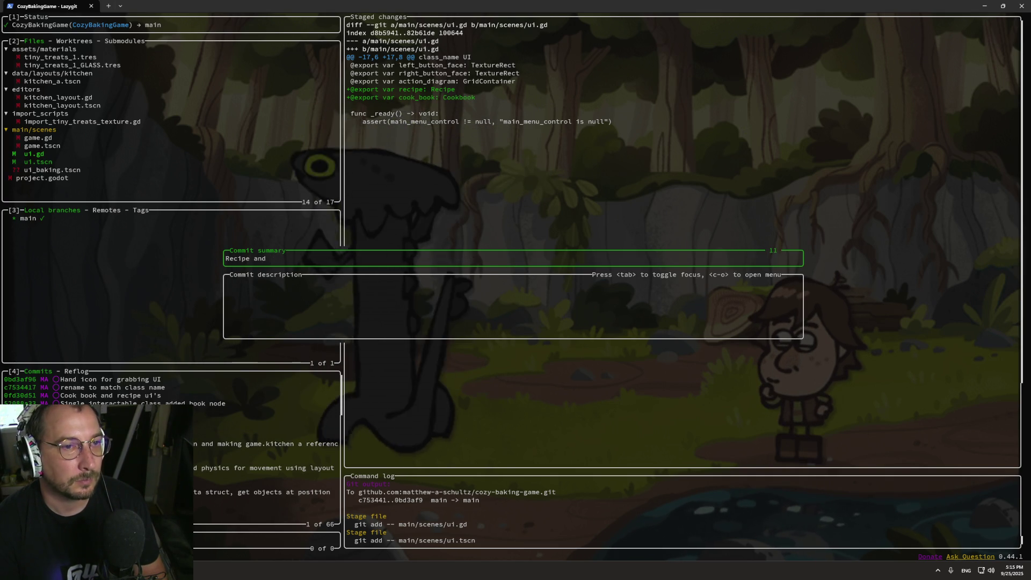
pyautogui.write('cook_')
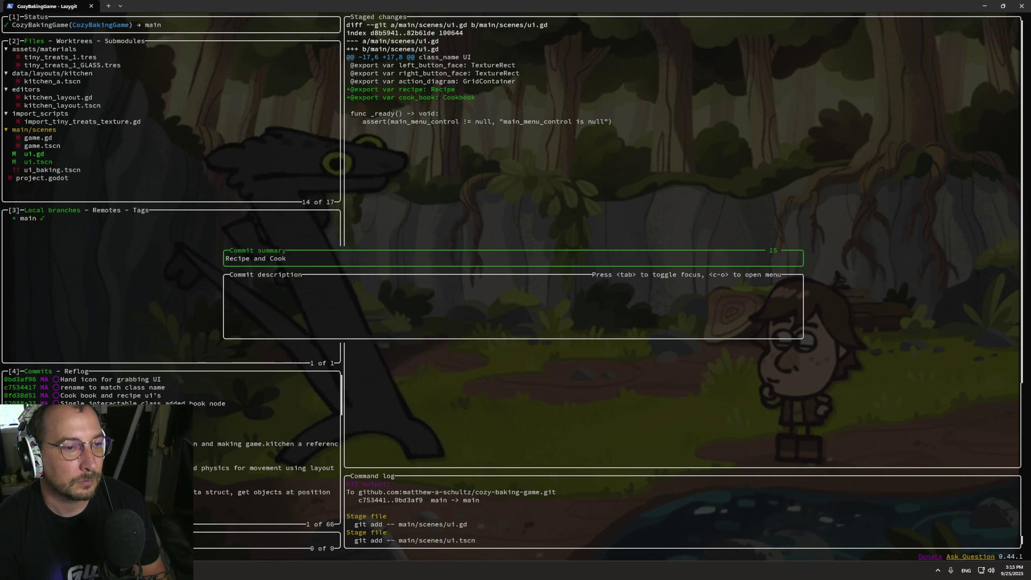
pyautogui.write('ok')
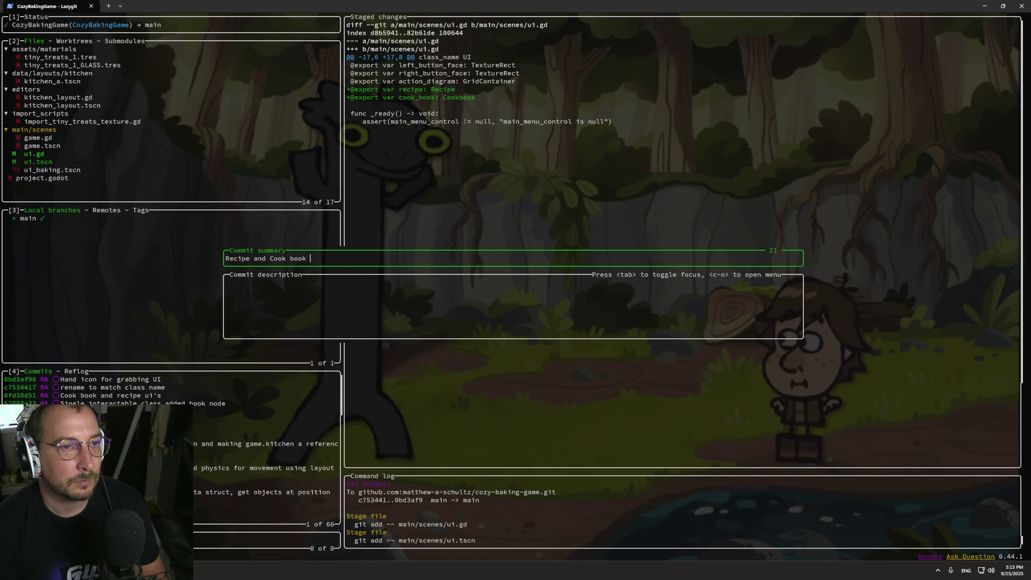
pyautogui.write('ook')
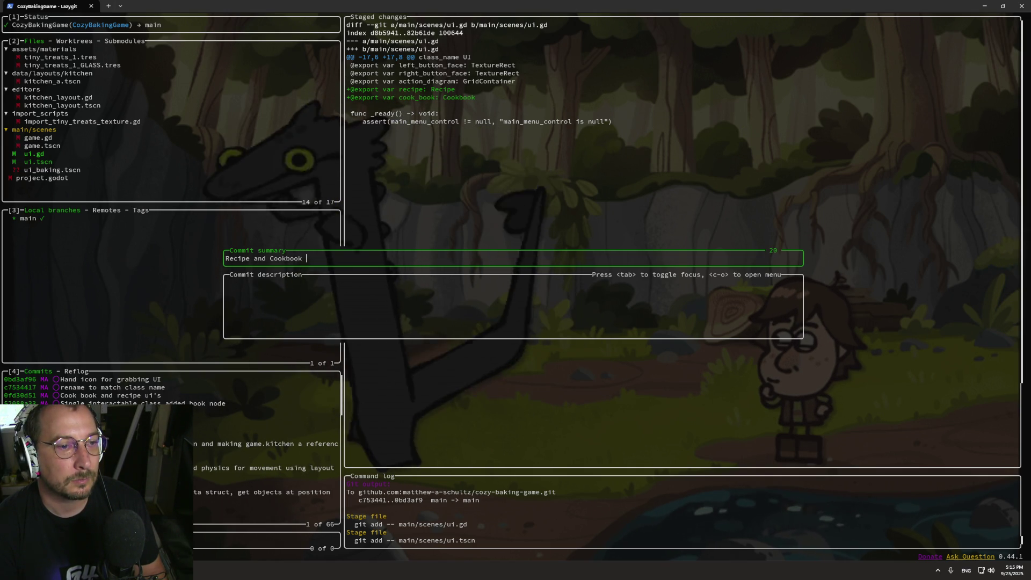
pyautogui.write('e')
pyautogui.write('s')
pyautogui.press('Return')
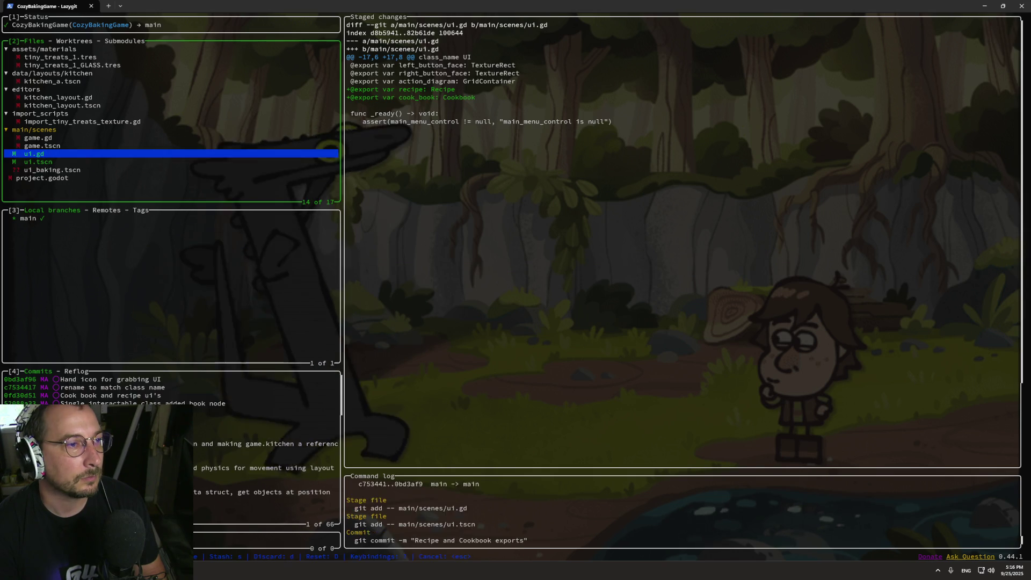
pyautogui.press('Up')
pyautogui.press('Up')
pyautogui.press('Up')
pyautogui.press('Up')
pyautogui.press('Up')
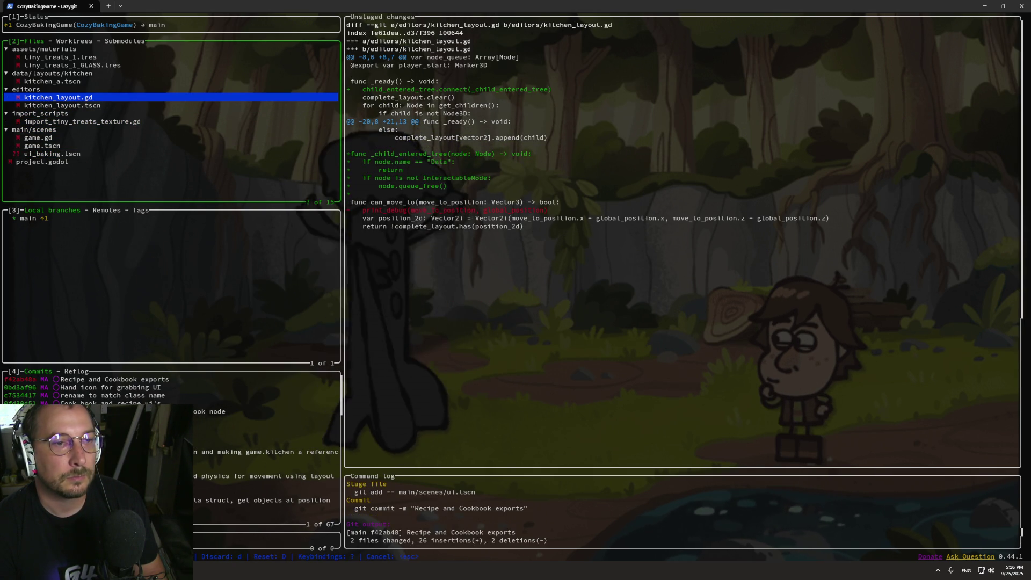
# Stage only kitchen_a.tscn and commit it as 'Added draw to place cookbook on top of'.
pyautogui.press('Up')
pyautogui.press('Up')
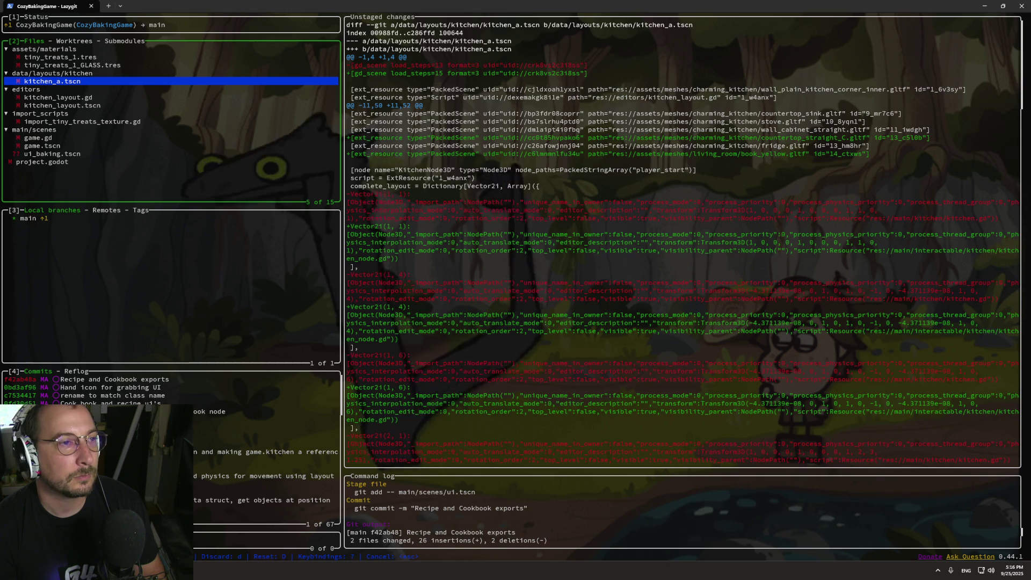
pyautogui.press('Down')
pyautogui.press('Up')
pyautogui.press('space')
pyautogui.write('c')
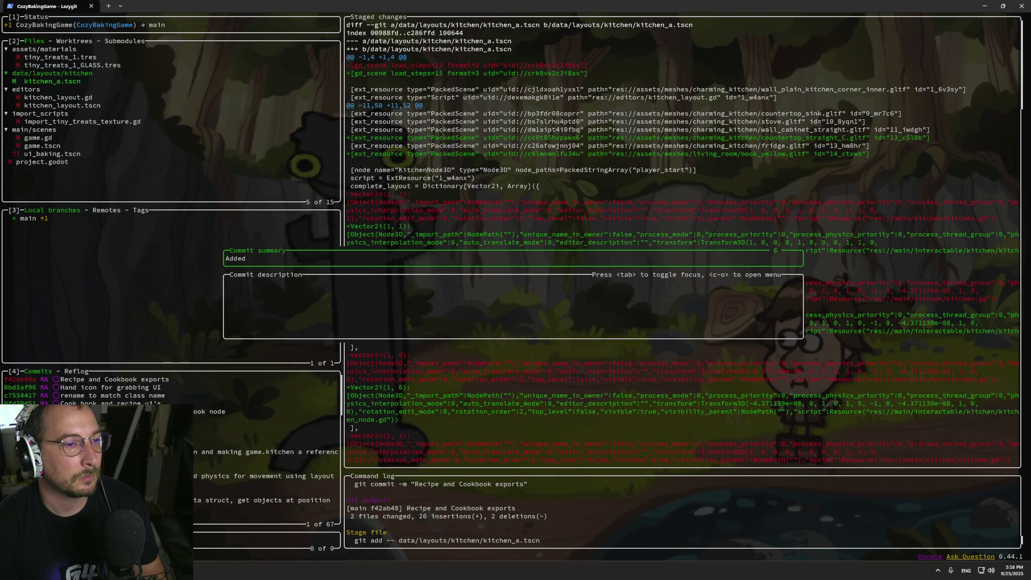
pyautogui.write(' u')
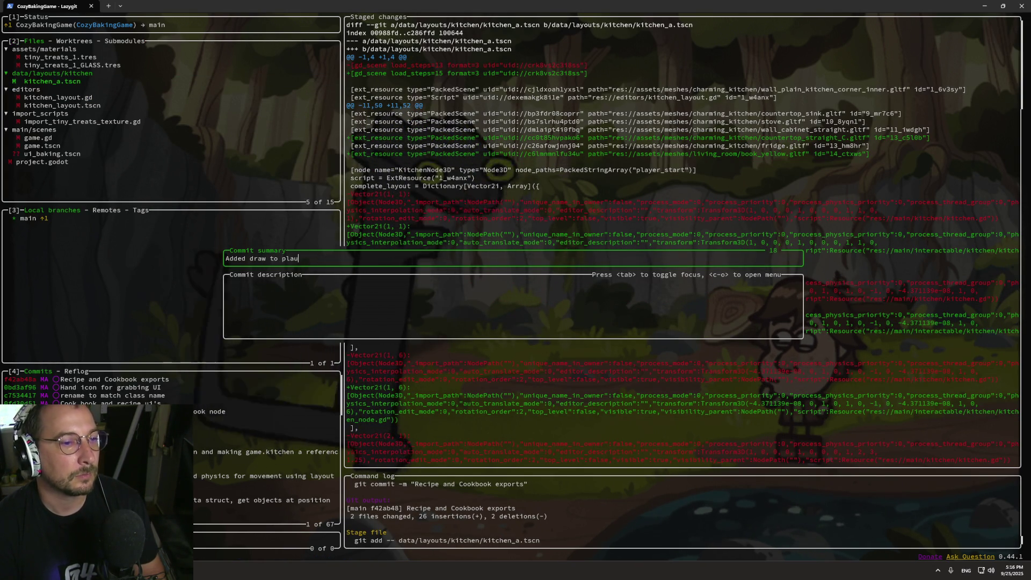
pyautogui.press('BackSpace')
pyautogui.write('ce cookboo')
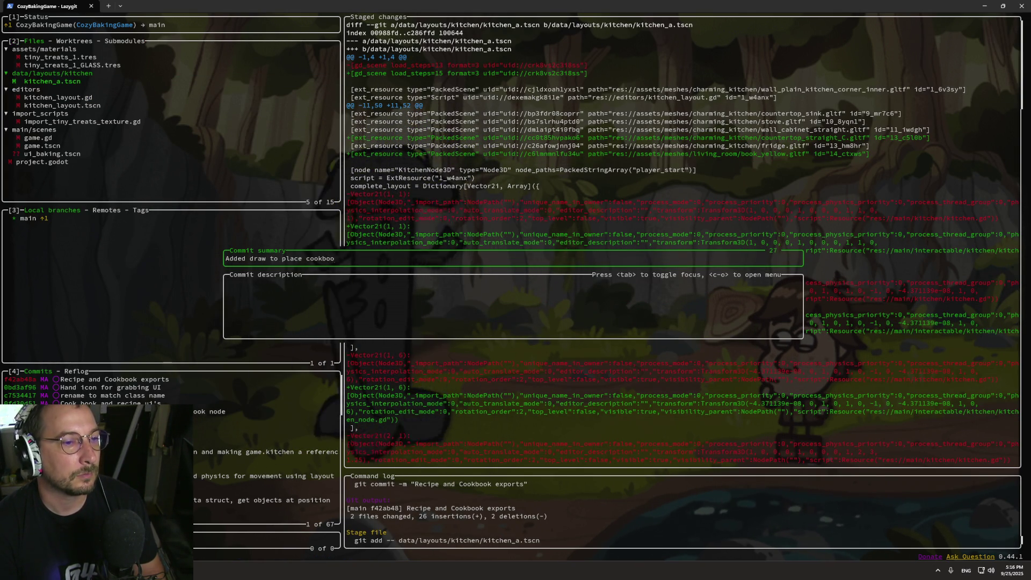
pyautogui.write('k on top of')
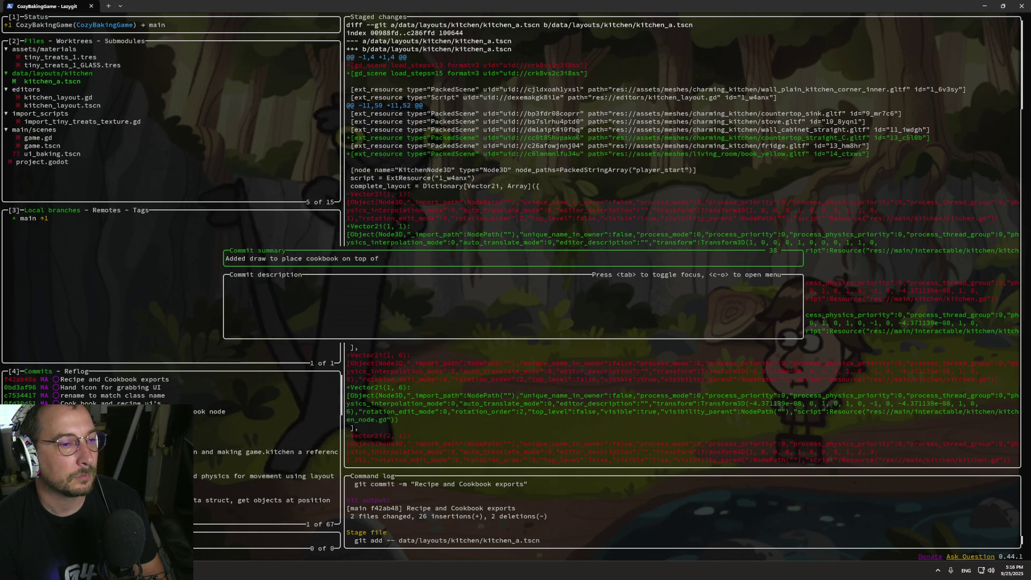
pyautogui.press('Return')
pyautogui.press('Up')
pyautogui.press('Up')
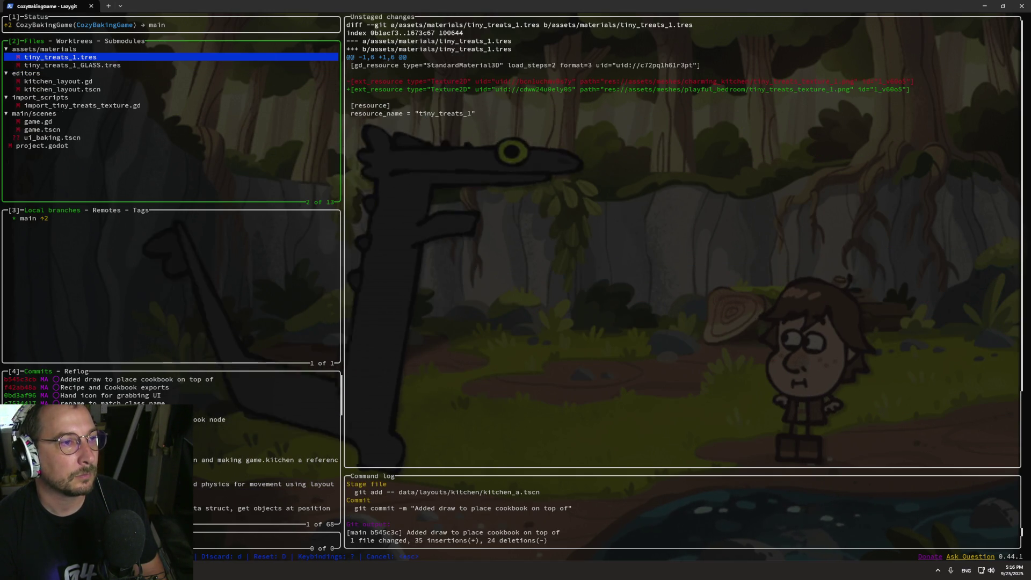
# Stage assets/materials and commit the two tiny_treats material files as 'Misc addition'.
pyautogui.press('Up')
pyautogui.press('space')
pyautogui.write('Misc')
pyautogui.write('M')
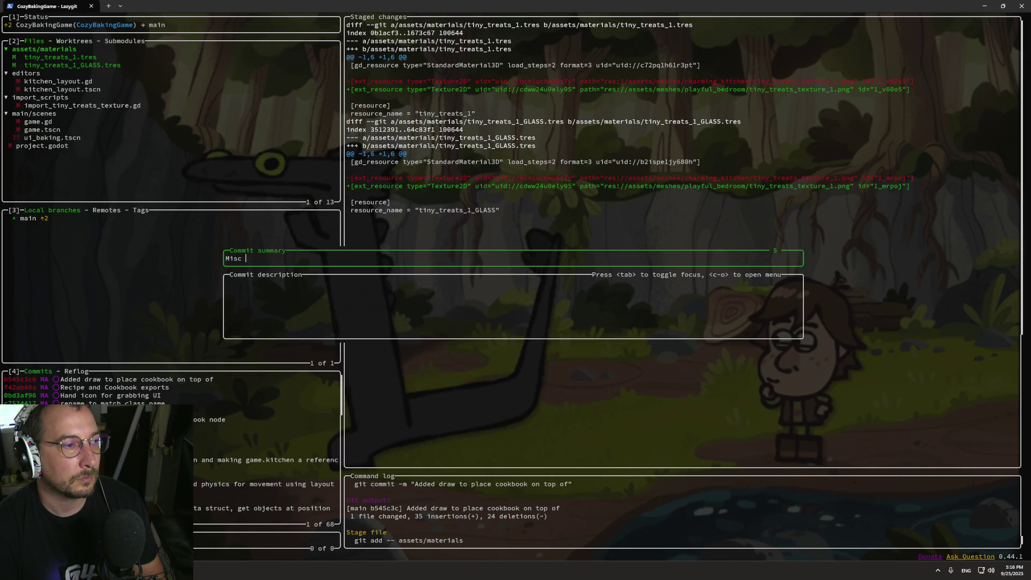
pyautogui.write('addition')
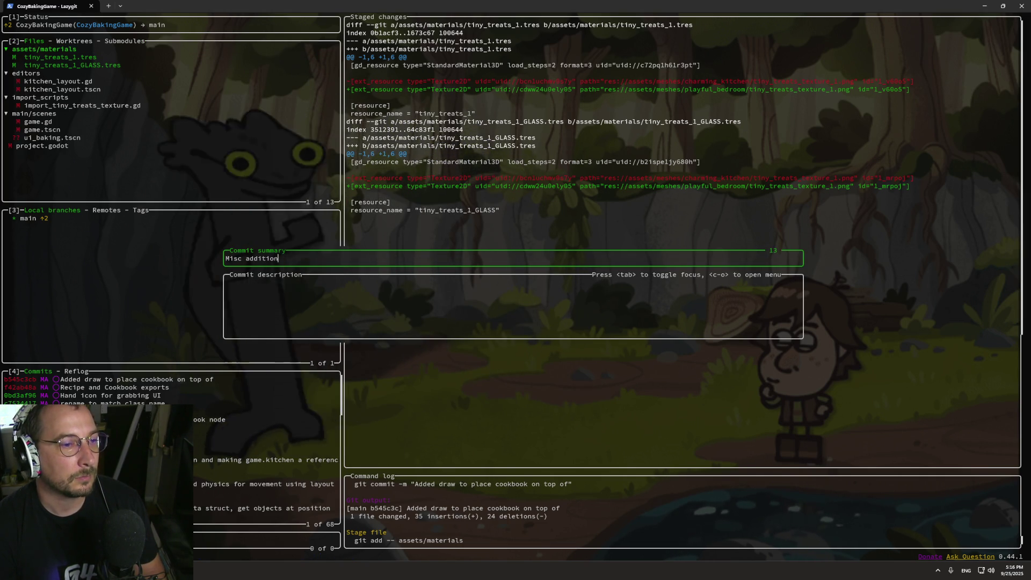
pyautogui.press('Return')
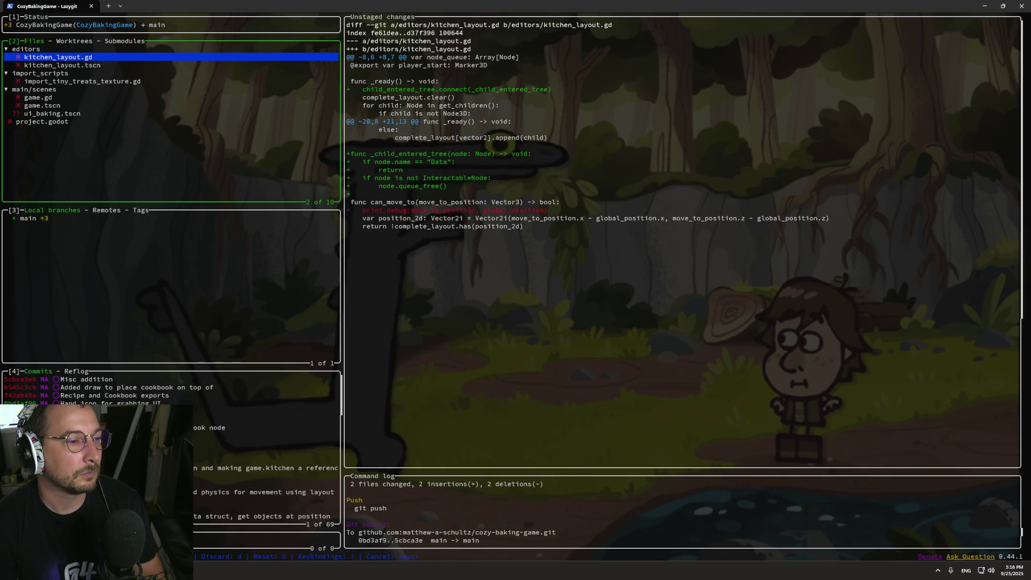
pyautogui.press('Down')
pyautogui.press('Down')
pyautogui.press('Down')
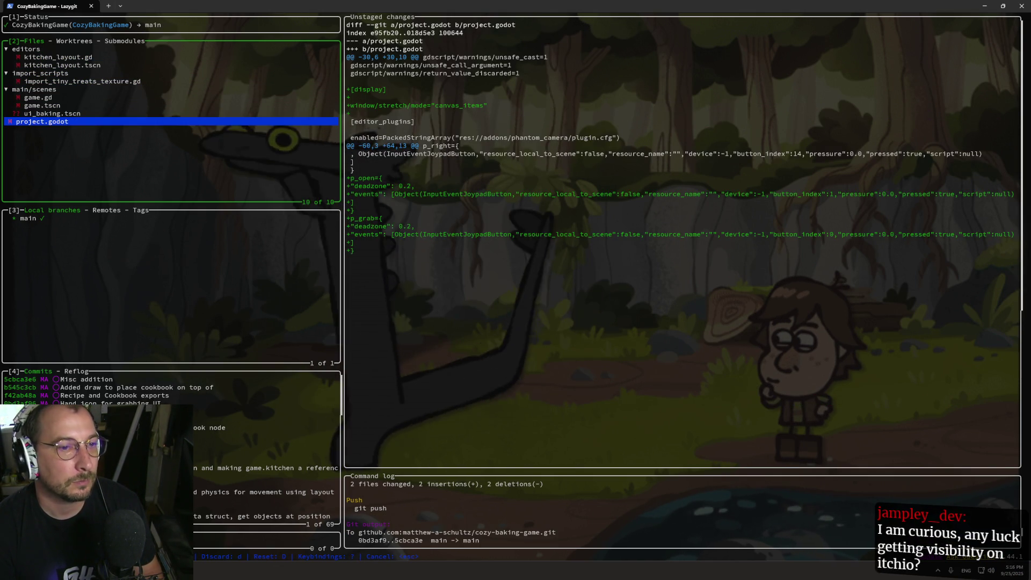
# Stage project.godot and begin the commit summary 'Stretching canvas an…'.
pyautogui.press('space')
pyautogui.write('c')
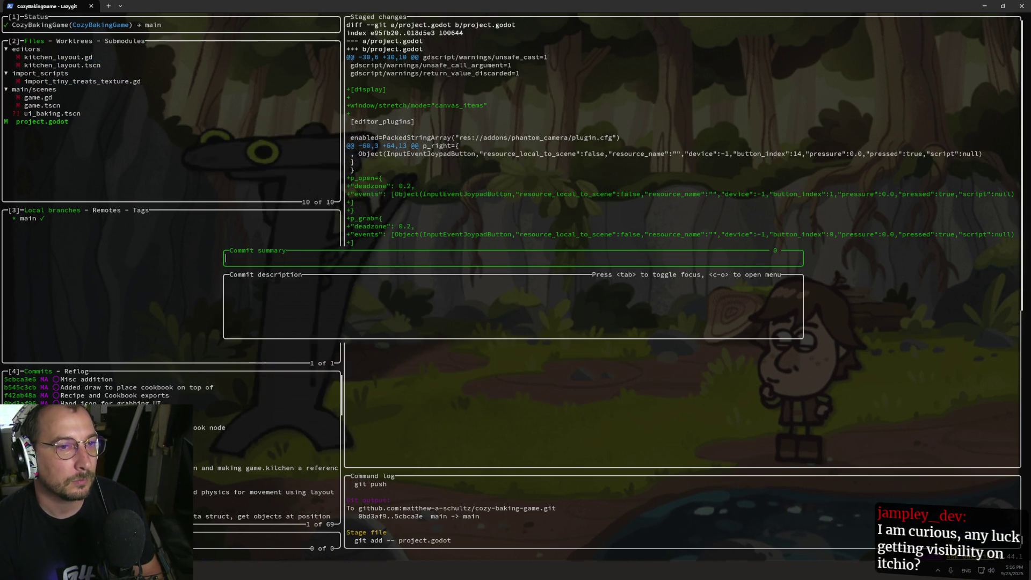
pyautogui.write('Str')
pyautogui.write('etching vca')
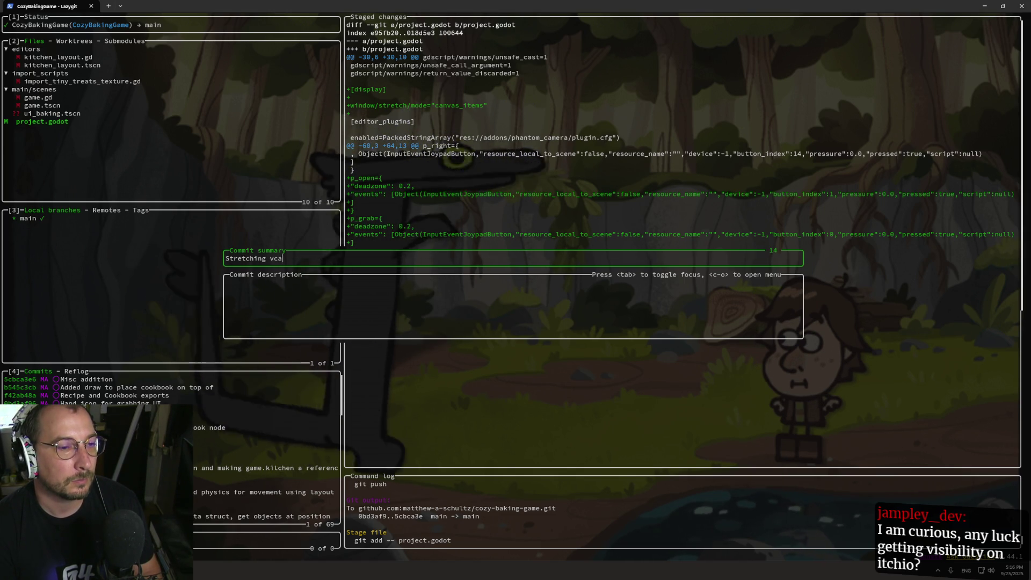
pyautogui.press('BackSpace')
pyautogui.press('BackSpace')
pyautogui.write('s and')
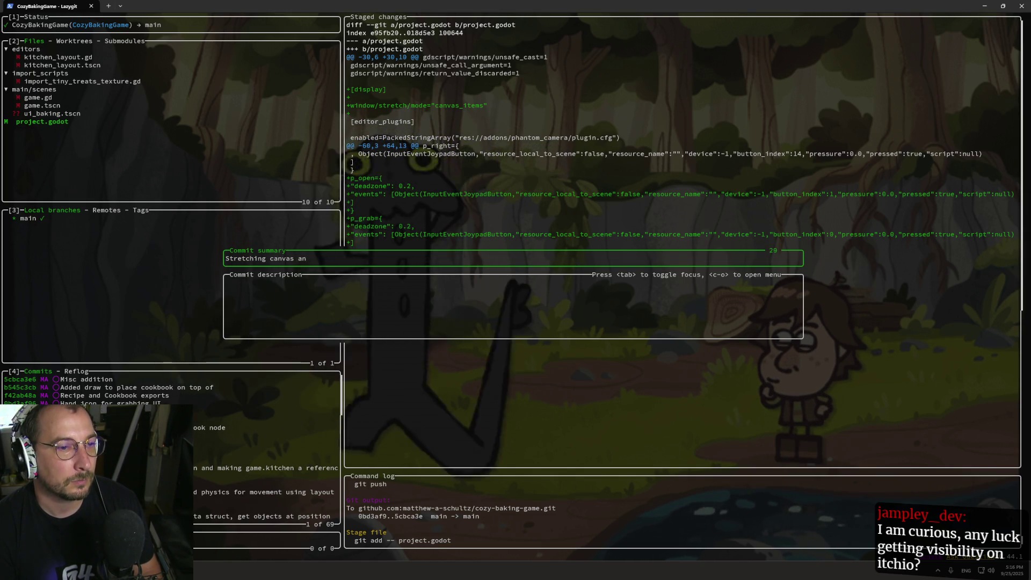
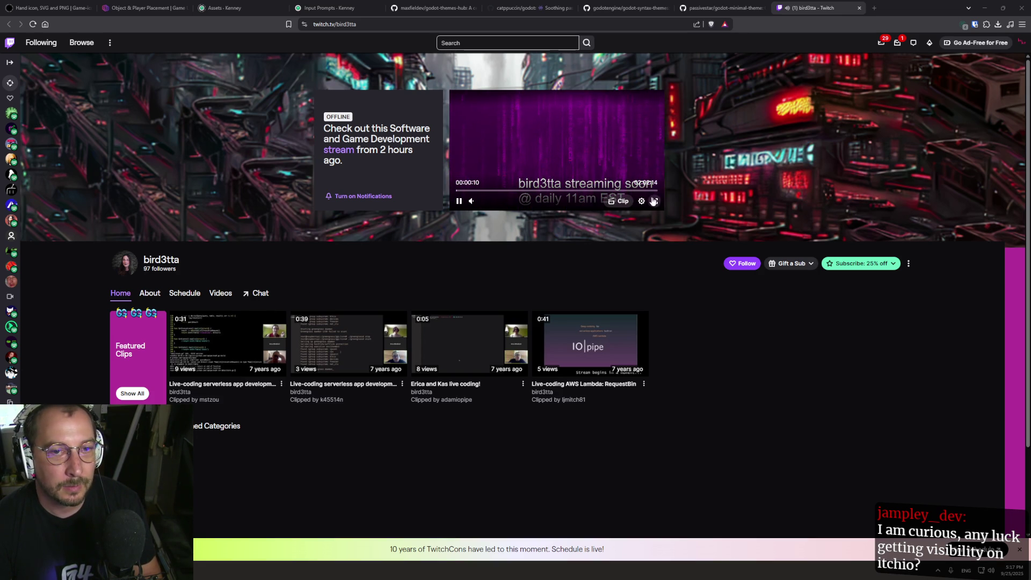
# Watch the latest past broadcast fullscreen, skip ahead to about 01:15:43, then reload the player.
pyautogui.click(655, 202)
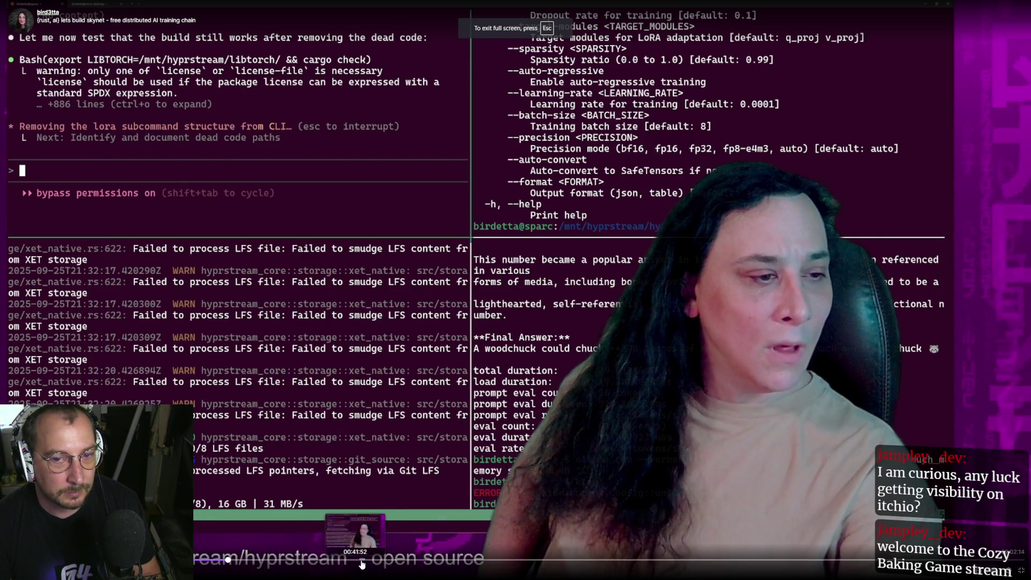
pyautogui.click(367, 561)
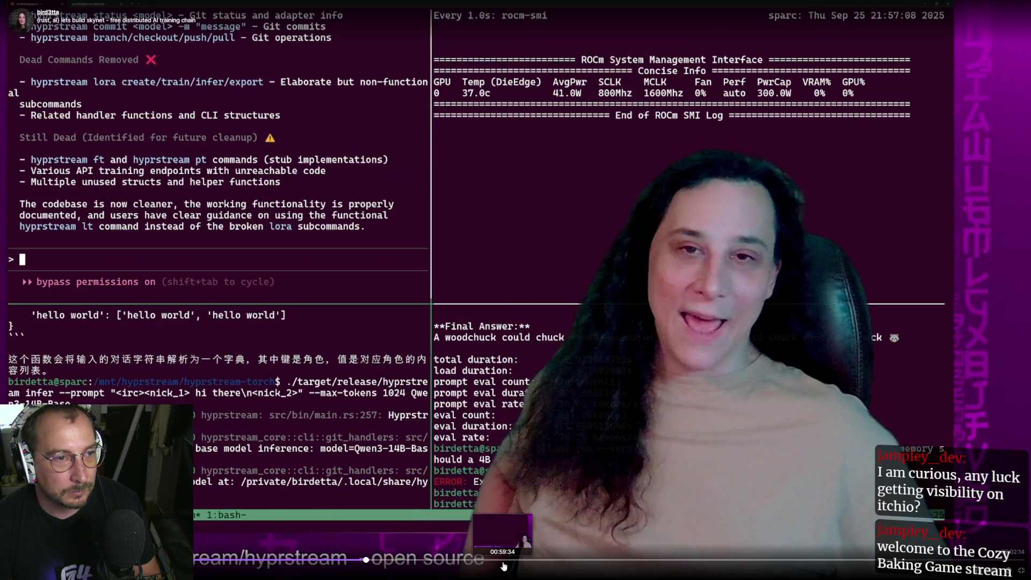
pyautogui.click(504, 565)
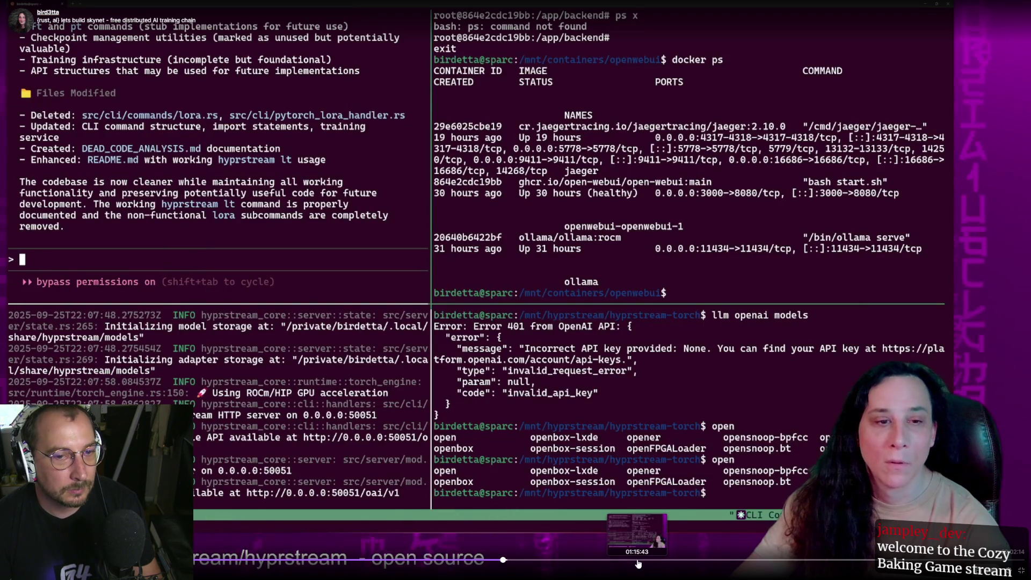
pyautogui.click(638, 561)
pyautogui.press('Escape')
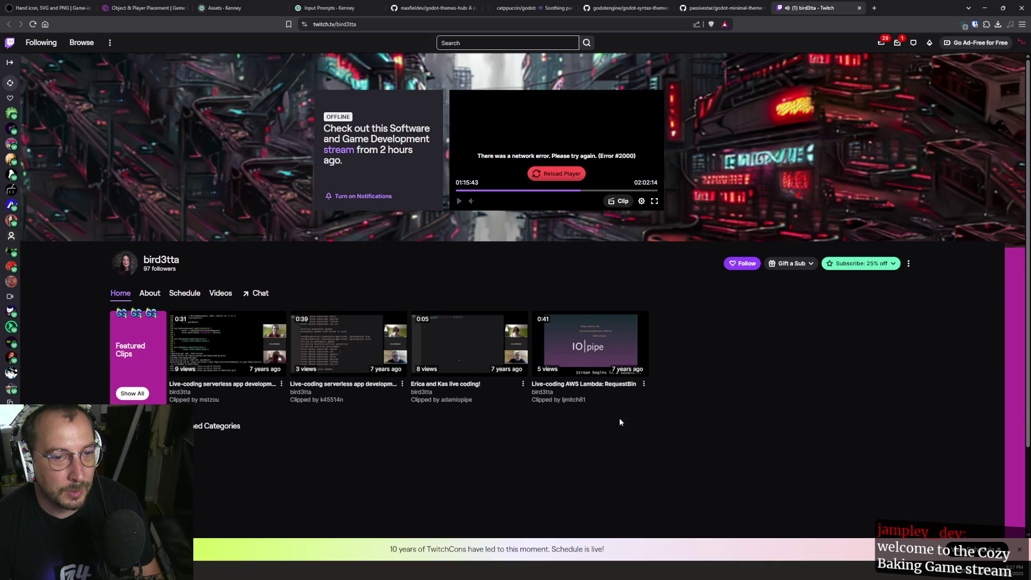
pyautogui.click(559, 174)
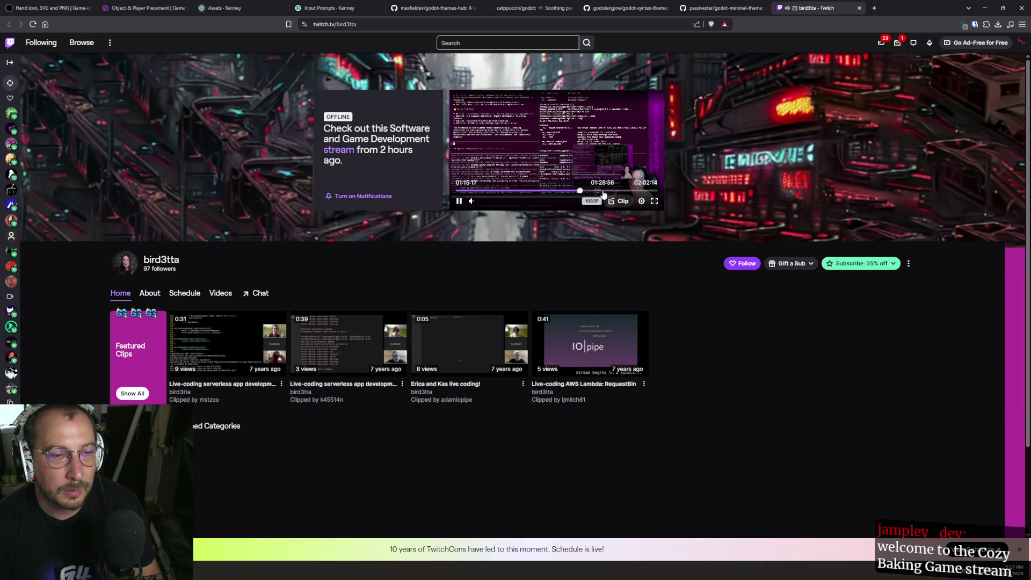
# Browse the channel's Videos list, then close the Twitch tab.
pyautogui.click(233, 293)
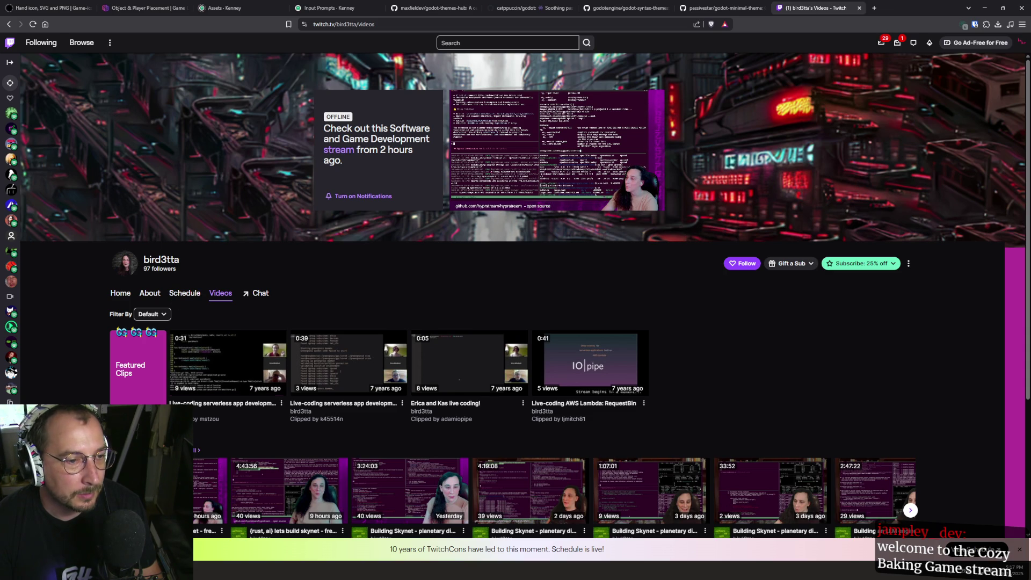
pyautogui.scroll(-2, 526, 295)
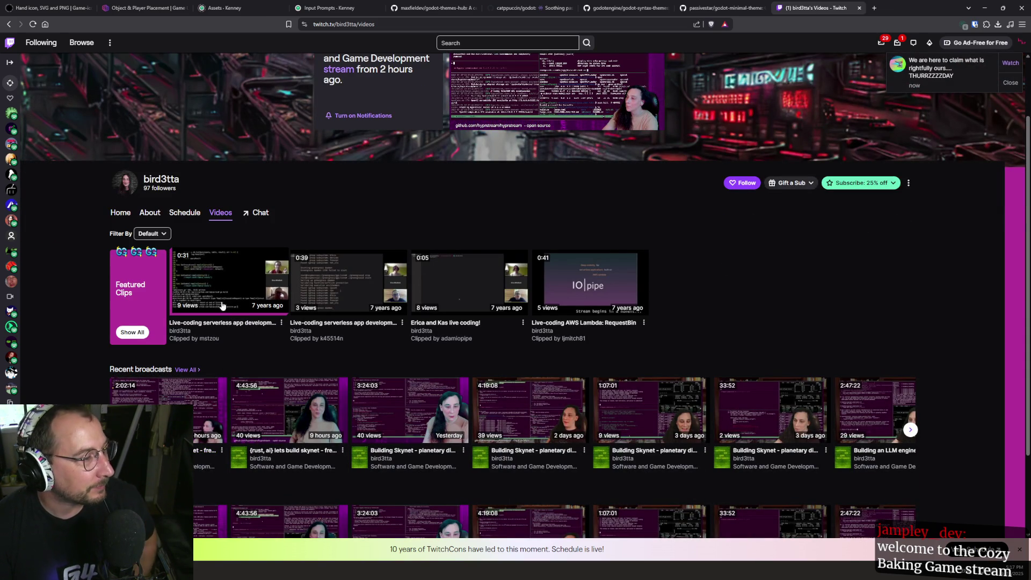
pyautogui.click(860, 9)
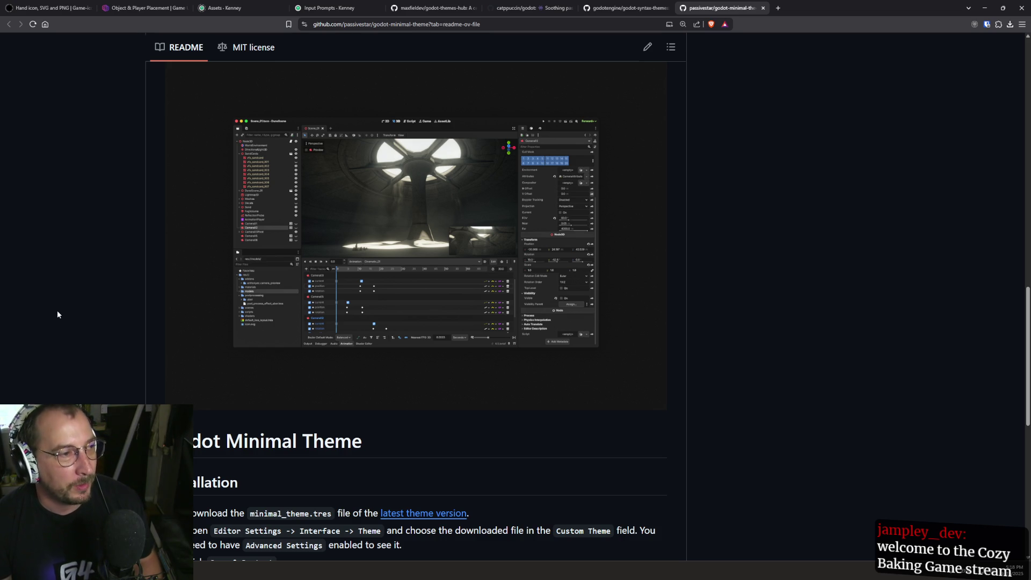
# Switch from Brave's Hand icon tab, past VS Code, to the Cozy Baking Game in Godot.
pyautogui.click(73, 9)
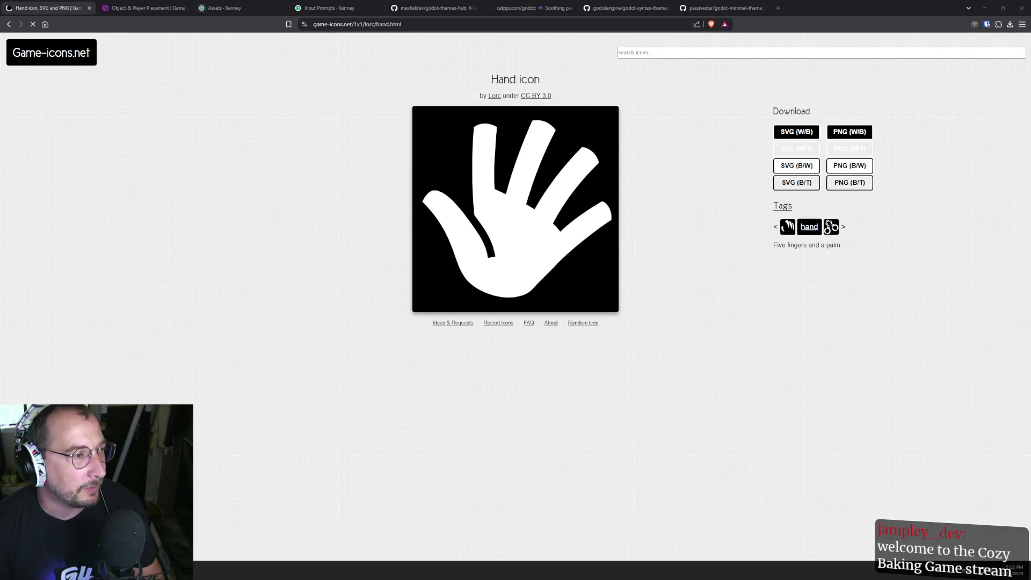
pyautogui.hotkey('alt', 'Tab')
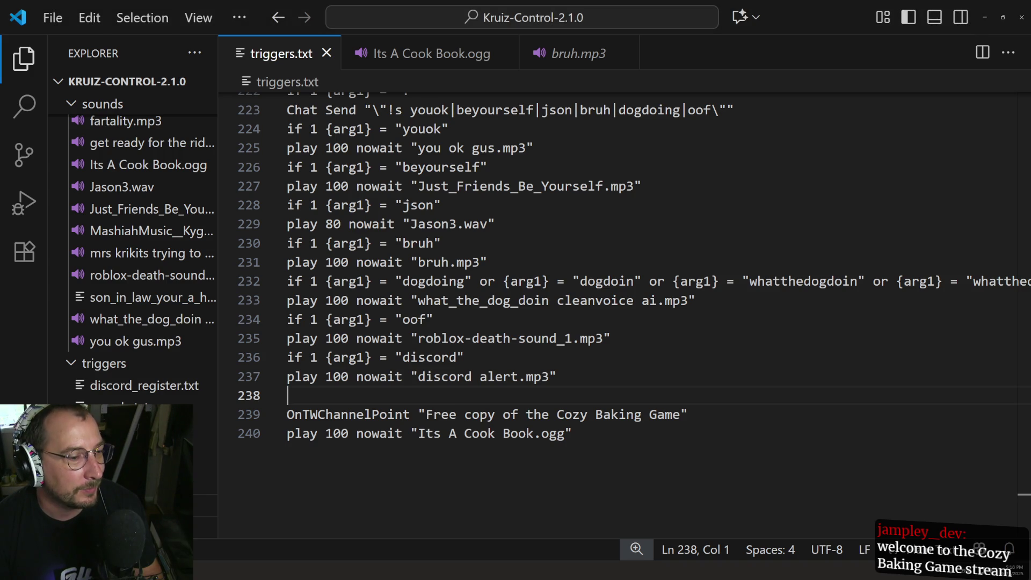
pyautogui.hotkey('alt', 'Tab')
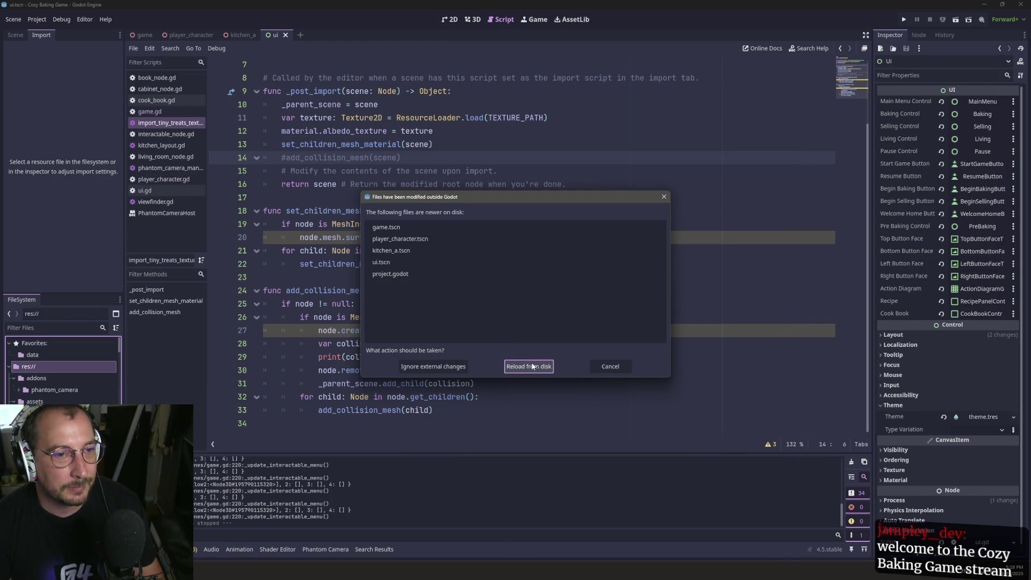
# Reload the externally modified scene and project files from disk, then briefly test-run the game.
pyautogui.click(532, 367)
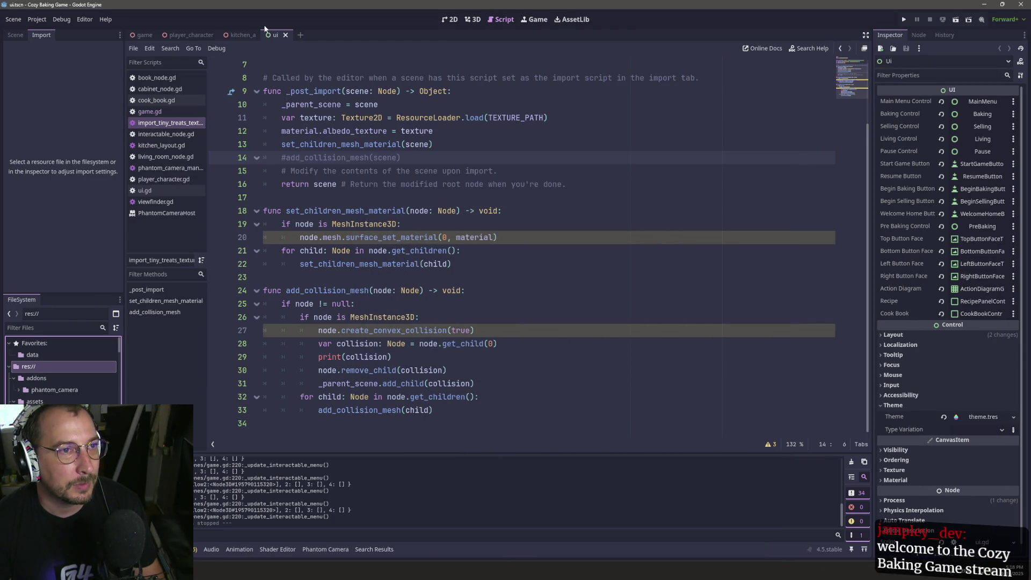
pyautogui.click(907, 20)
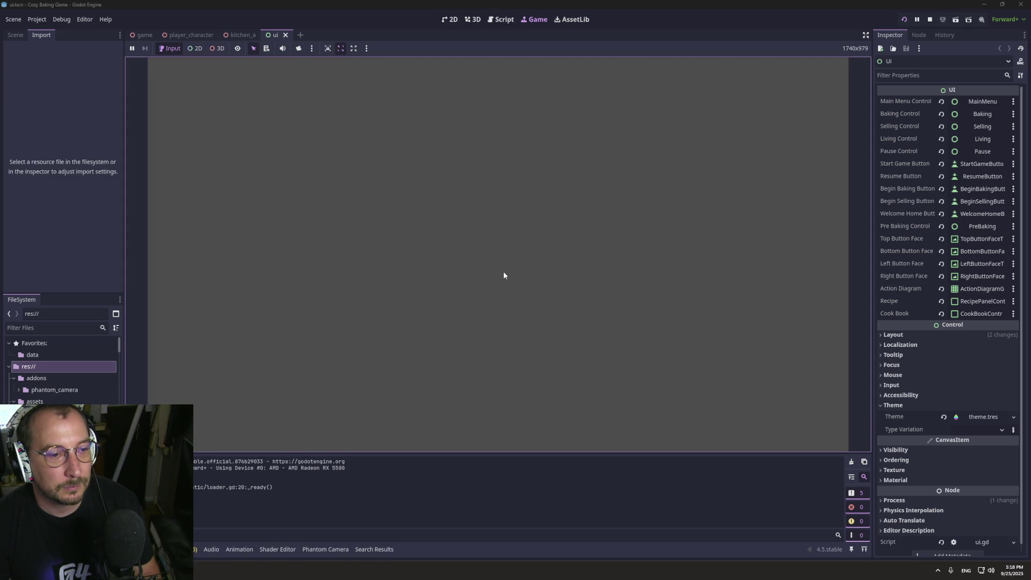
pyautogui.press('F8')
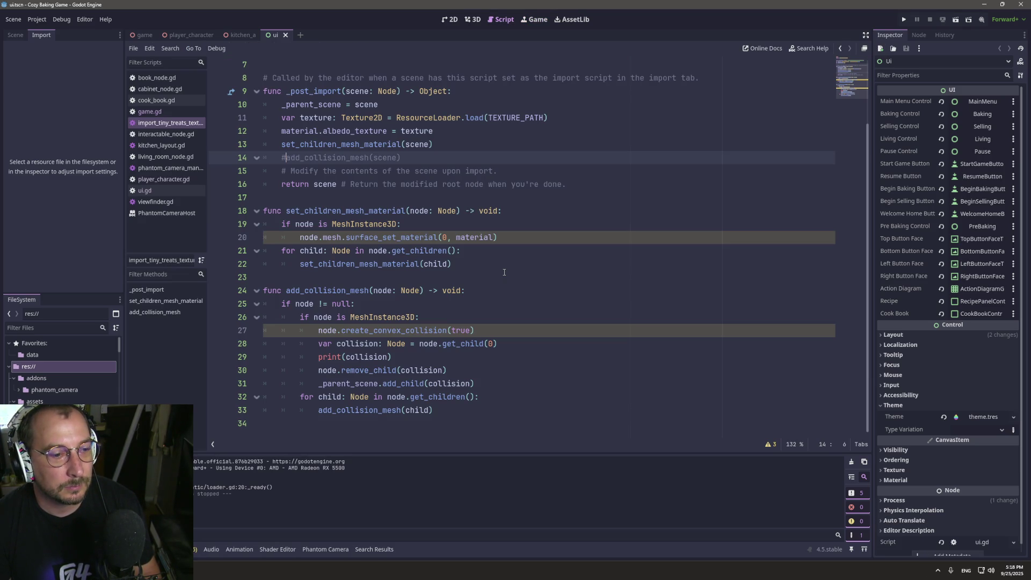
# Run the game again through Start Game and Begin Baking, then stop it.
pyautogui.click(907, 20)
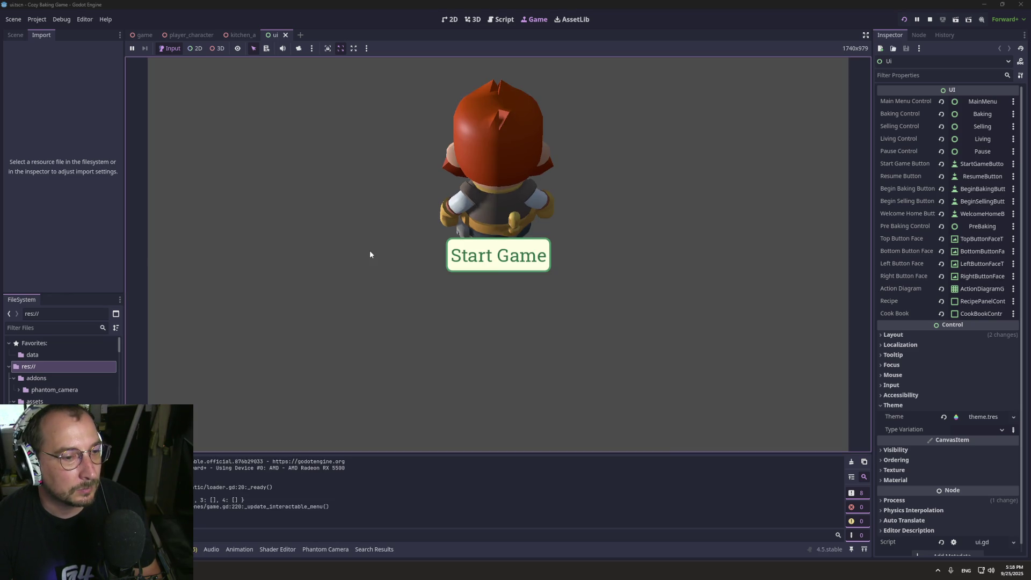
pyautogui.click(481, 254)
pyautogui.click(481, 254)
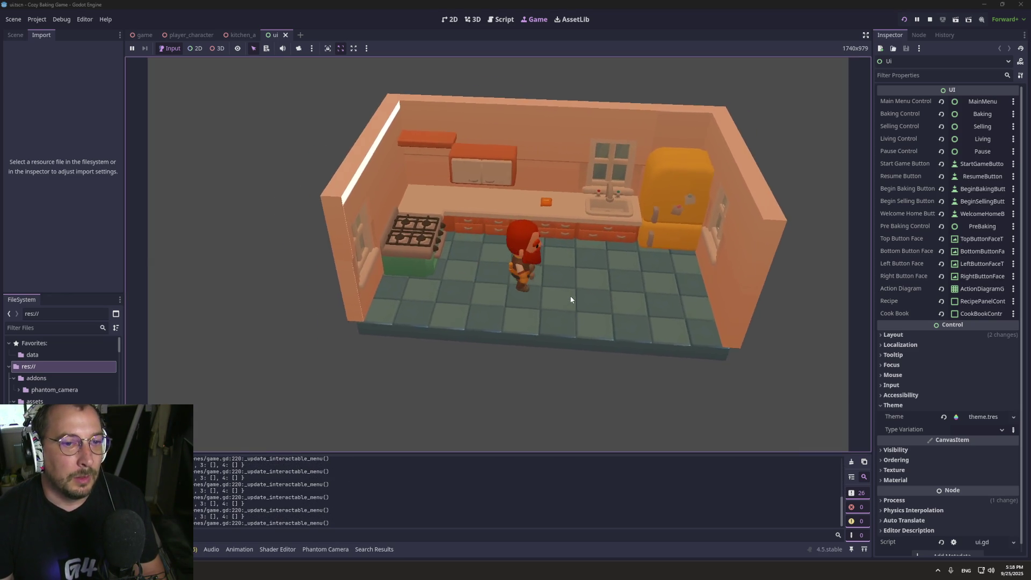
pyautogui.press('F8')
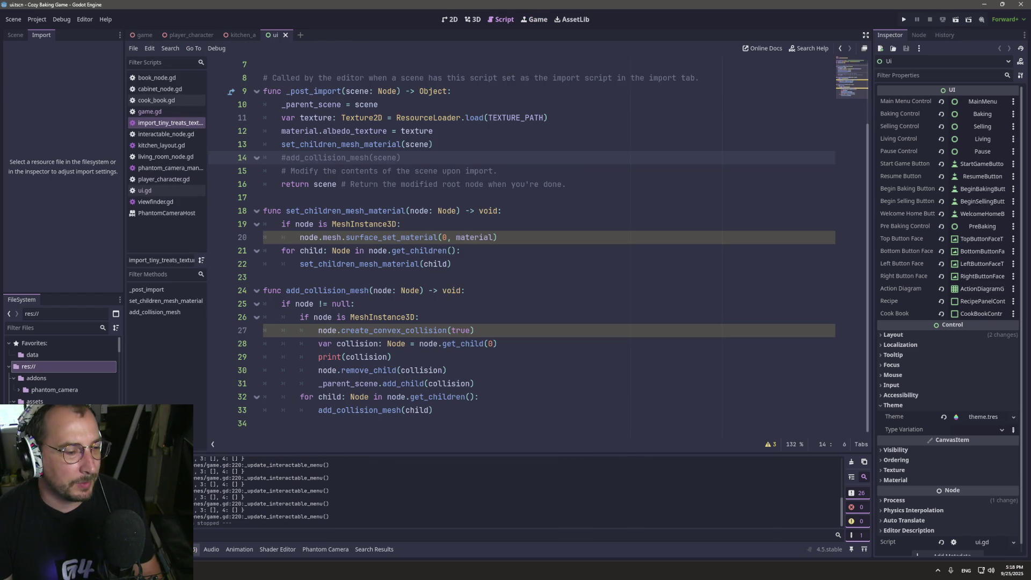
pyautogui.hotkey('alt', 'Tab')
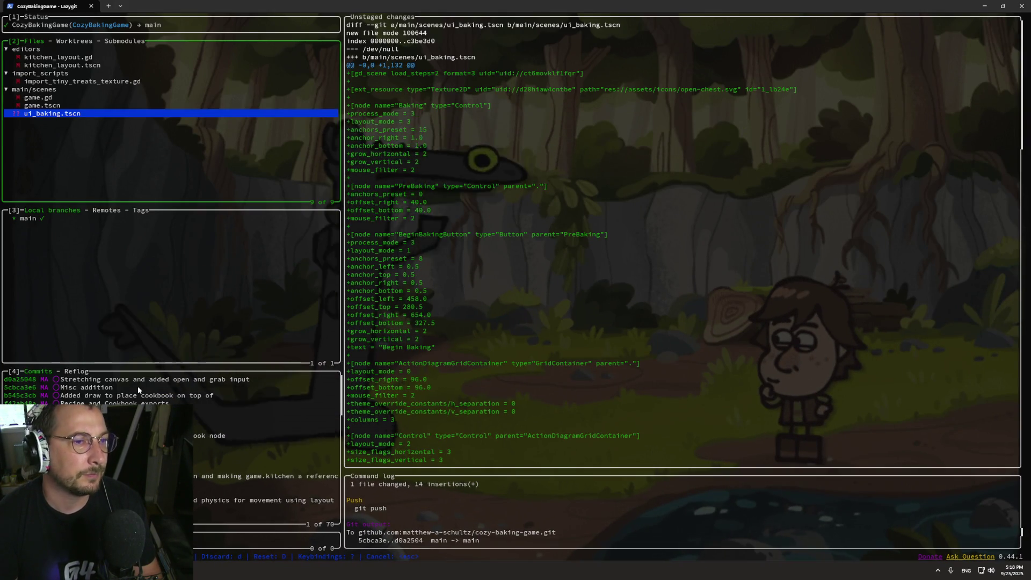
# Review the diffs for game.tscn and game.gd in the main/scenes folder.
pyautogui.press('Up')
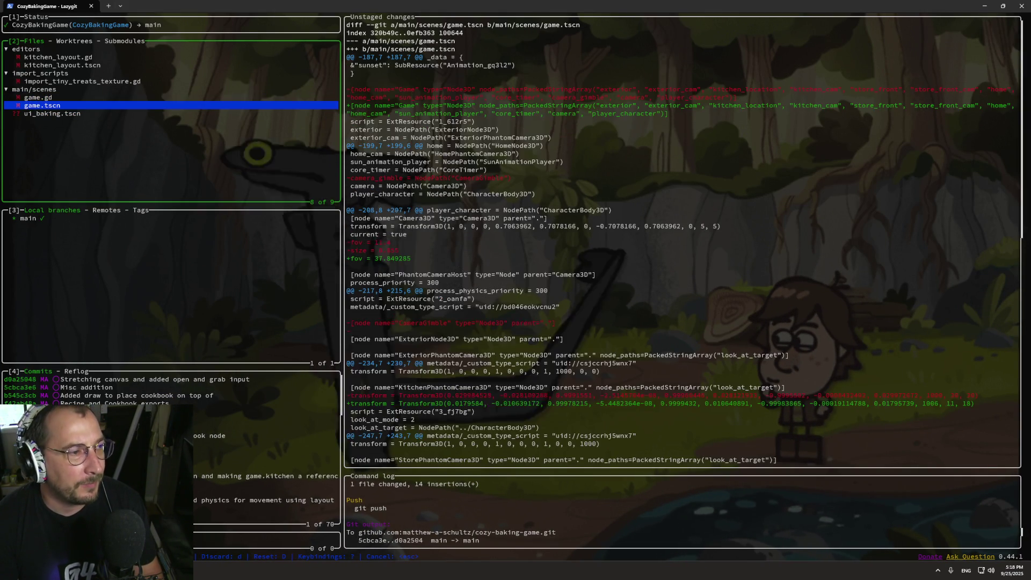
pyautogui.press('Up')
pyautogui.press('Down')
pyautogui.press('Up')
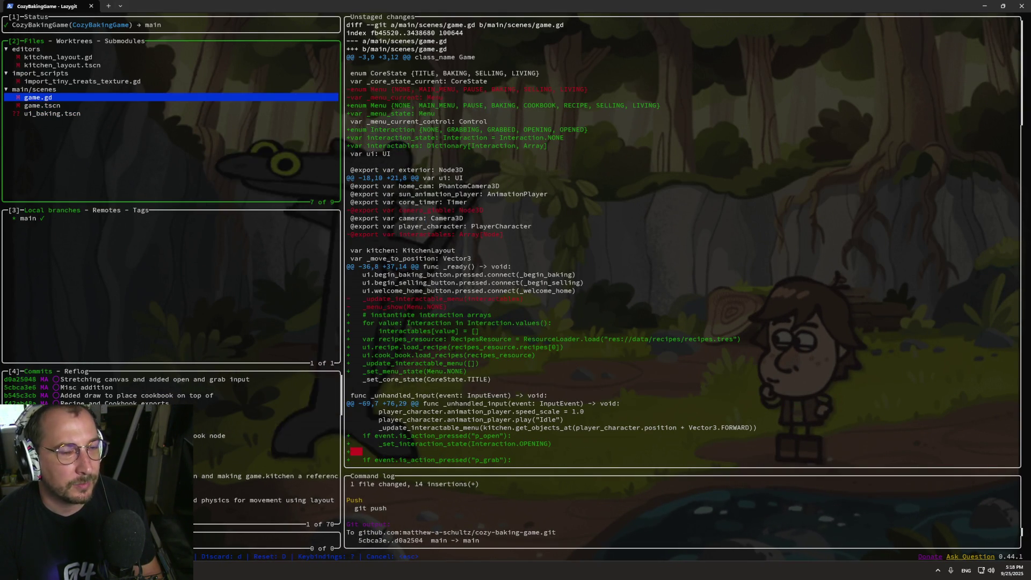
pyautogui.press('Down')
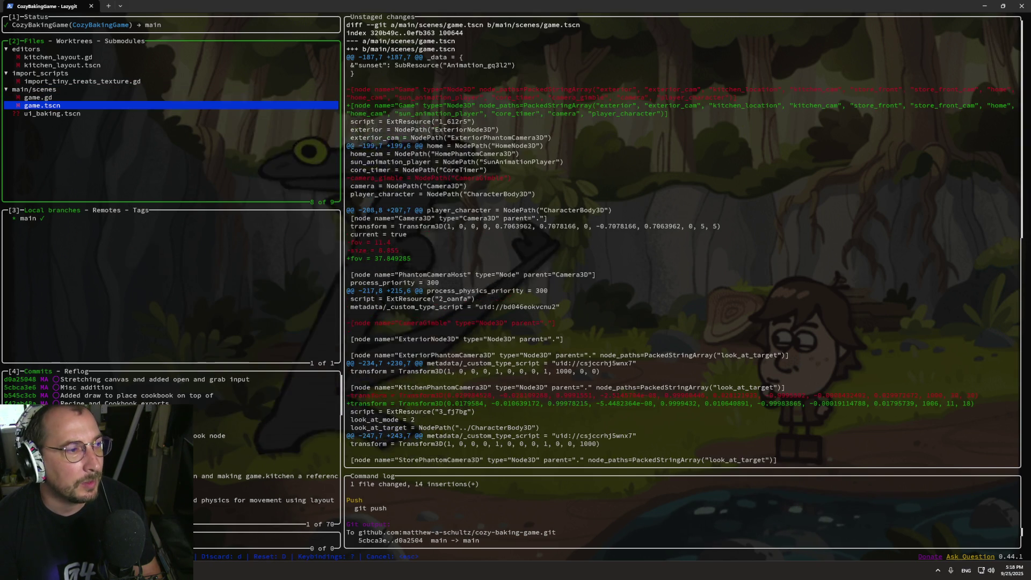
pyautogui.press('Up')
pyautogui.press('Up')
pyautogui.press('Down')
pyautogui.press('Down')
pyautogui.press('Up')
pyautogui.press('Up')
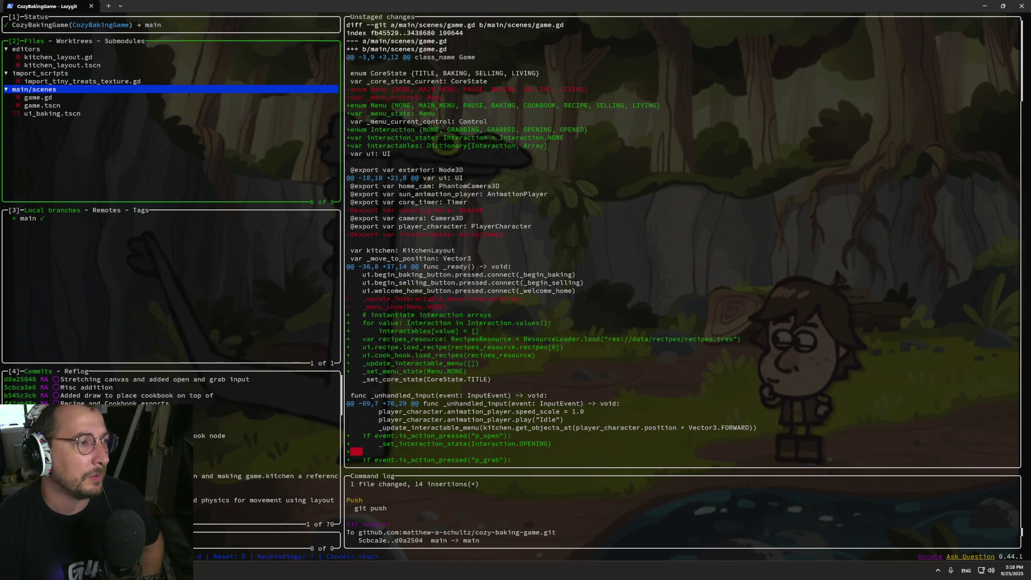
pyautogui.press('Down')
pyautogui.press('Down')
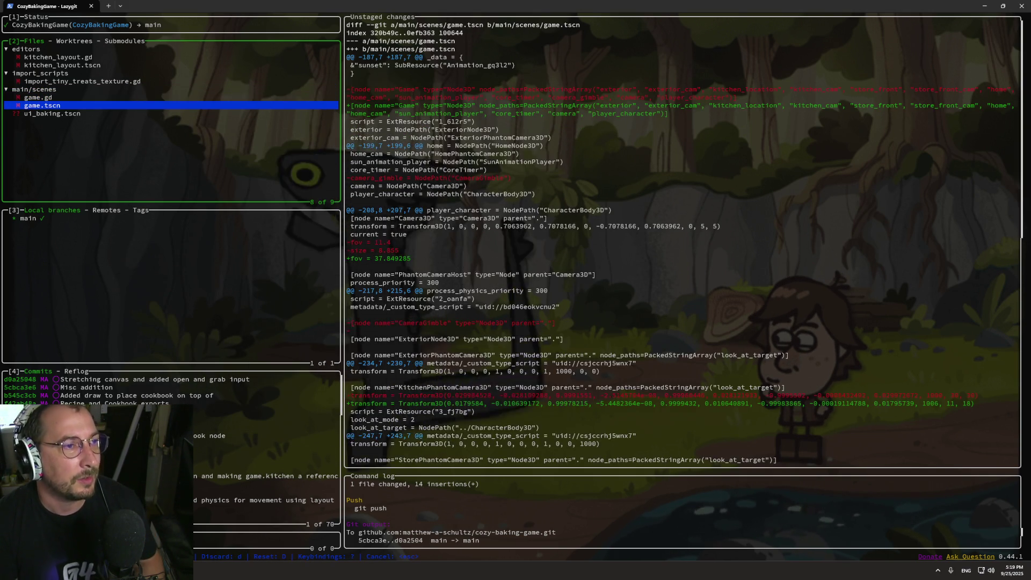
# Check the kitchen_layout.tscn and import_tiny_treats_texture.gd diffs, then stage import_tiny_treats_texture.gd.
pyautogui.press('Up')
pyautogui.press('Up')
pyautogui.press('Up')
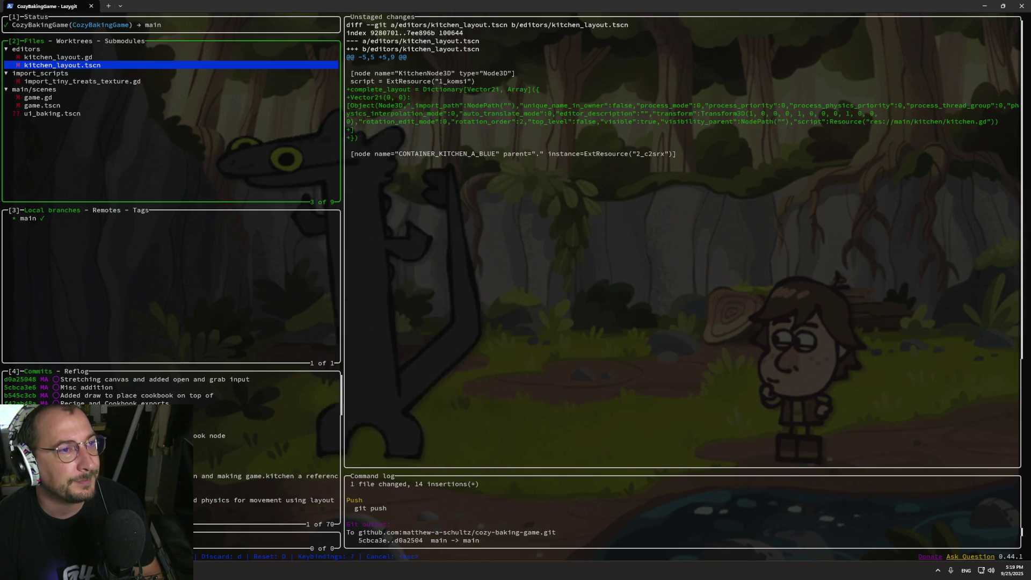
pyautogui.press('Up')
pyautogui.press('Down')
pyautogui.press('Down')
pyautogui.press('Down')
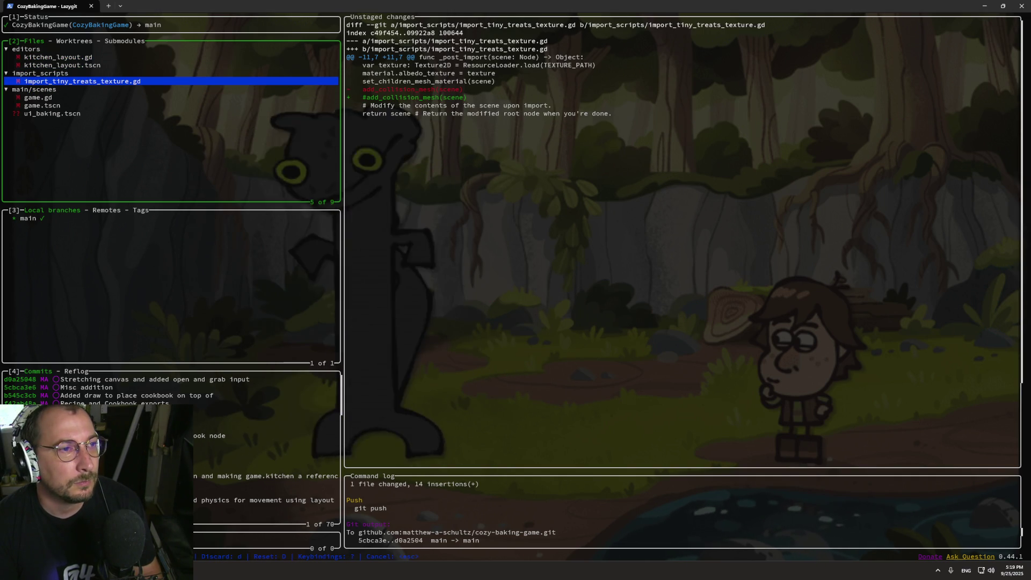
pyautogui.press('space')
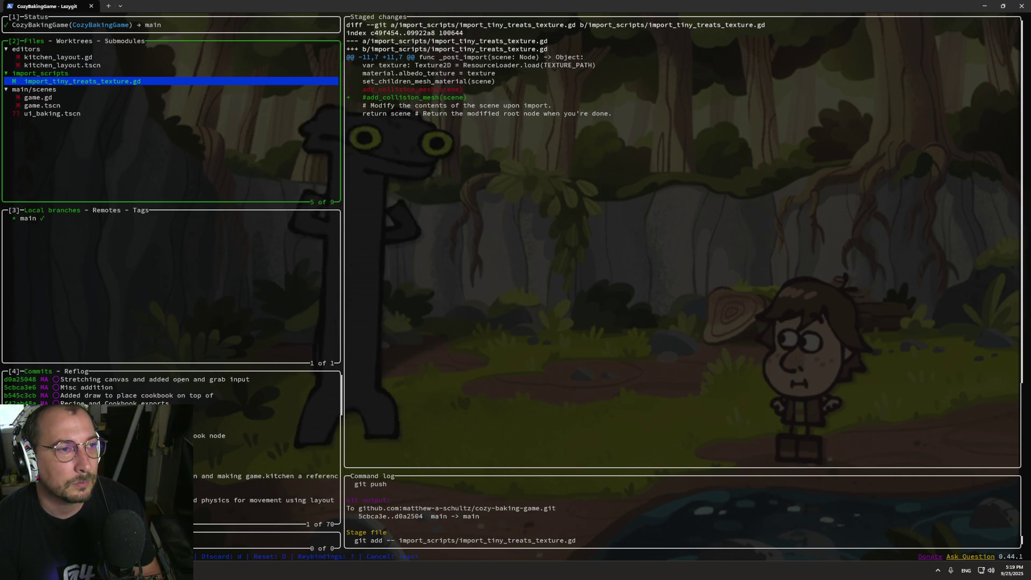
pyautogui.write('c')
pyautogui.write('R')
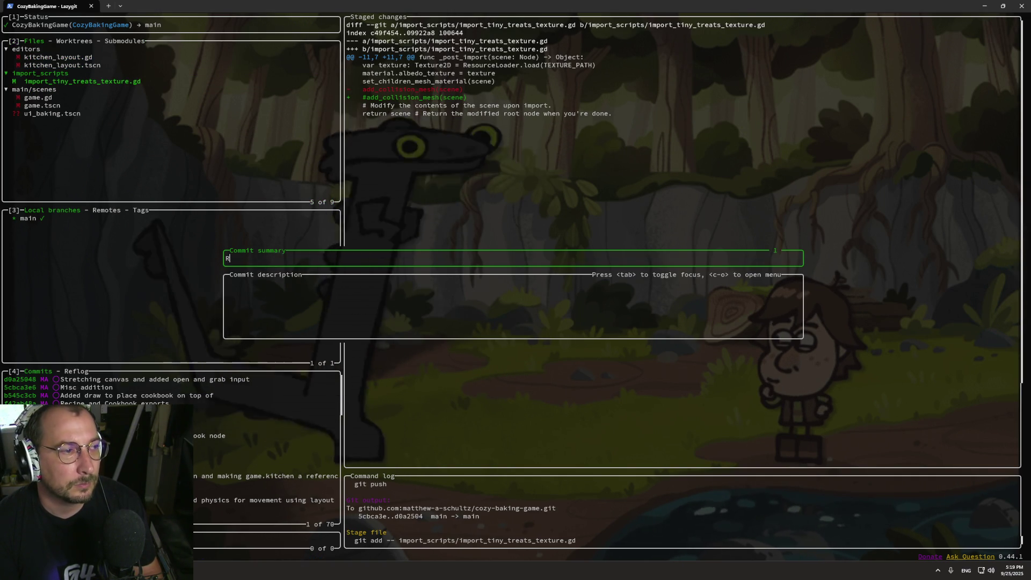
# Commit import_tiny_treats_texture.gd with the summary 'Stop adding collision meshes'.
pyautogui.press('BackSpace')
pyautogui.write('Stop addi')
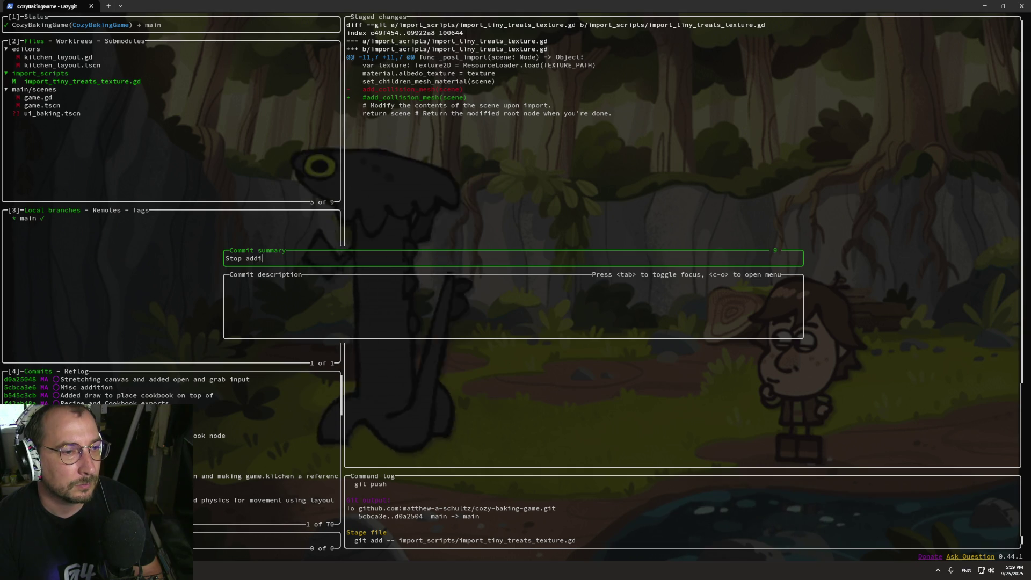
pyautogui.write('ng colliion')
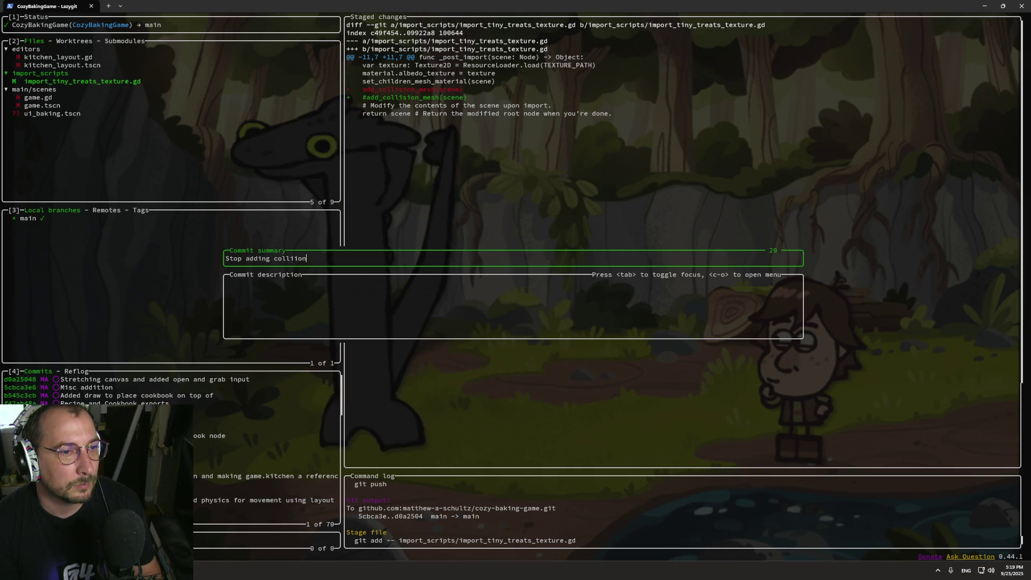
pyautogui.press('BackSpace')
pyautogui.press('BackSpace')
pyautogui.press('BackSpace')
pyautogui.write('sion messh')
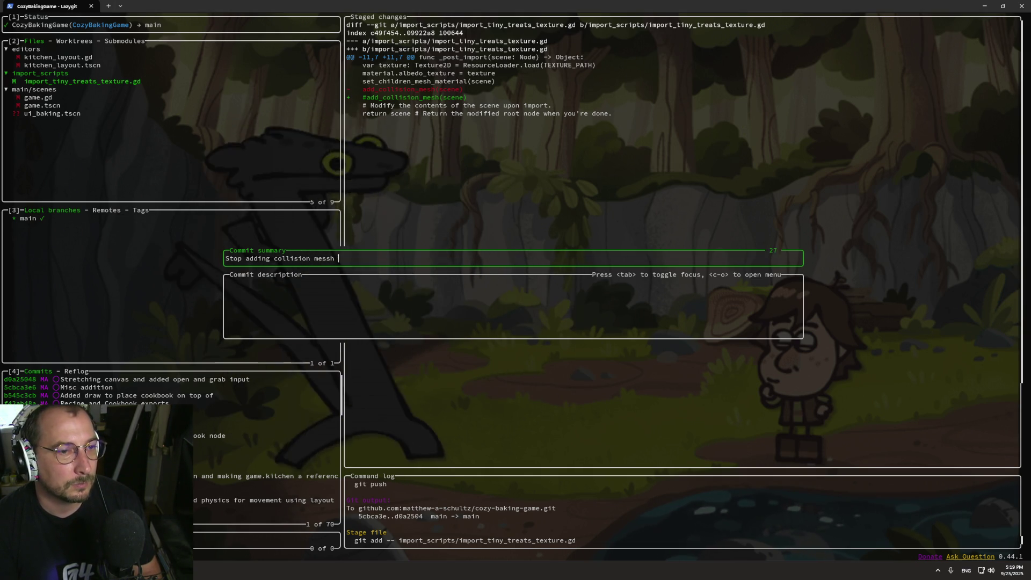
pyautogui.press('BackSpace')
pyautogui.press('BackSpace')
pyautogui.press('BackSpace')
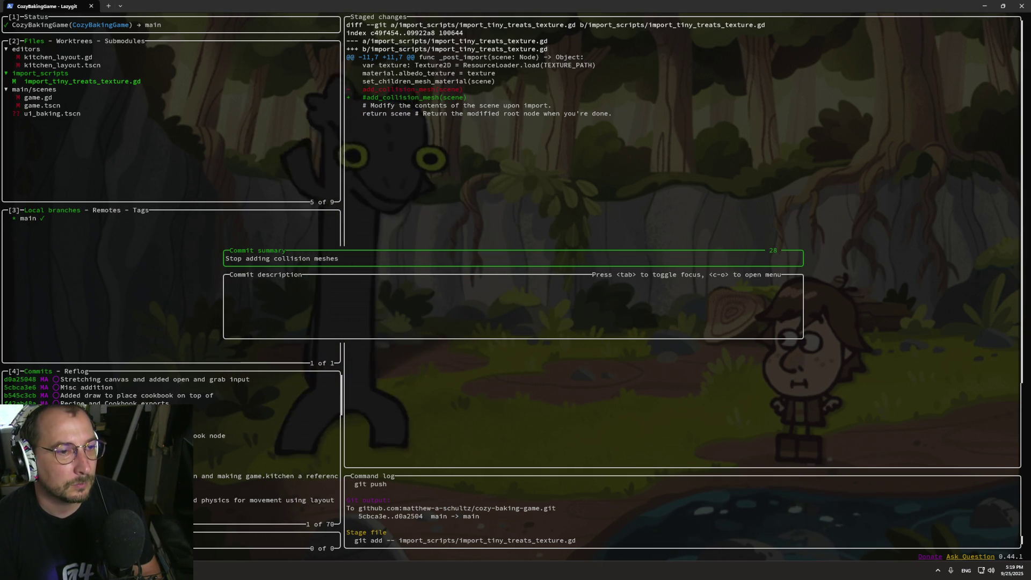
pyautogui.press('Return')
pyautogui.press('Up')
pyautogui.press('Up')
pyautogui.press('Up')
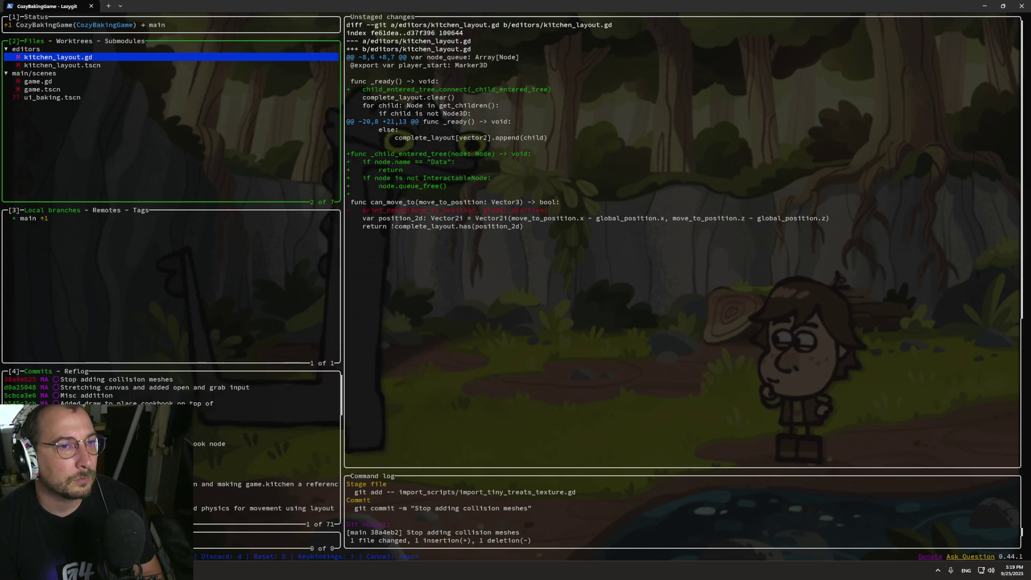
# Stage game.gd and game.tscn under main/scenes.
pyautogui.press('Down')
pyautogui.press('Down')
pyautogui.press('Down')
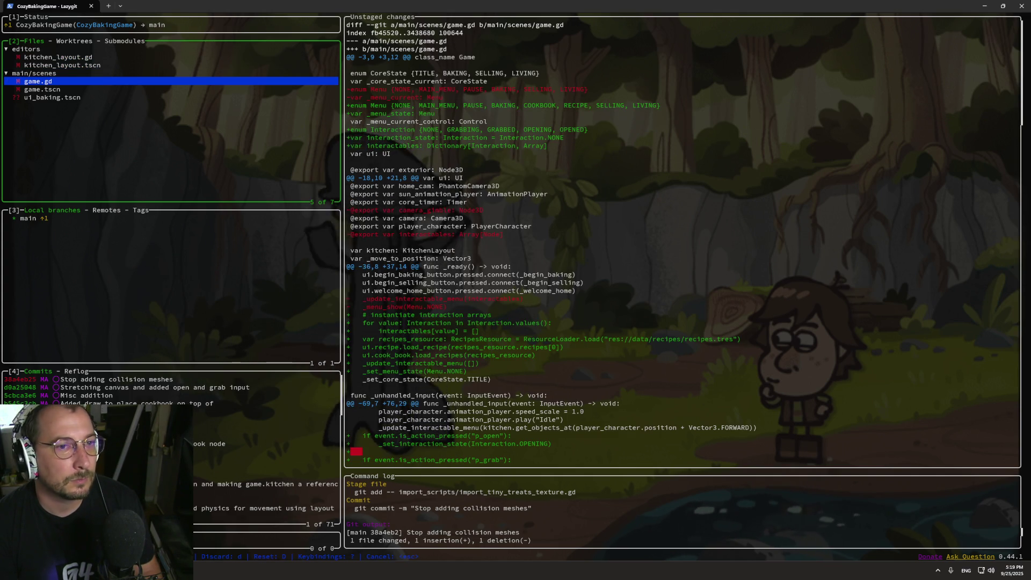
pyautogui.press('space')
pyautogui.press('Down')
pyautogui.press('space')
pyautogui.press('Down')
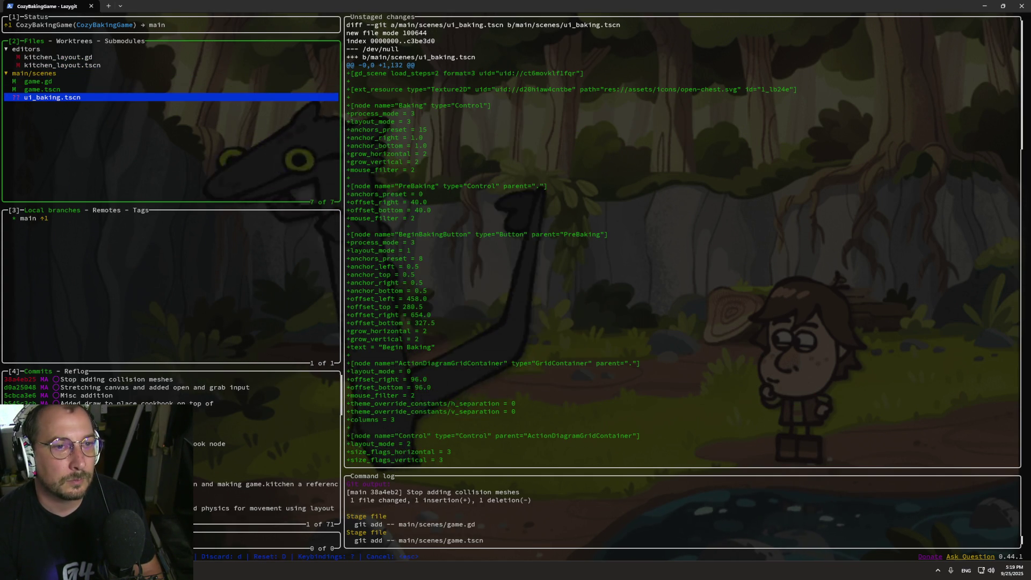
# Scroll through the staged game.gd and game.tscn diffs to review them.
pyautogui.press('Up')
pyautogui.press('Up')
pyautogui.press('Down')
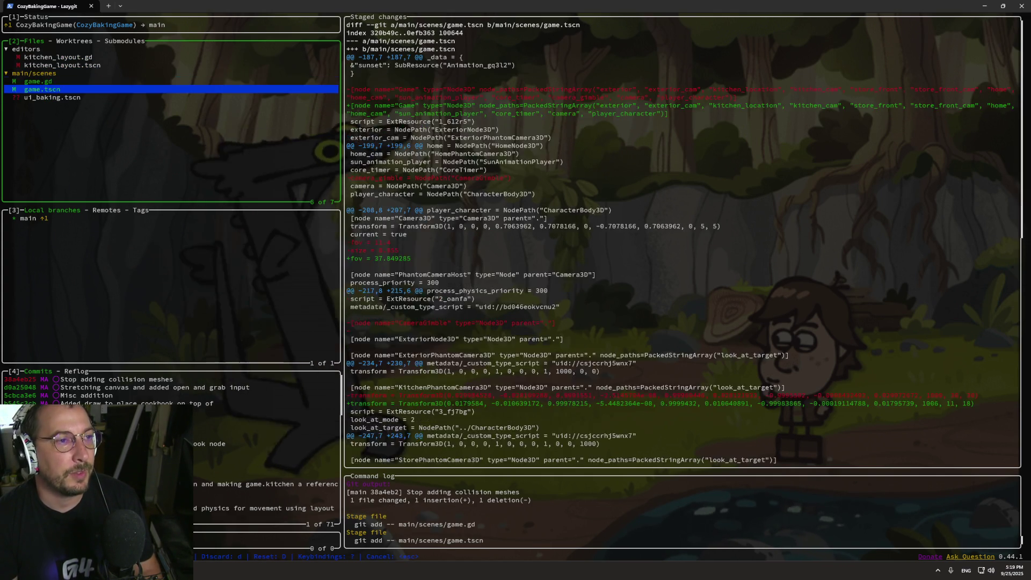
pyautogui.press('Up')
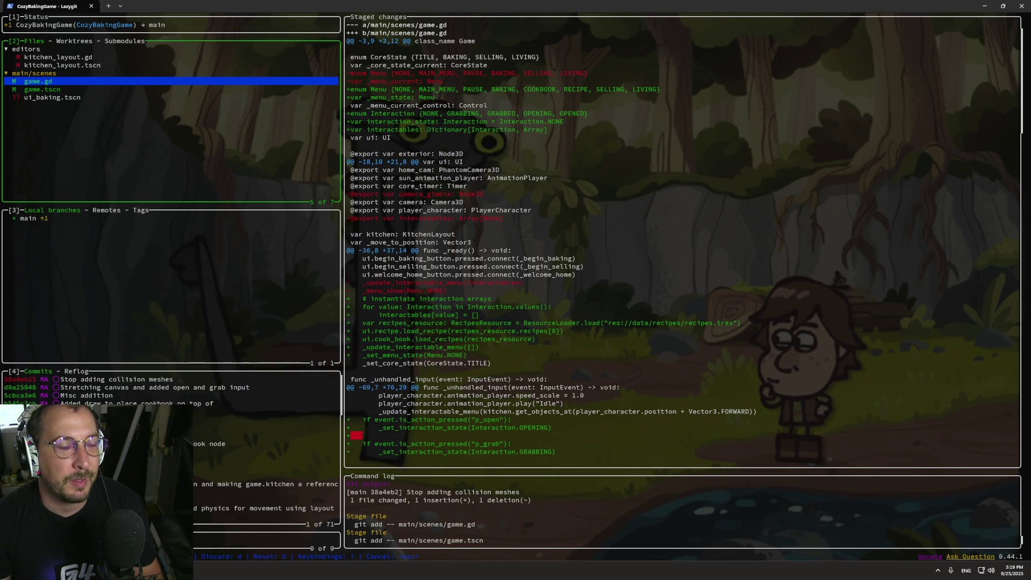
pyautogui.scroll(-2, 683, 242)
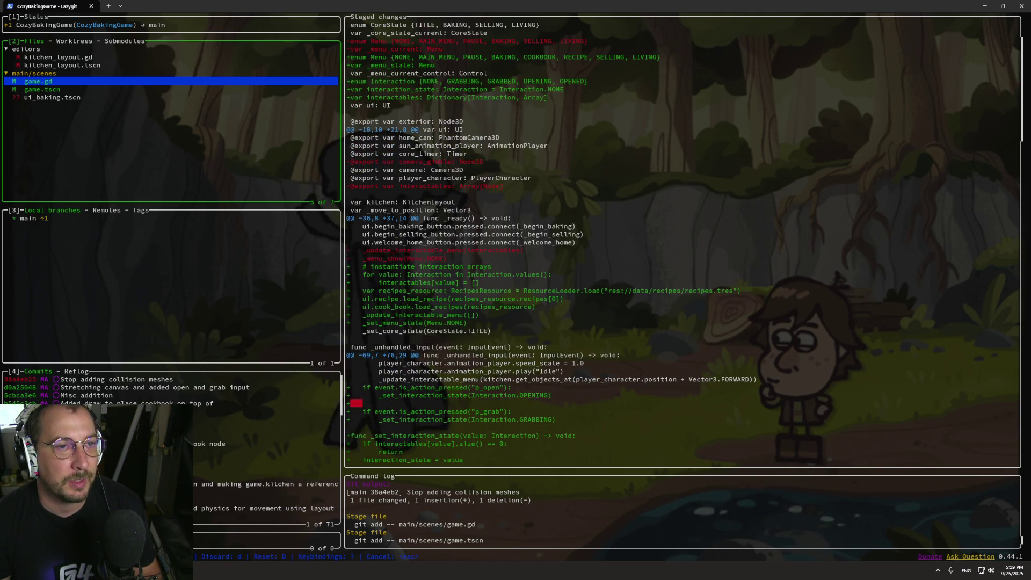
pyautogui.scroll(-17, 682, 242)
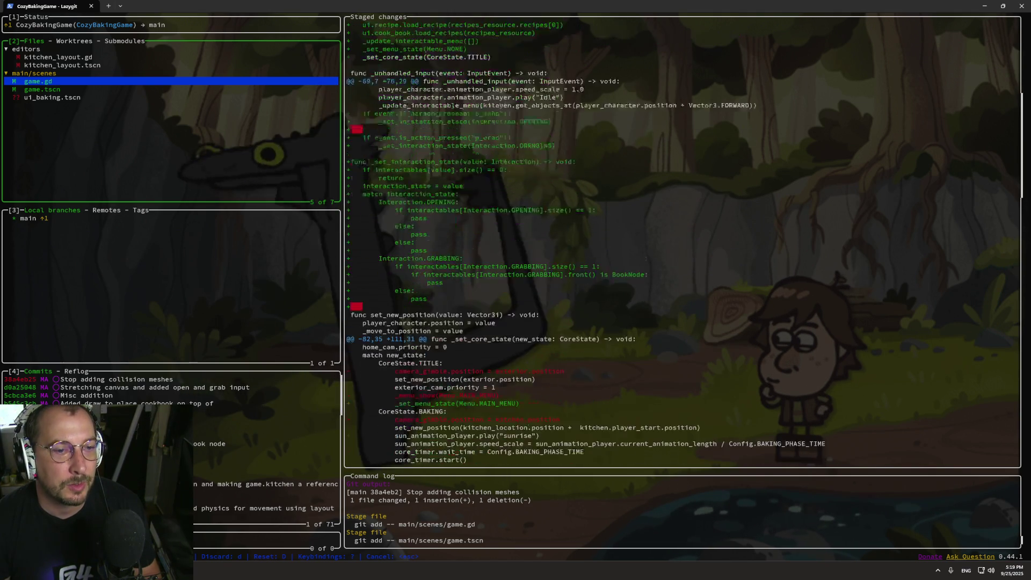
pyautogui.scroll(-20, 461, 130)
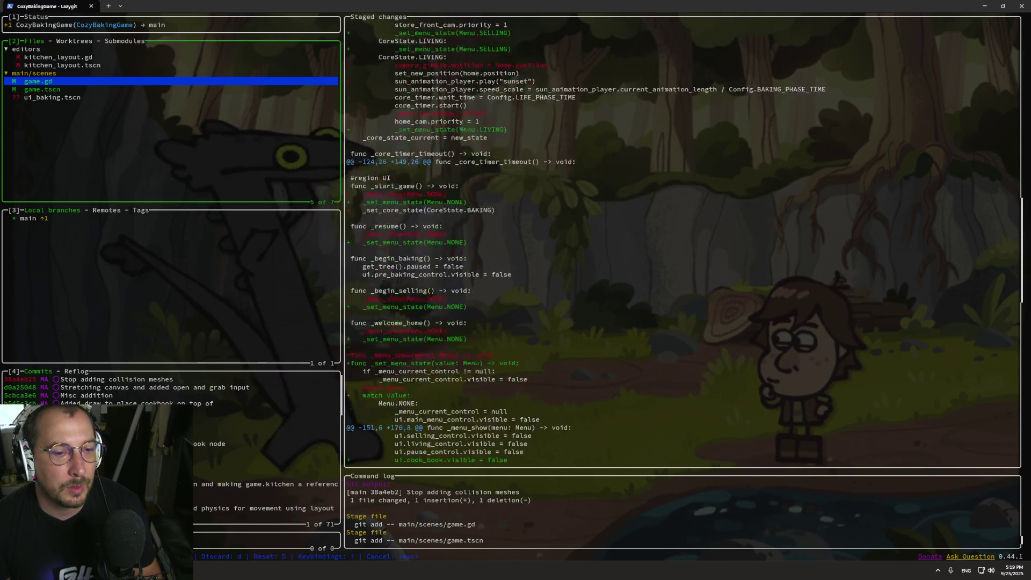
pyautogui.scroll(-20, 461, 130)
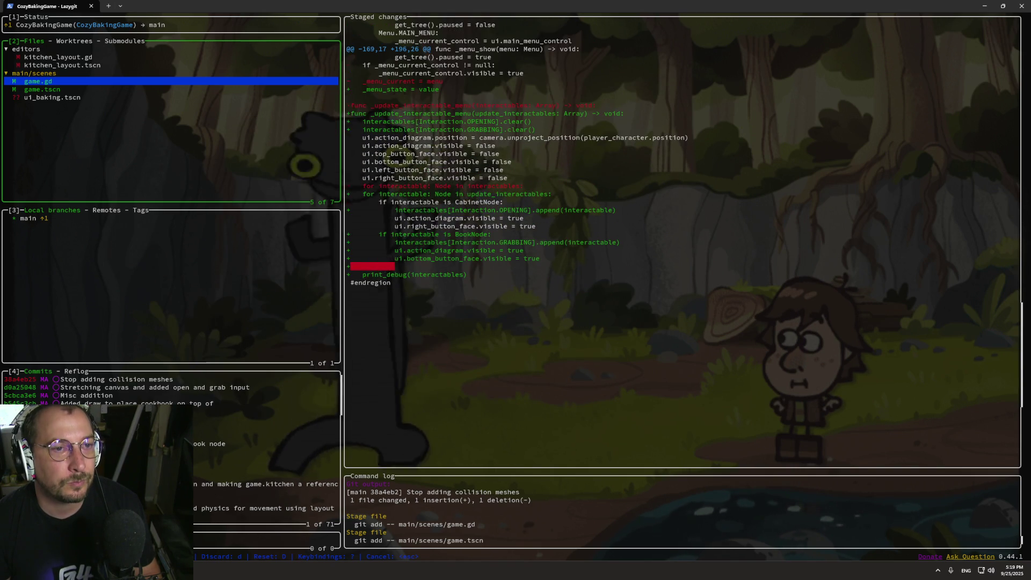
pyautogui.scroll(20, 682, 242)
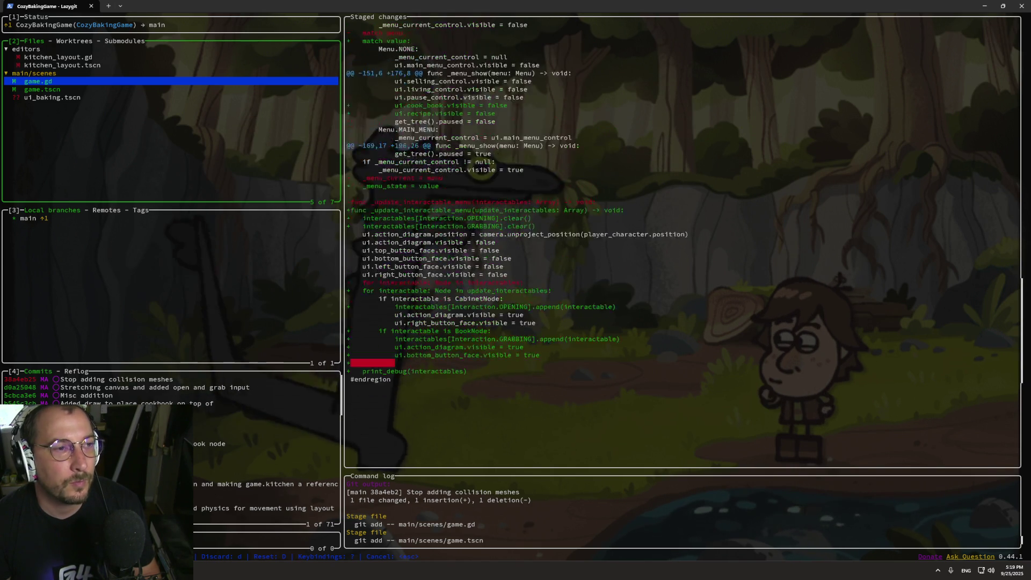
# Commit as 'States for menus and interactions, removed old gimble code, added grabbing interaction' and push to GitHub.
pyautogui.write('cS')
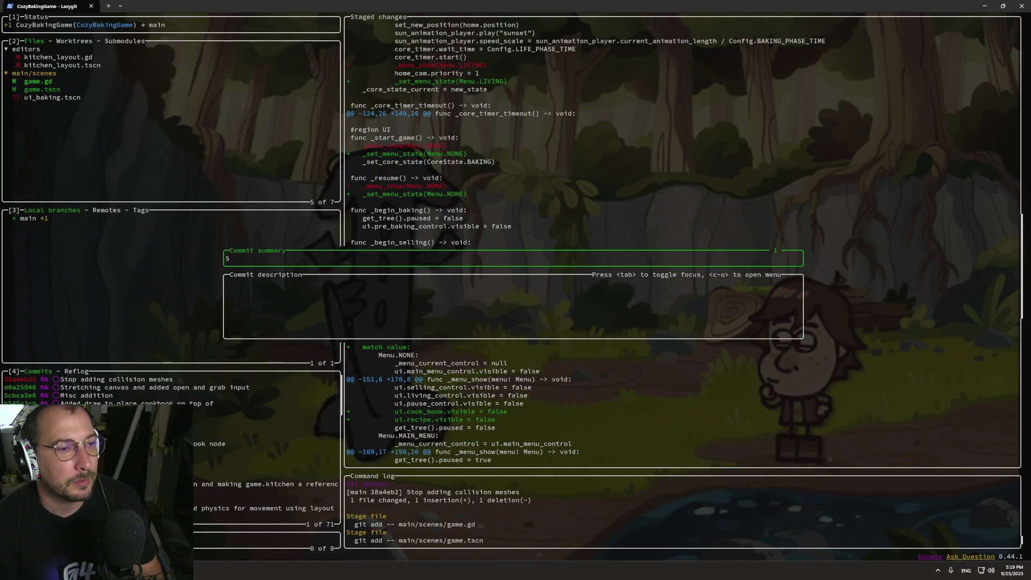
pyautogui.write('es for menu a')
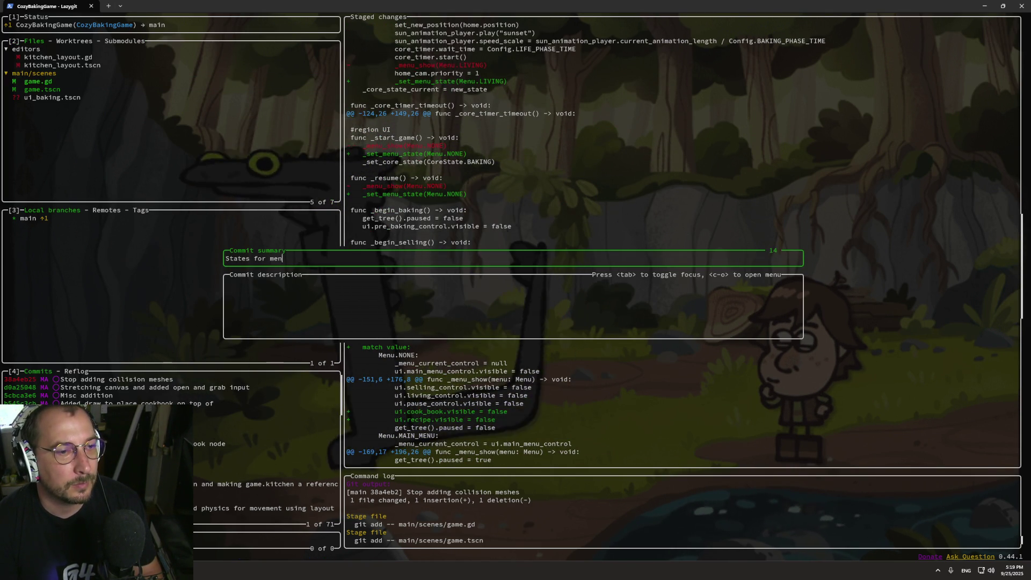
pyautogui.press('BackSpace')
pyautogui.press('BackSpace')
pyautogui.write('s and inte')
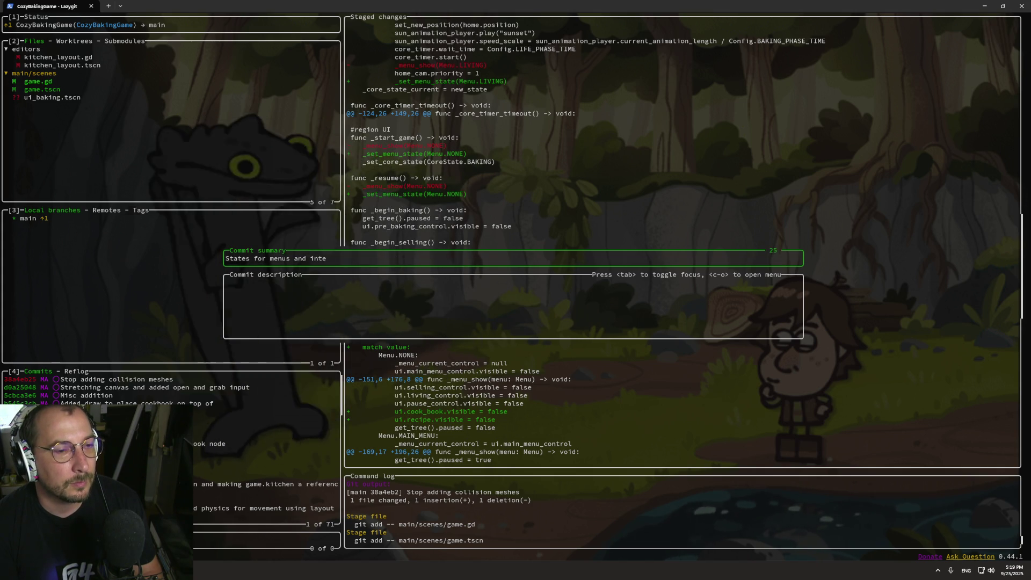
pyautogui.write('ractions,')
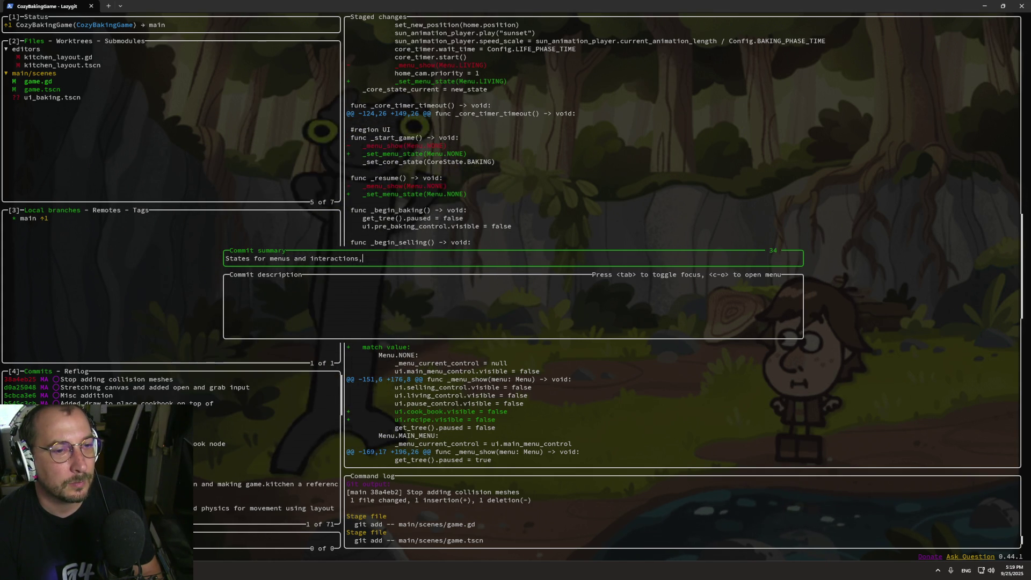
pyautogui.write(' remove')
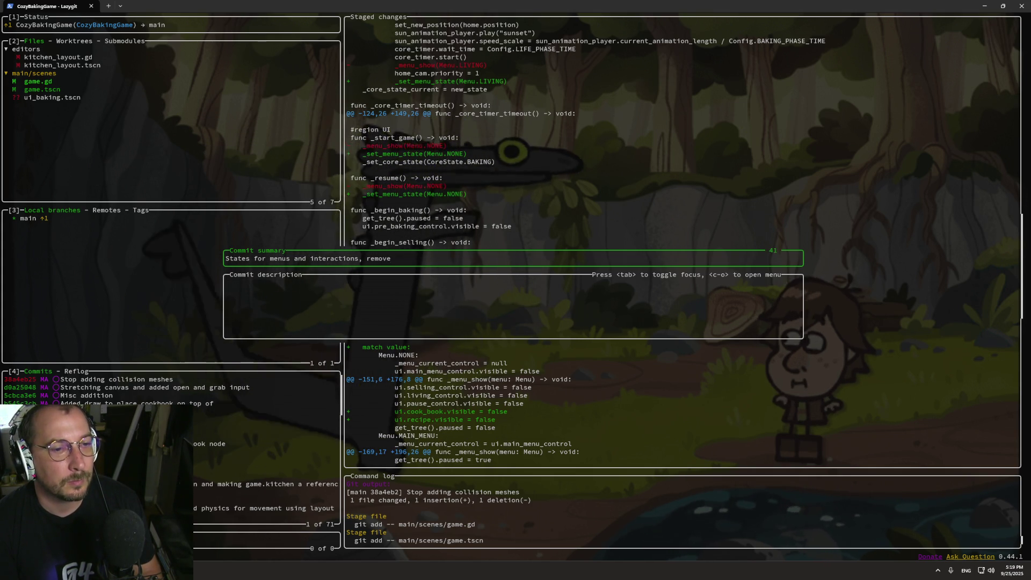
pyautogui.write('d old gimb')
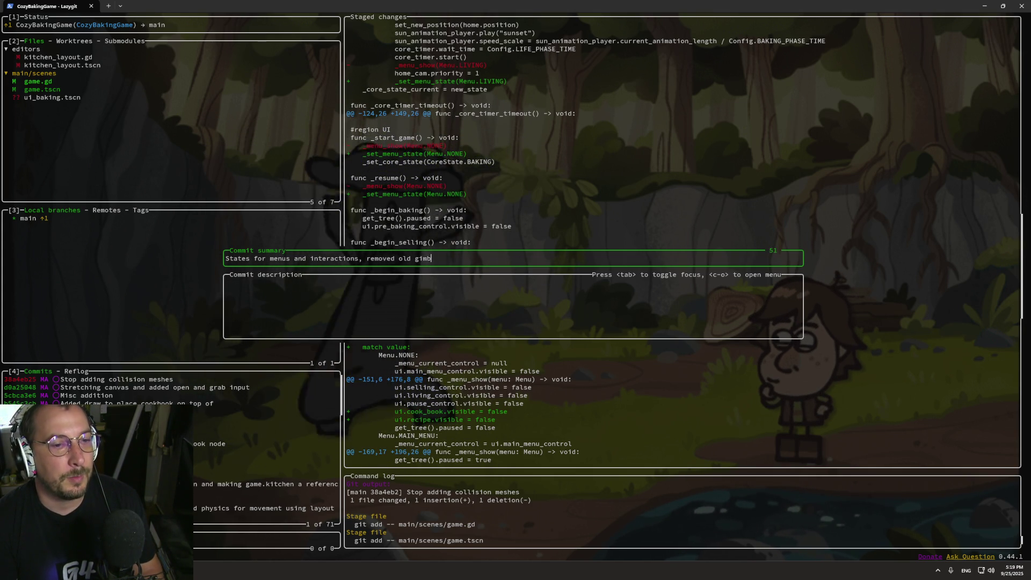
pyautogui.write('le code, ')
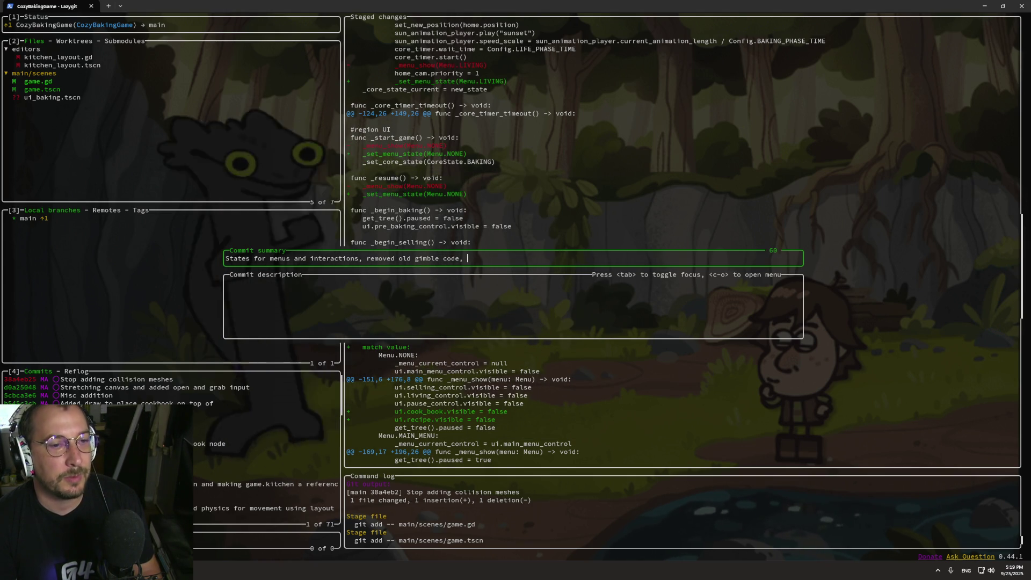
pyautogui.write('add')
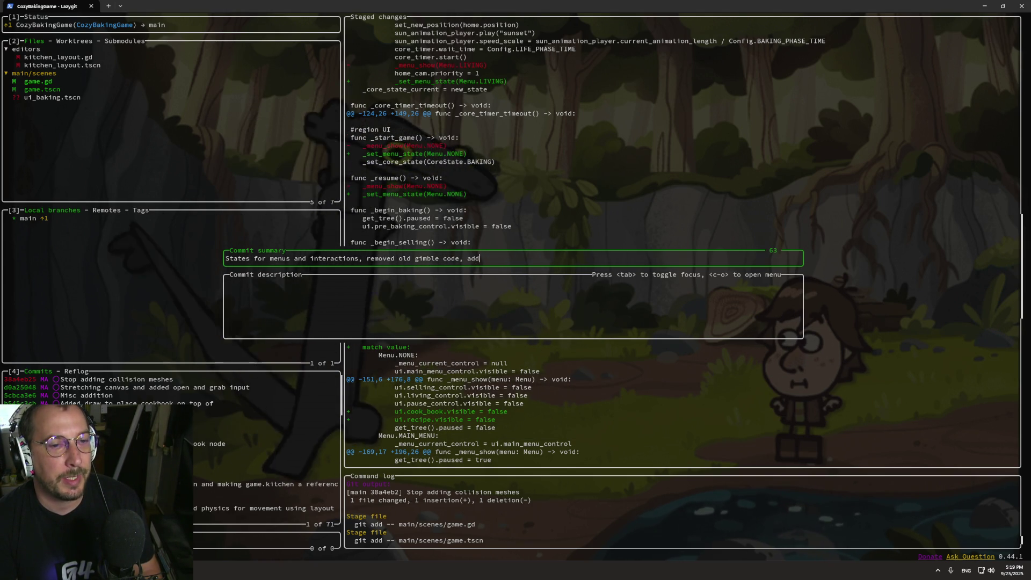
pyautogui.write('ed g')
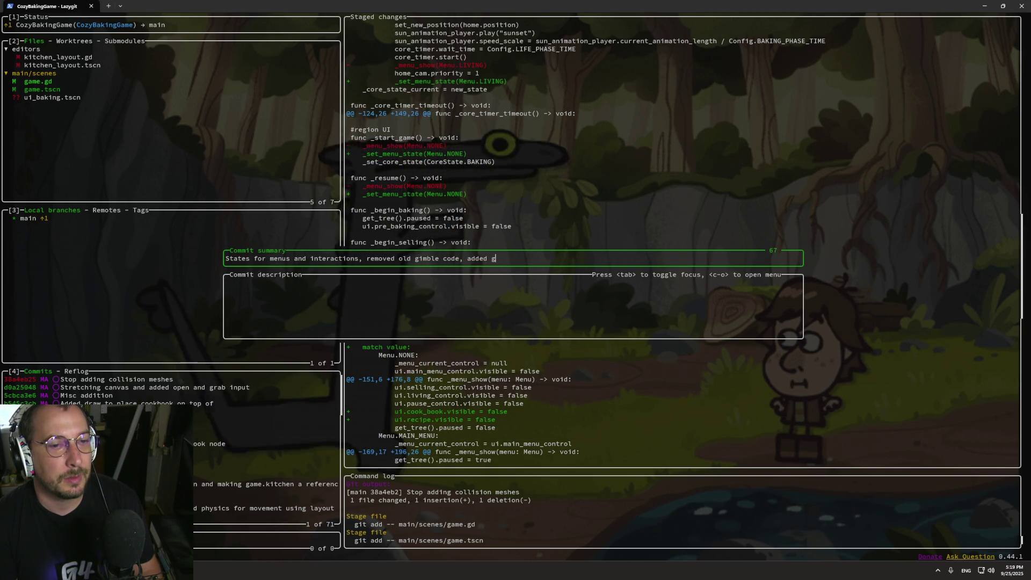
pyautogui.write('rabbing inter')
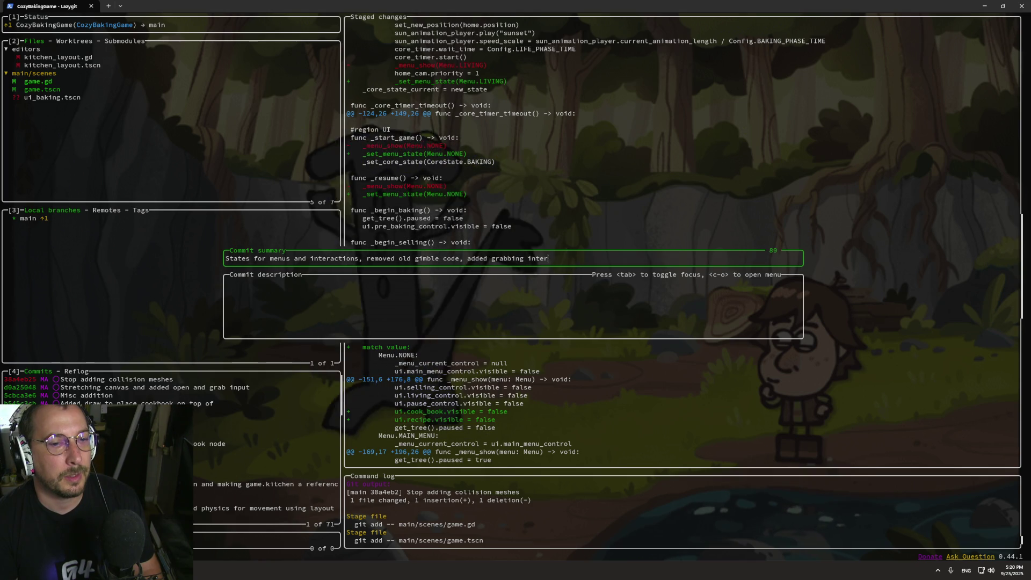
pyautogui.write('action')
pyautogui.press('Return')
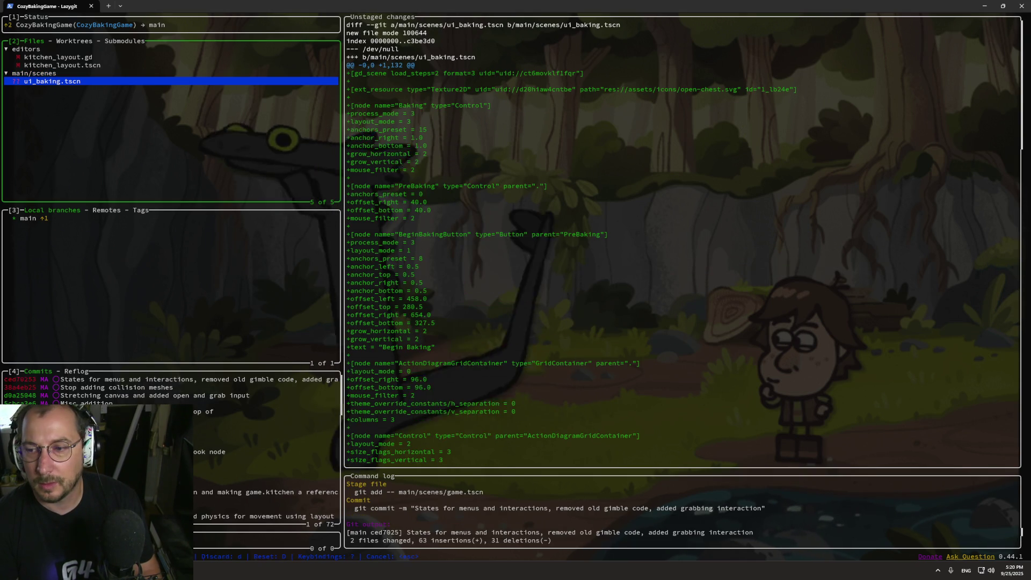
pyautogui.press('P')
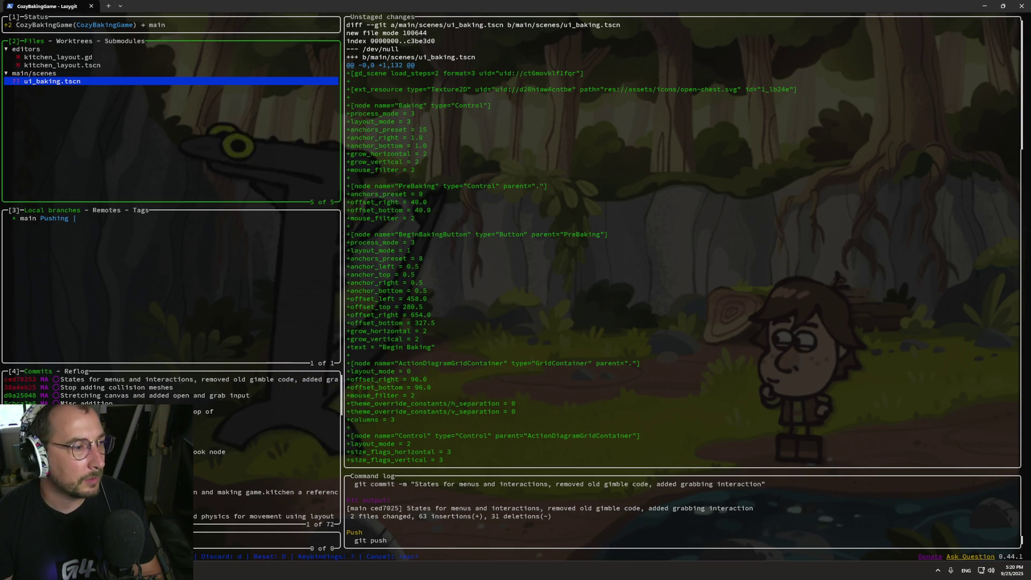